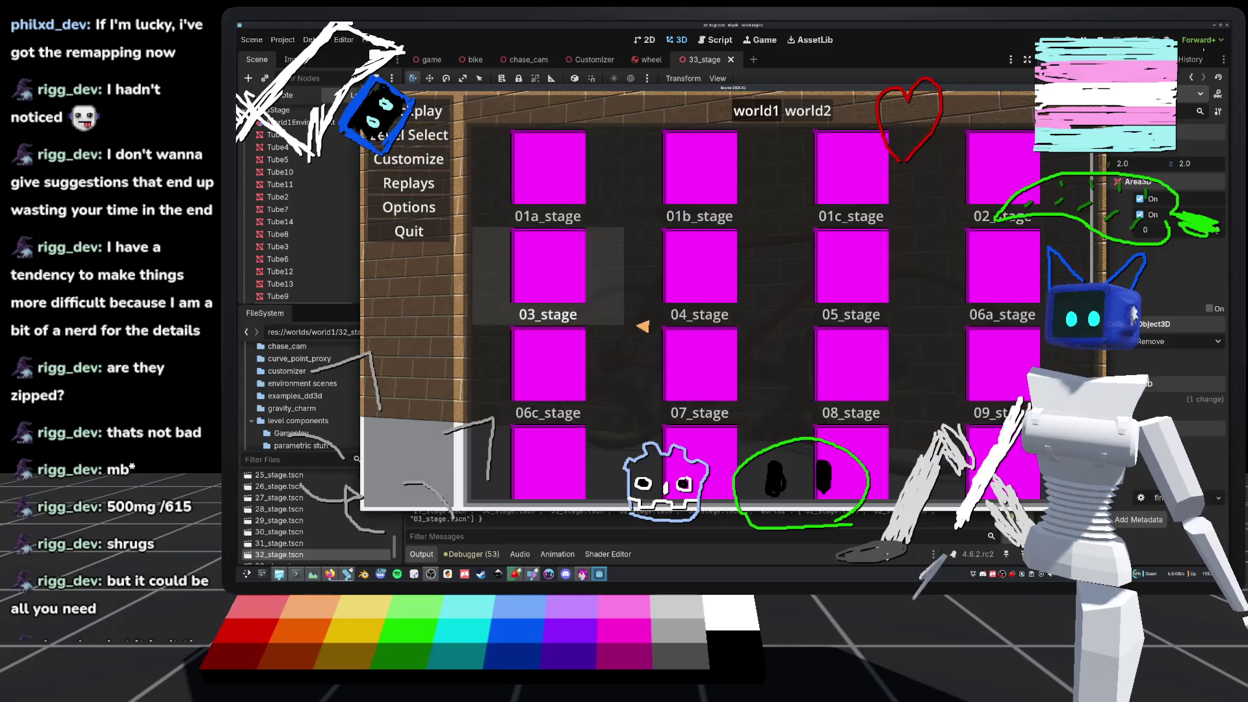
# - Playtest a stage on the bike, reset after a crash, then pause and switch to the browser
pyautogui.press('Return')
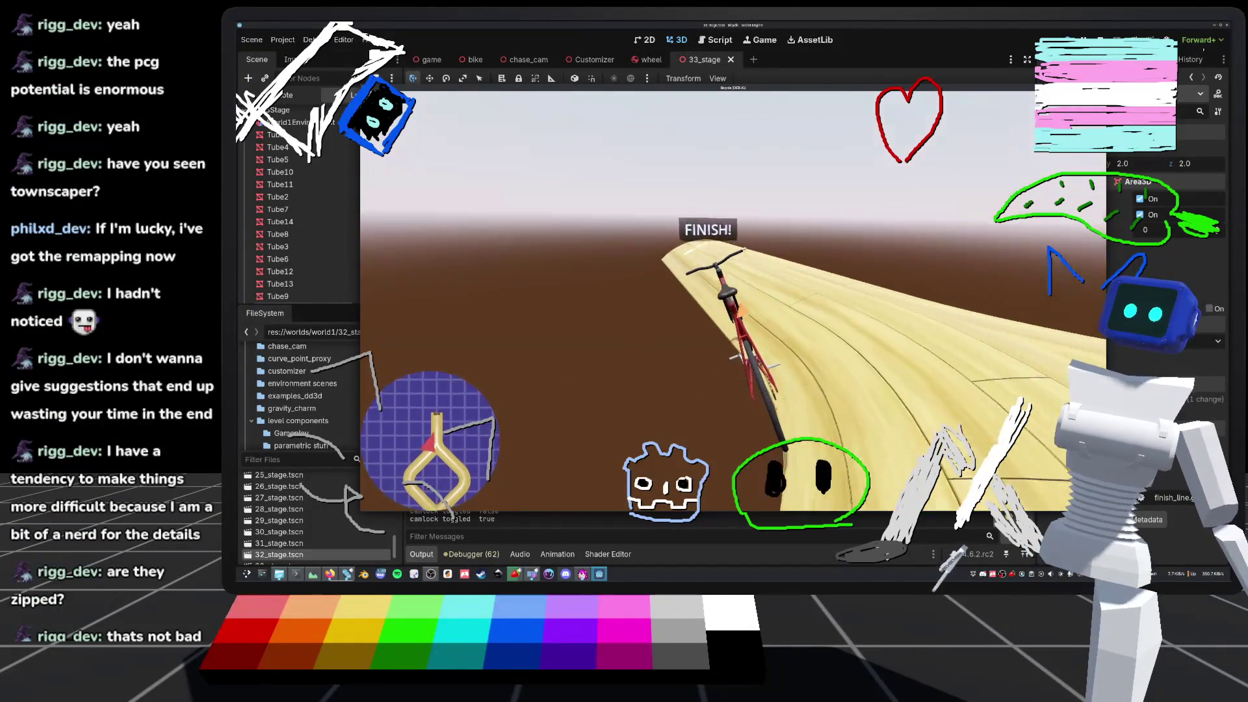
pyautogui.press('r')
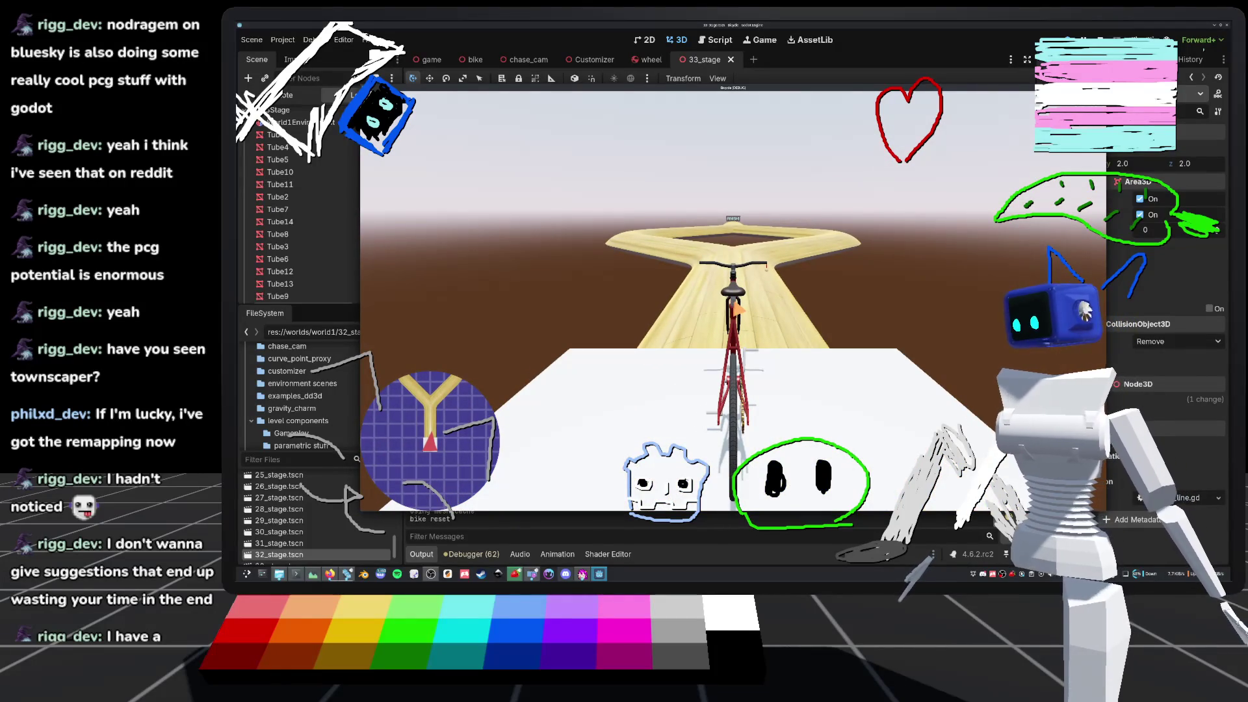
pyautogui.press('Escape')
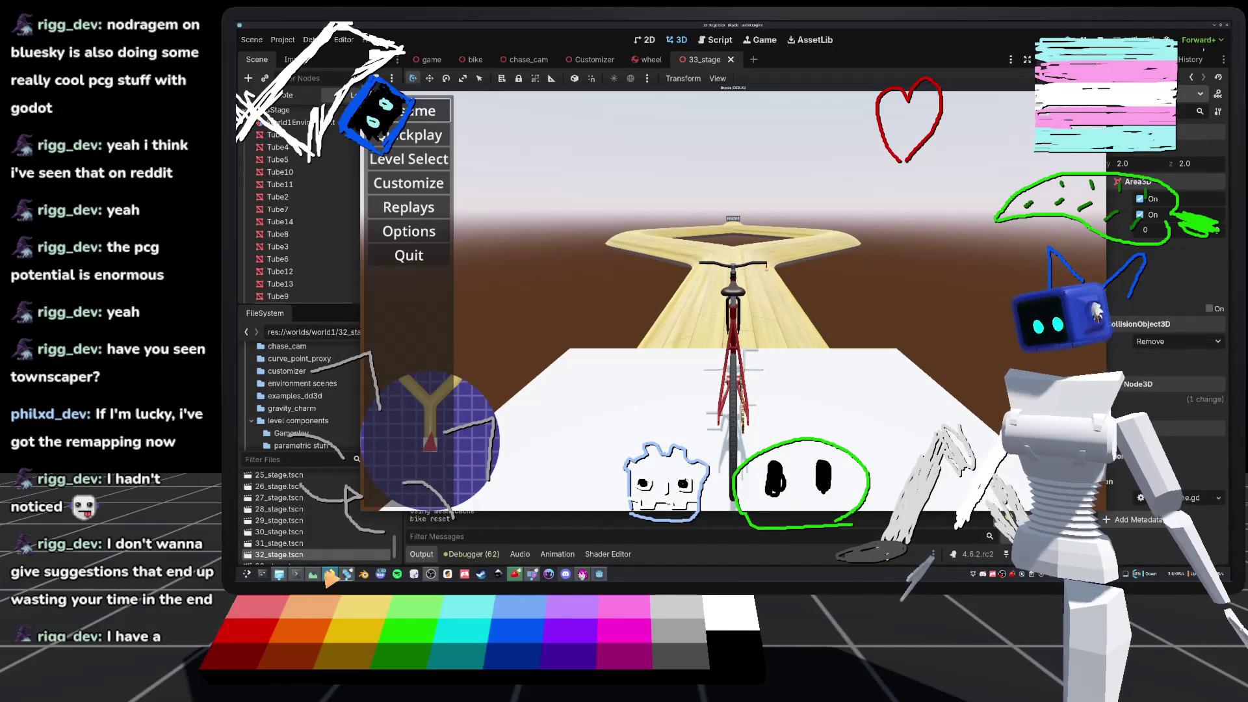
pyautogui.hotkey('alt', 'Tab')
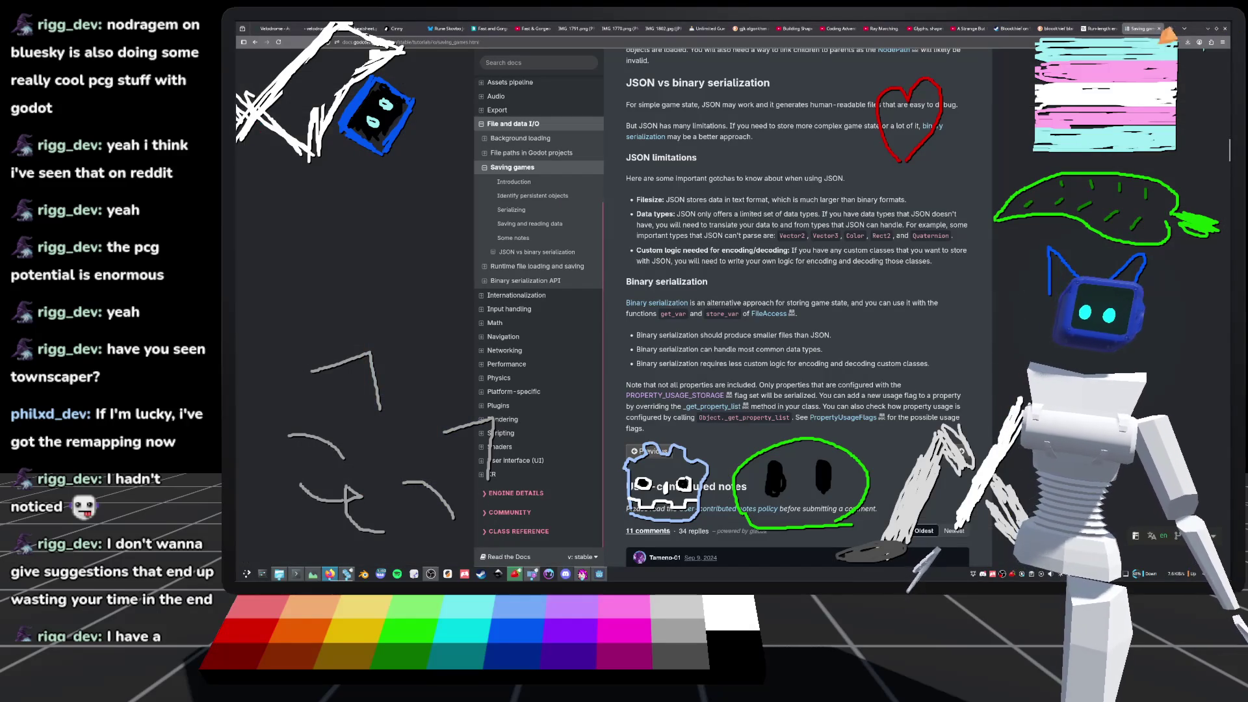
# - Search the web for the developer's handle in a new Firefox tab
pyautogui.click(1172, 28)
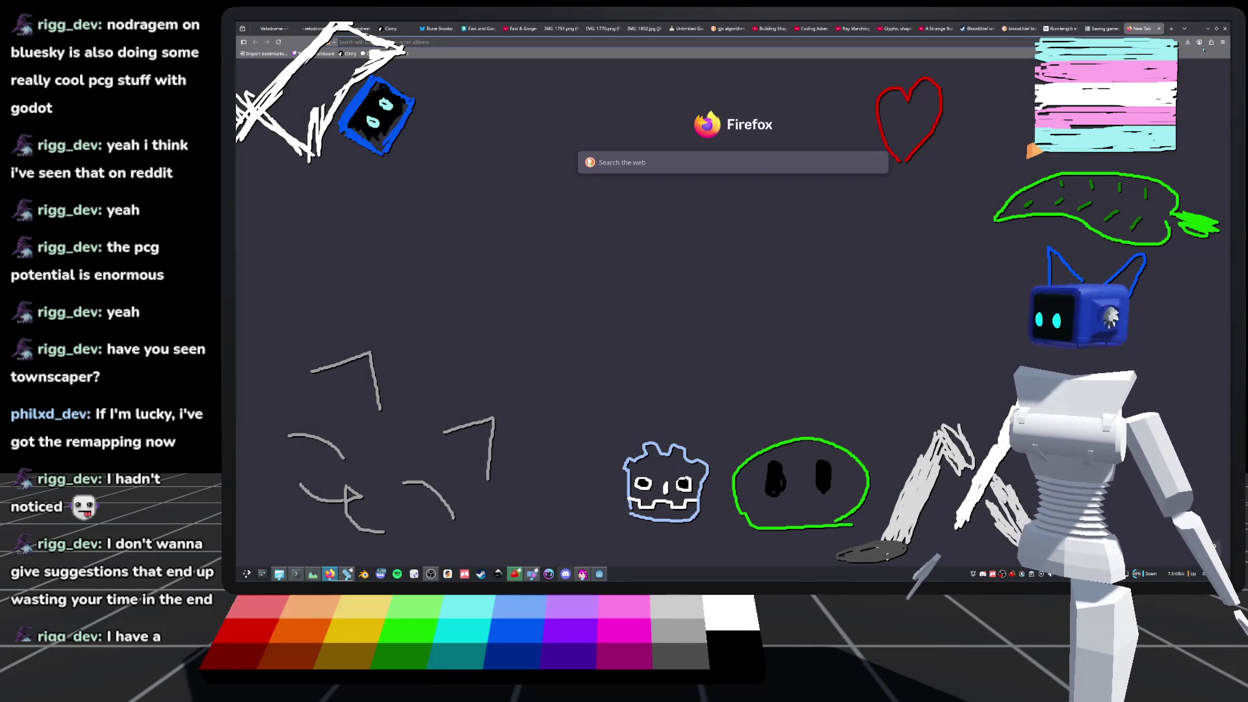
pyautogui.write('nodra')
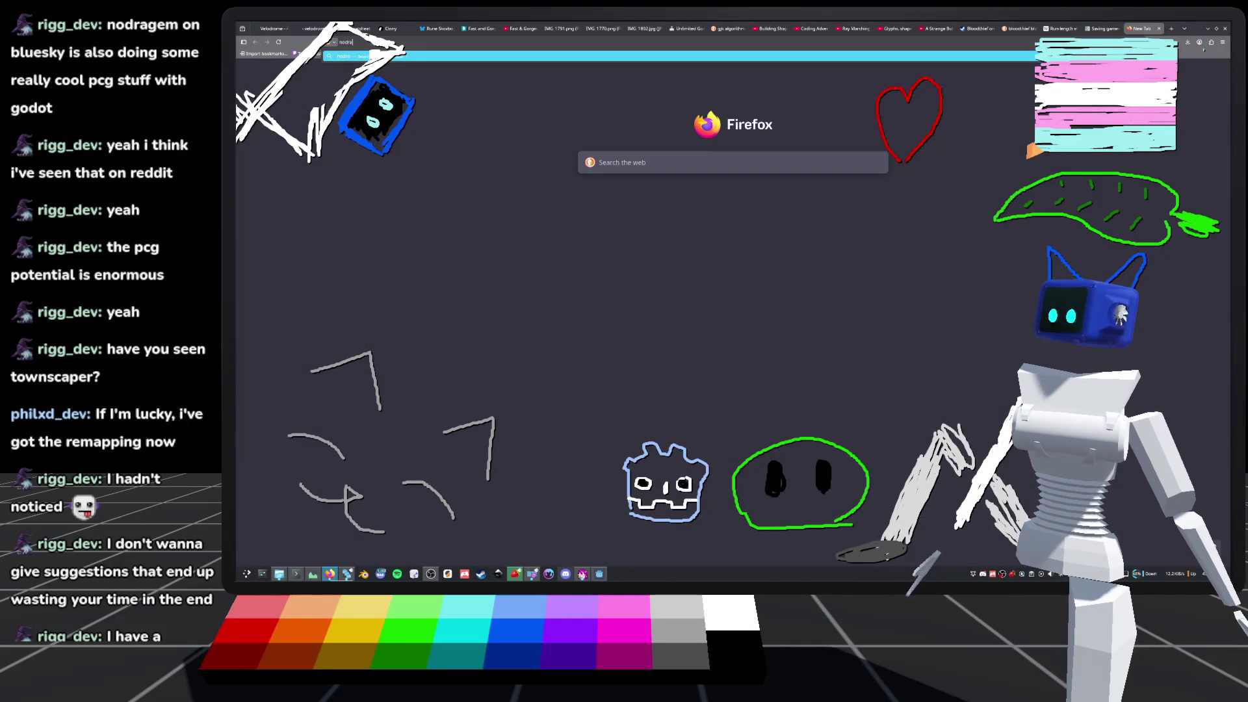
pyautogui.write('gem')
pyautogui.press('Return')
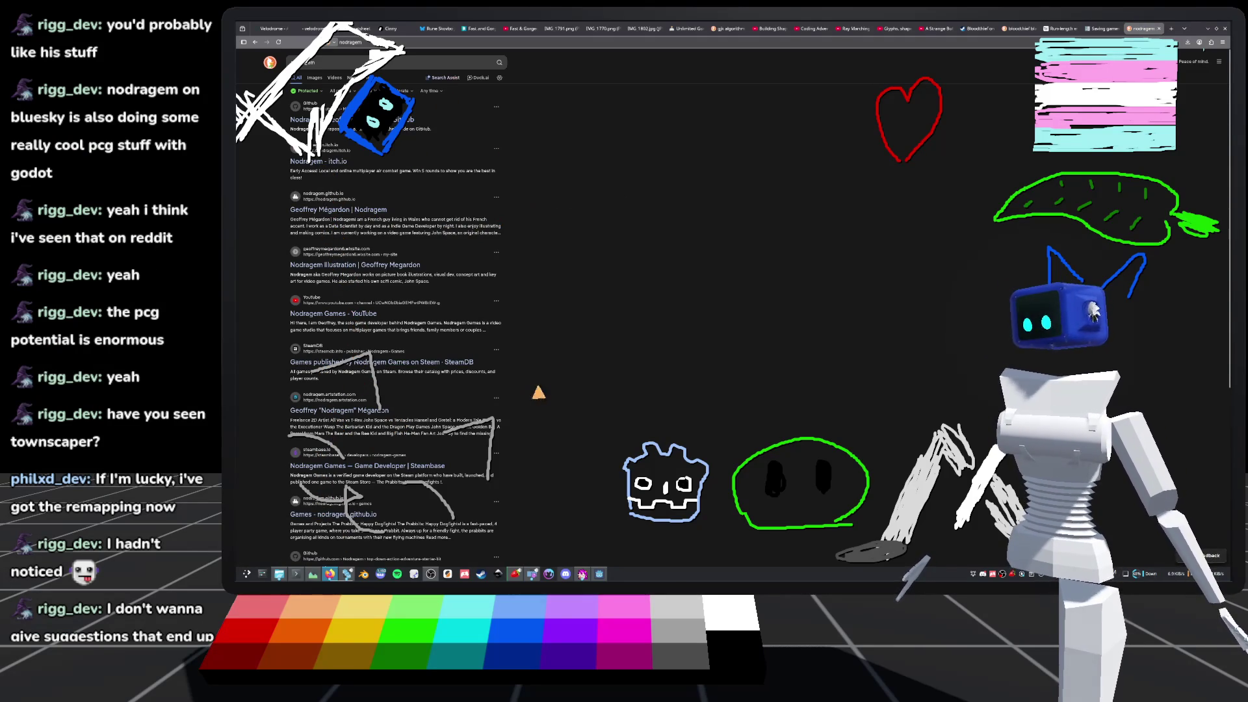
# - Refine the search with 'bluesky' and open the developer's Bluesky profile from the results
pyautogui.click(351, 64)
pyautogui.write('bluesky')
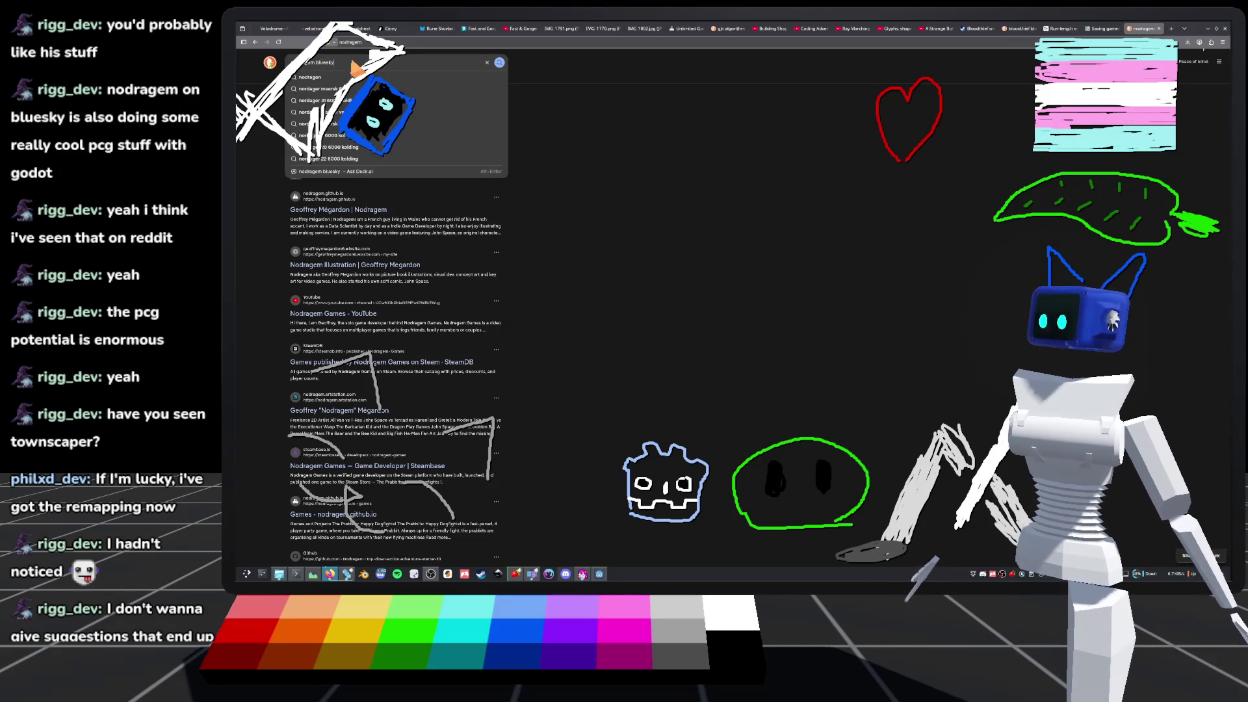
pyautogui.press('Return')
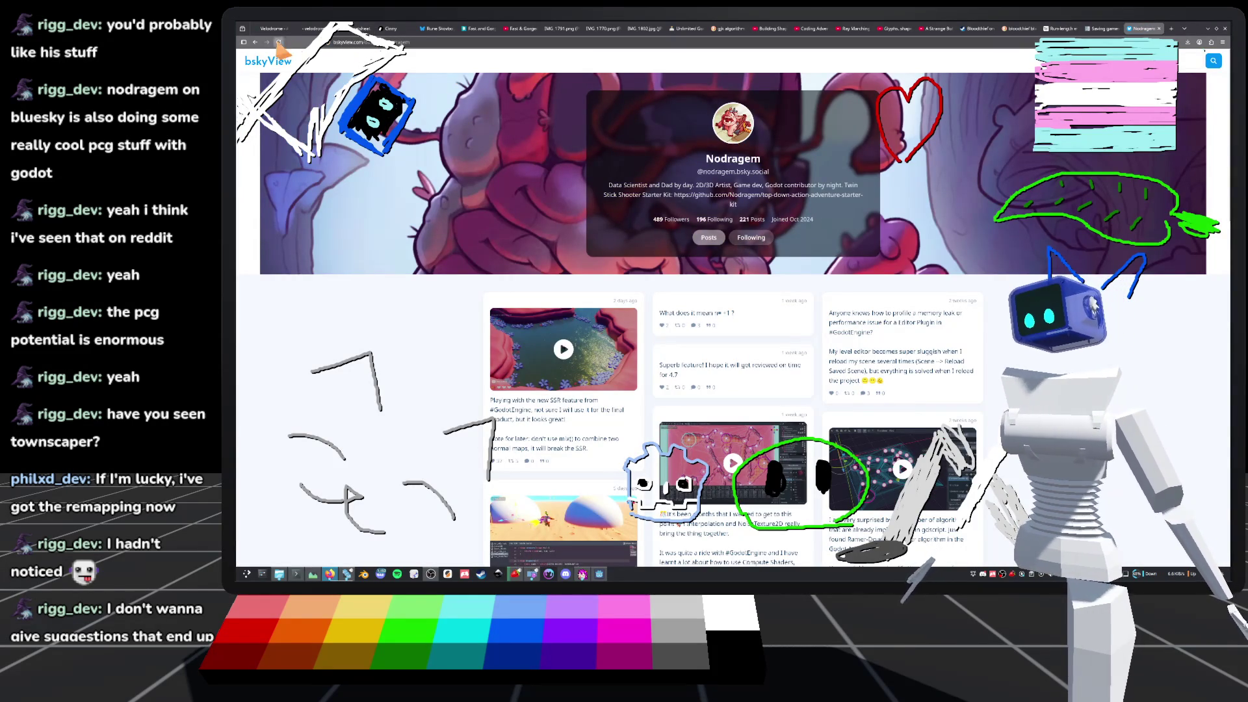
pyautogui.scroll(-5, 592, 320)
pyautogui.scroll(5, 421, 325)
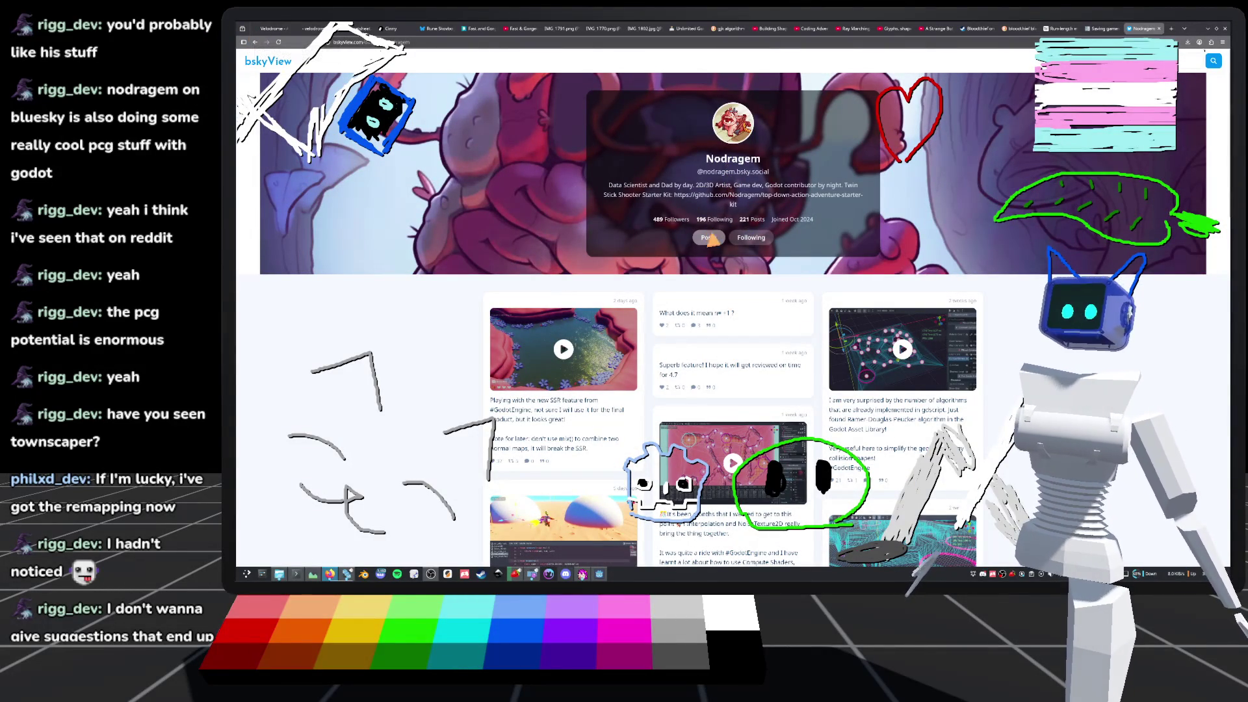
pyautogui.click(254, 41)
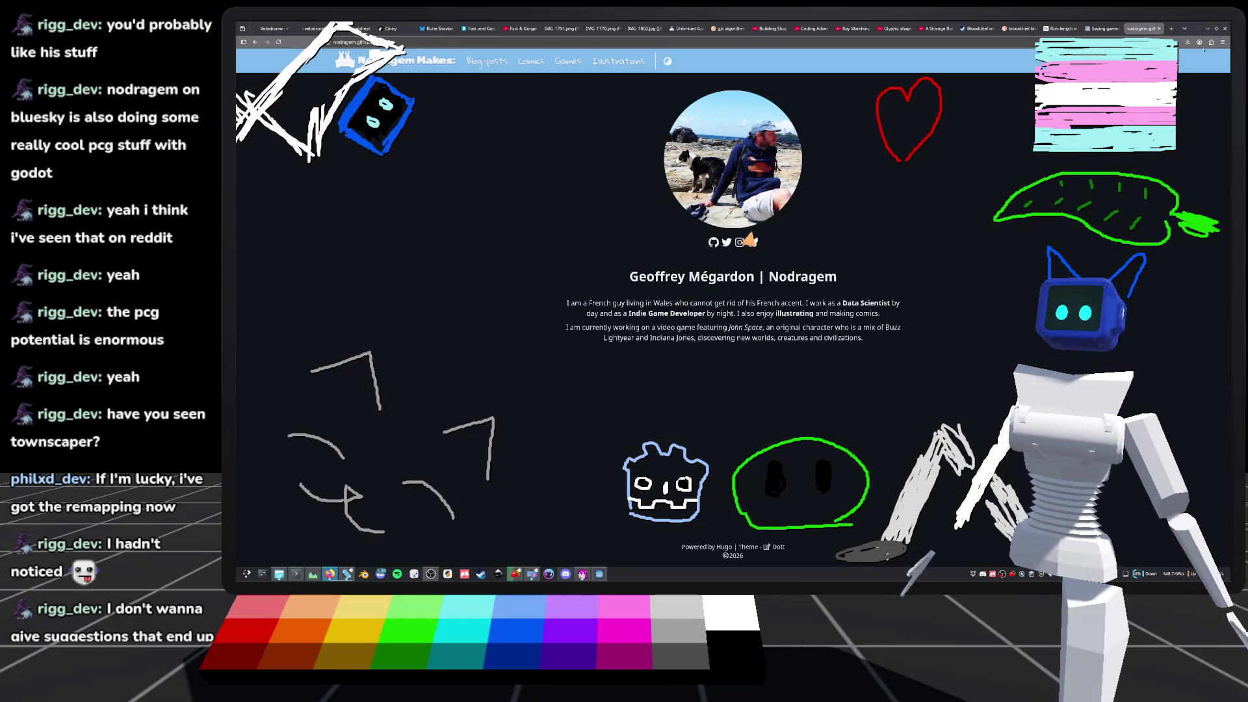
pyautogui.click(753, 242)
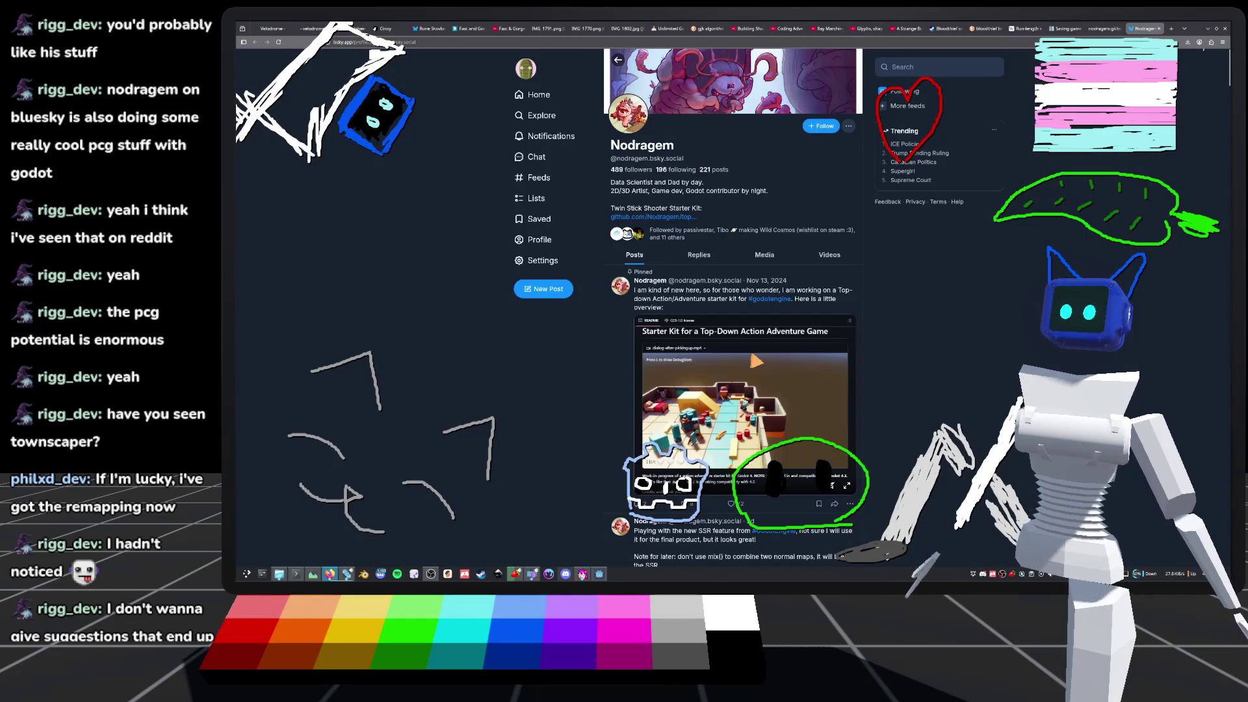
# - Scroll down through the developer's Bluesky posts
pyautogui.scroll(-2, 727, 357)
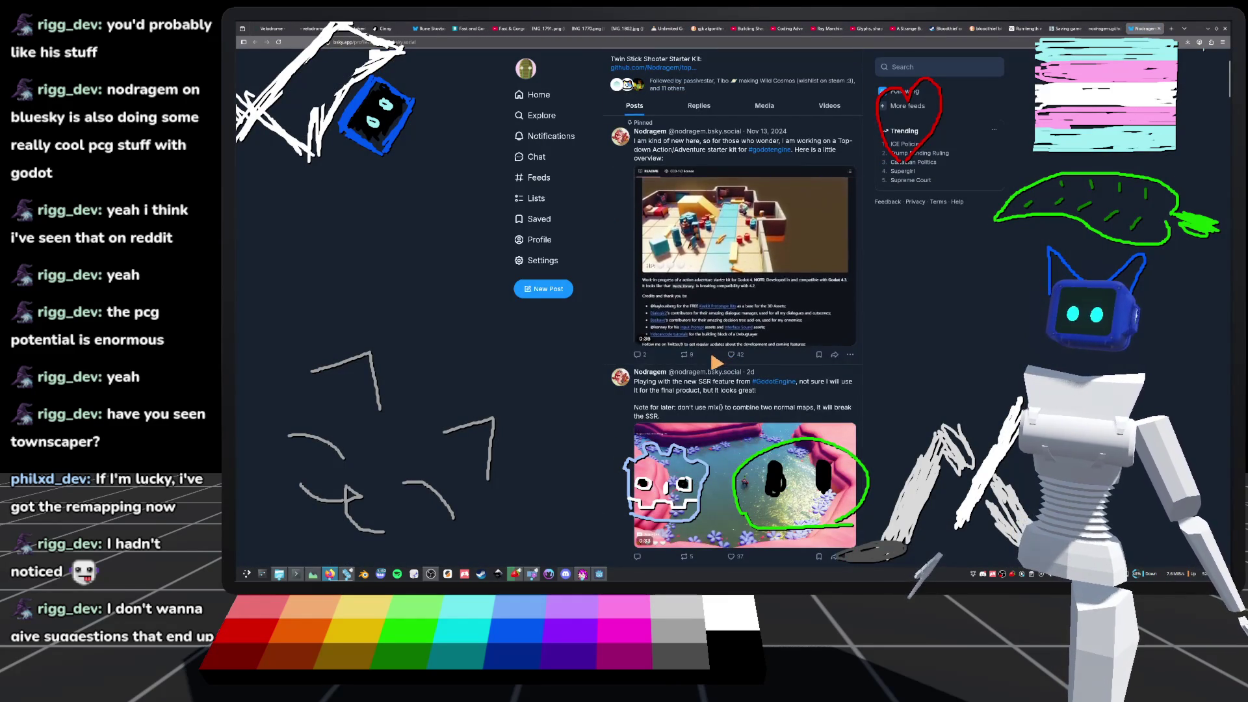
pyautogui.scroll(-5, 744, 325)
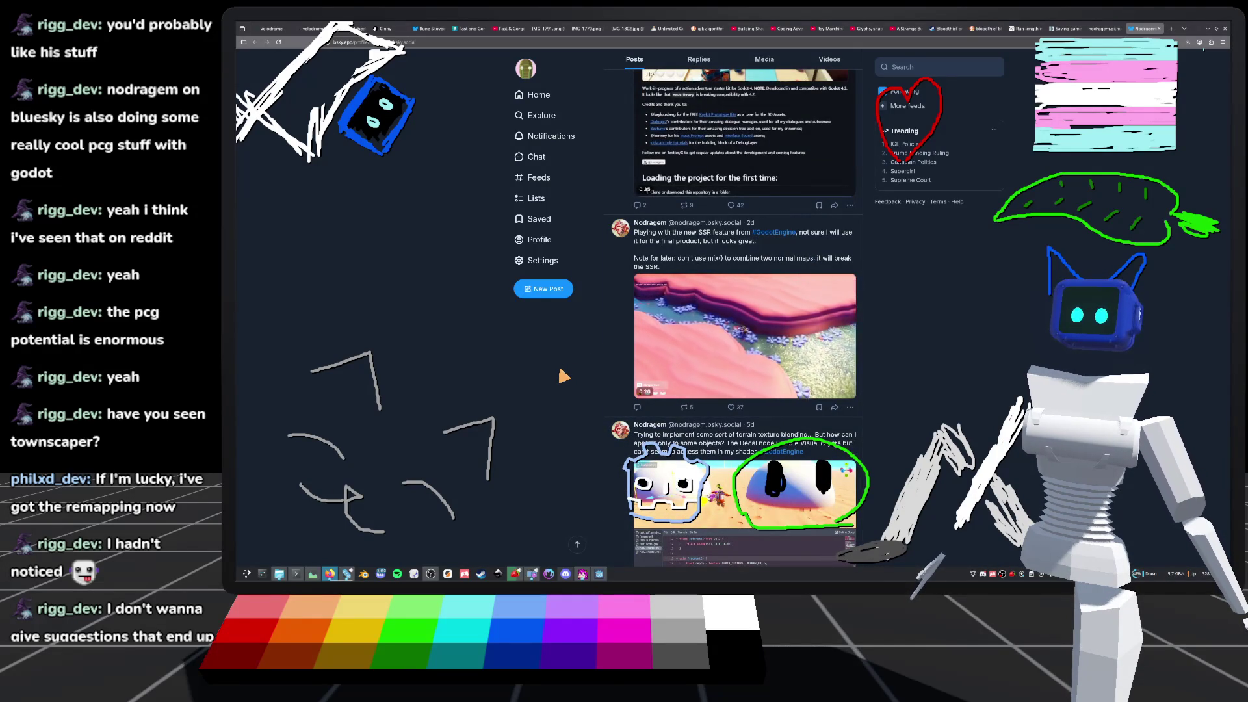
pyautogui.scroll(-3, 563, 377)
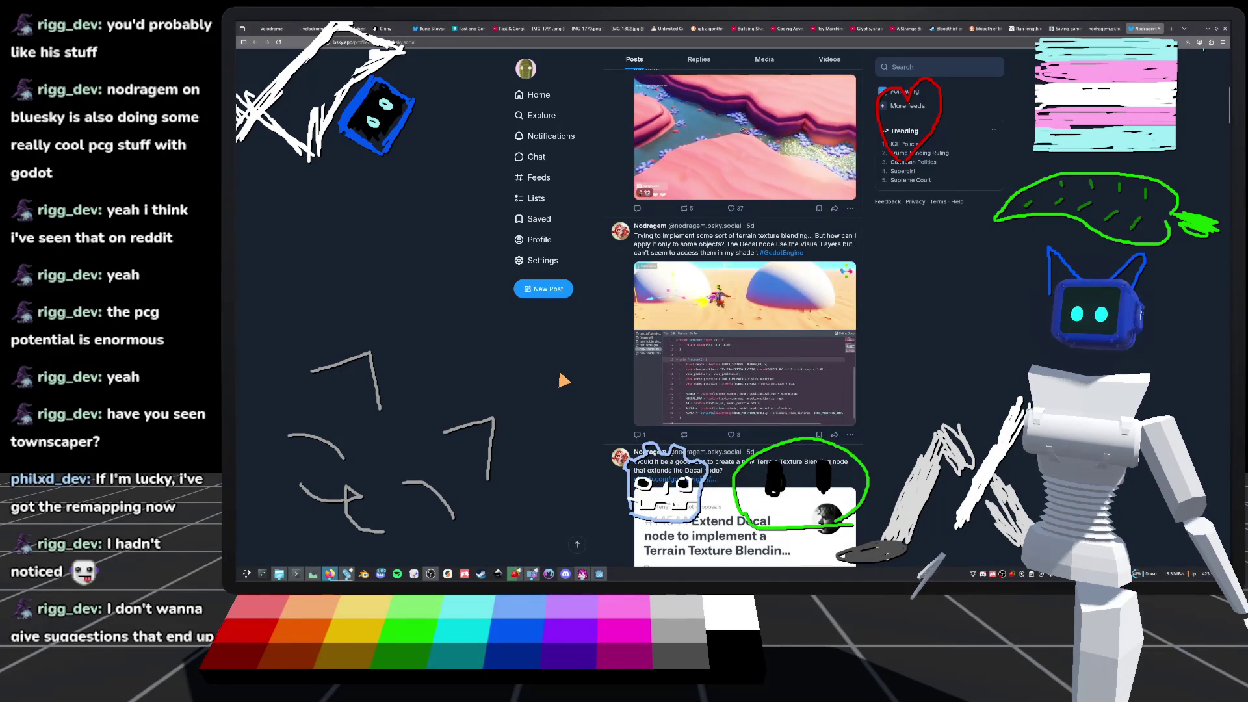
pyautogui.scroll(-3, 562, 384)
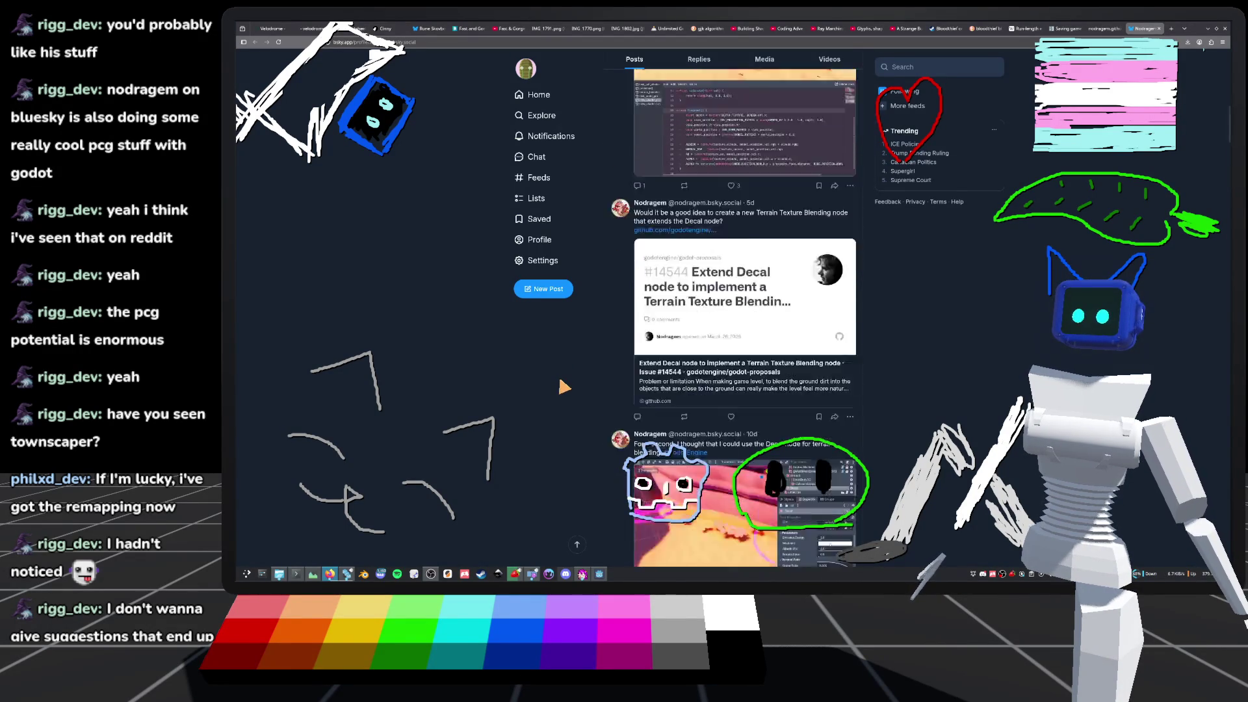
pyautogui.scroll(-3, 564, 386)
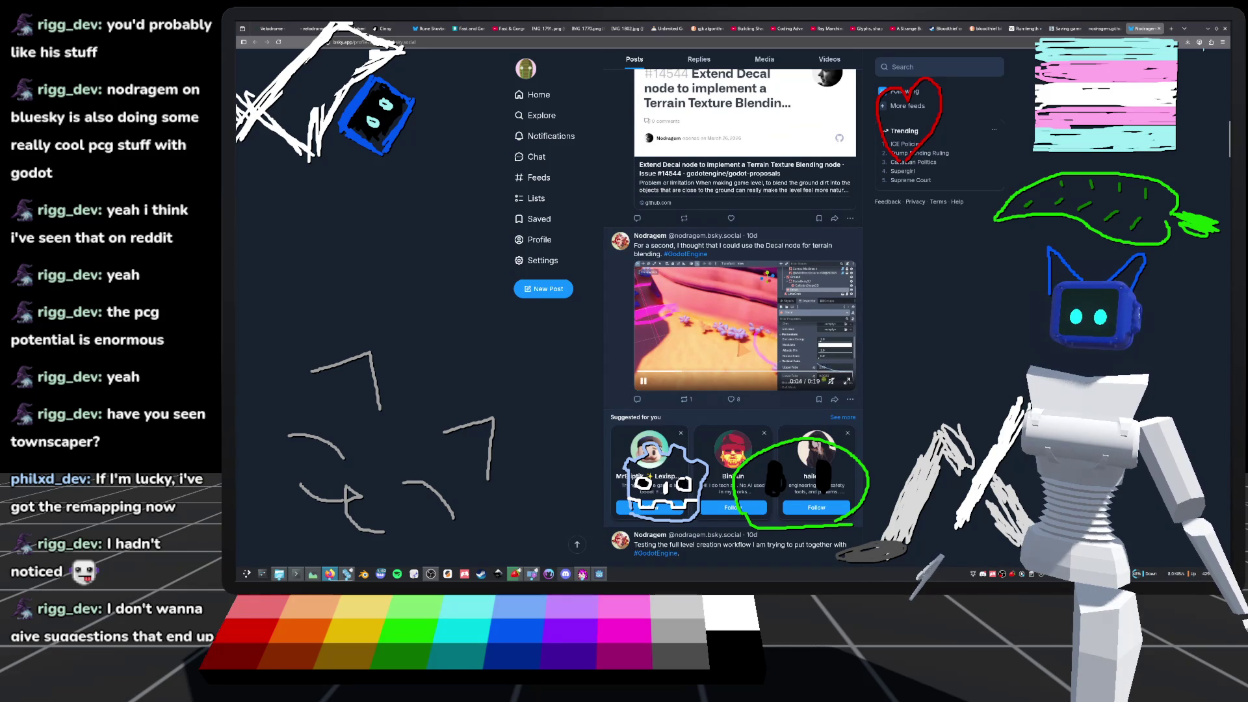
pyautogui.scroll(-6, 578, 385)
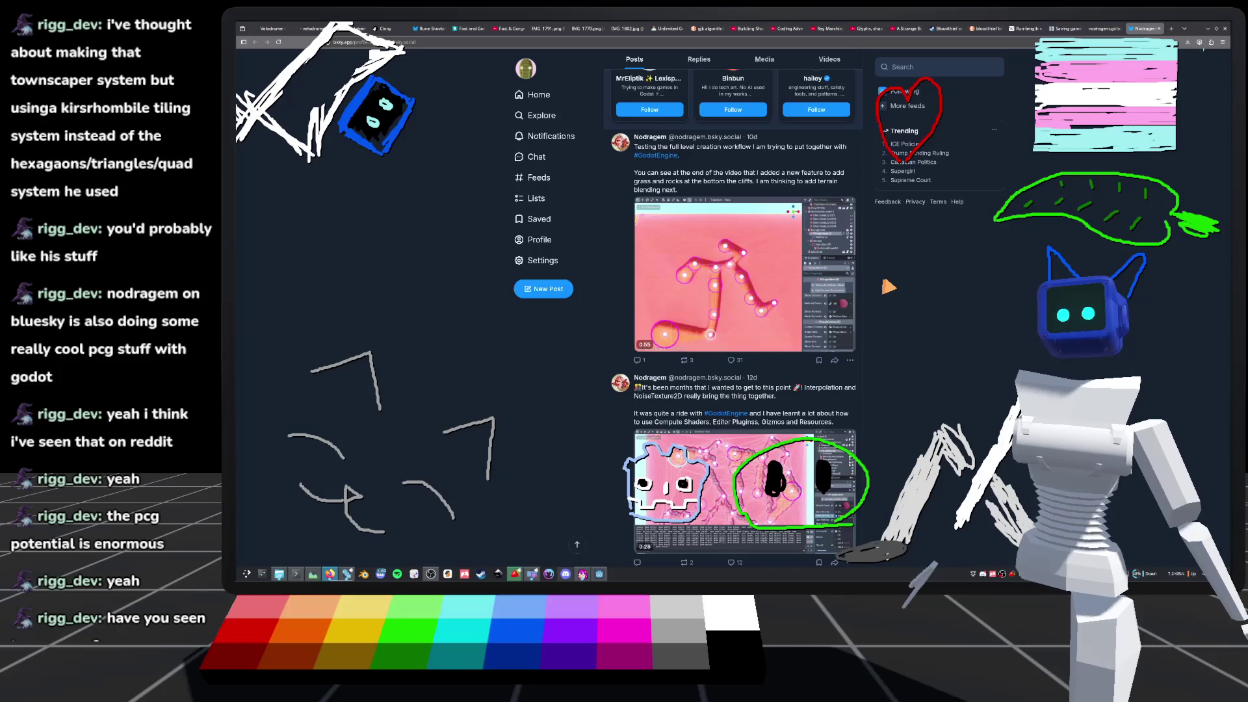
pyautogui.moveTo(718, 332)
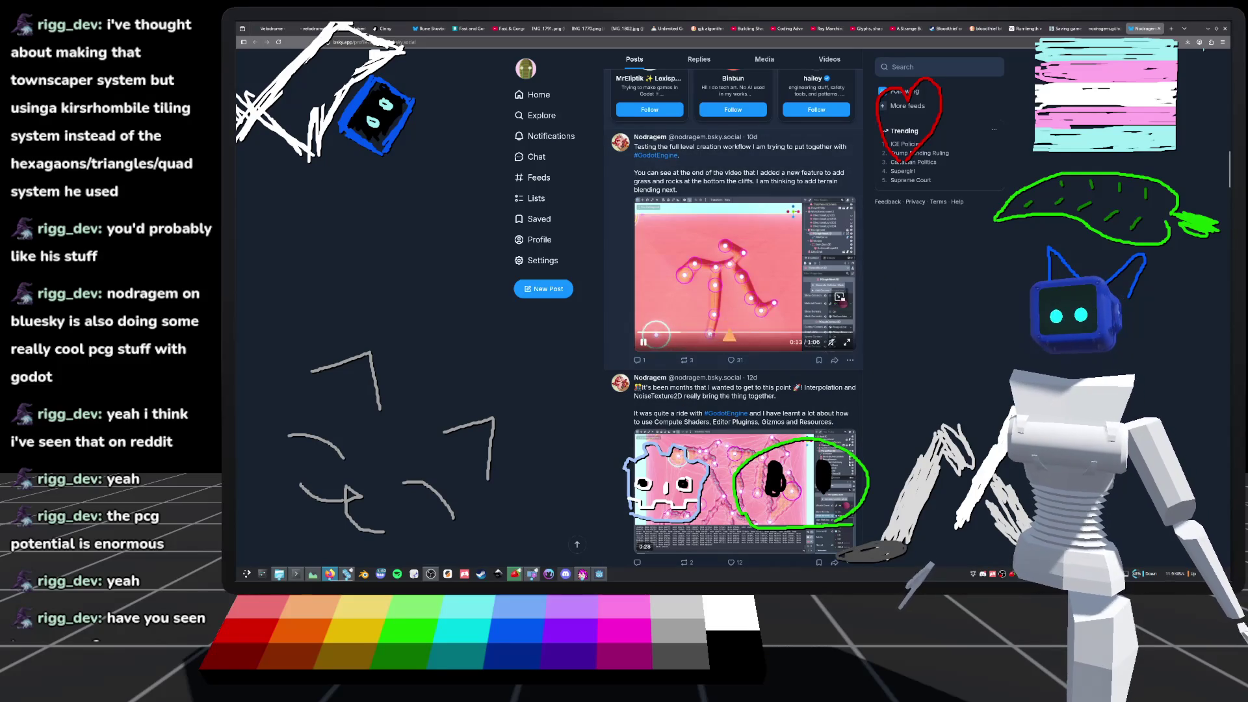
pyautogui.moveTo(839, 296)
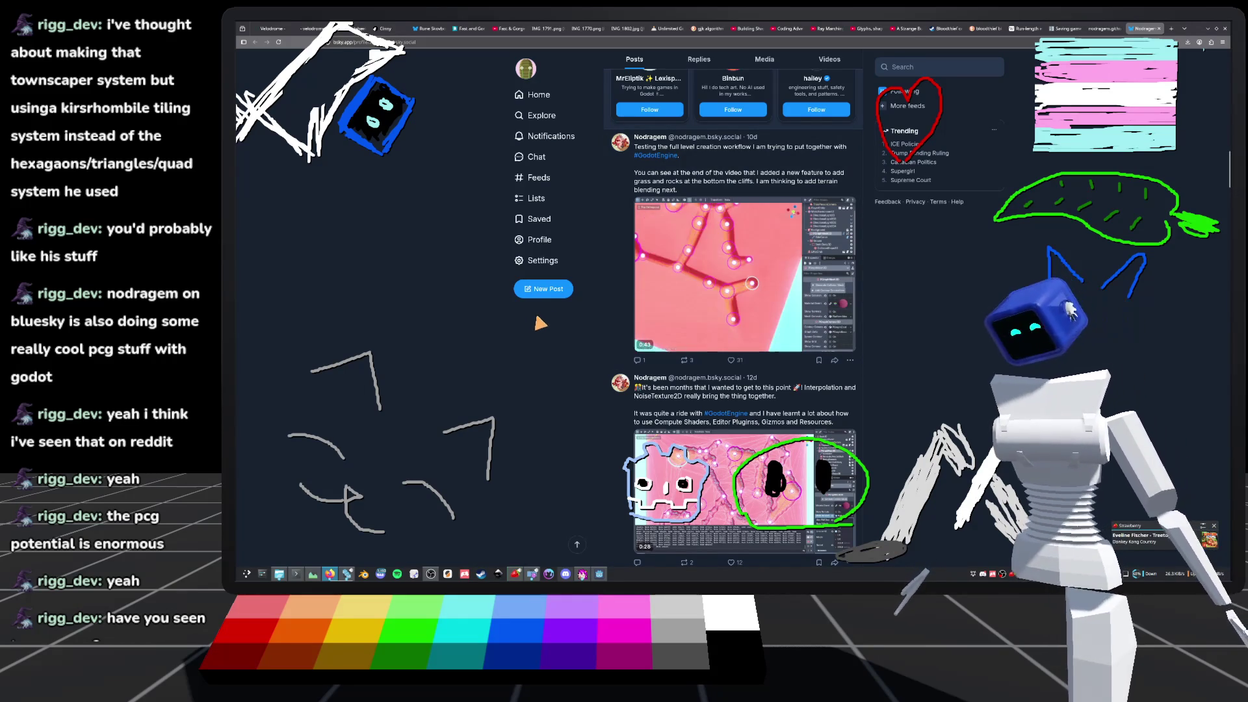
# - Follow the developer's Bluesky account and bring the Godot editor back to the front
pyautogui.scroll(5, 593, 321)
pyautogui.scroll(10, 593, 322)
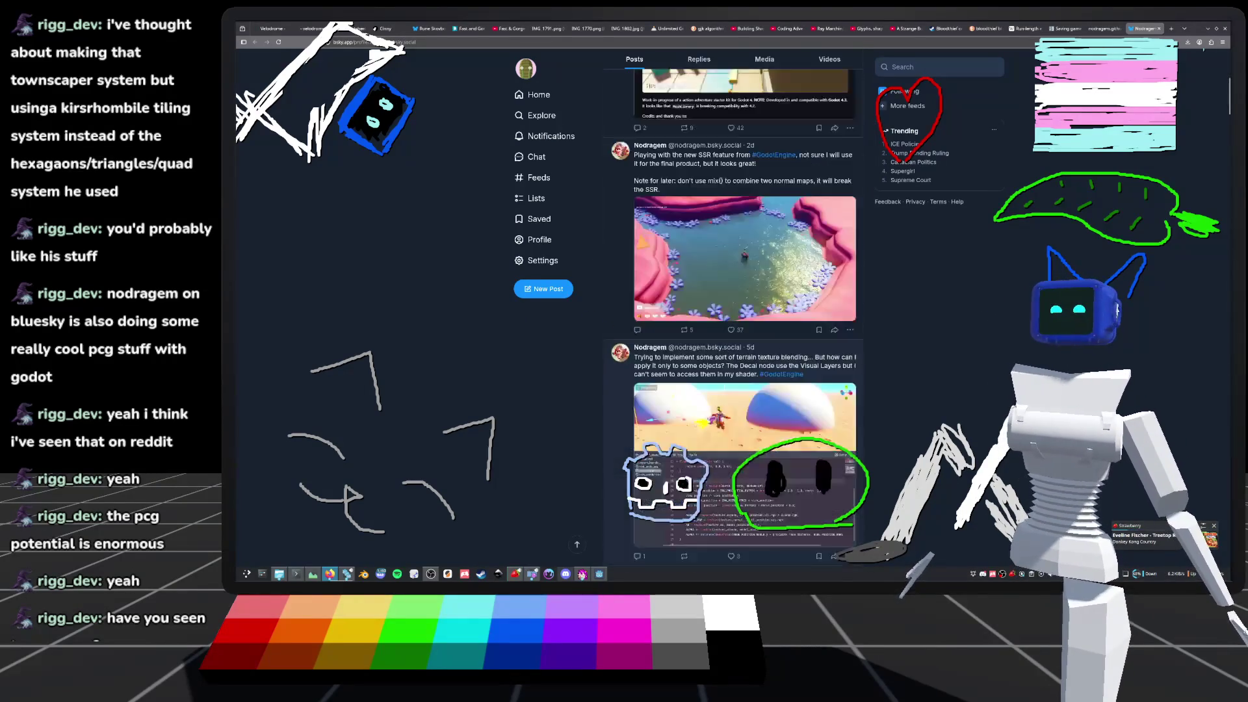
pyautogui.click(823, 126)
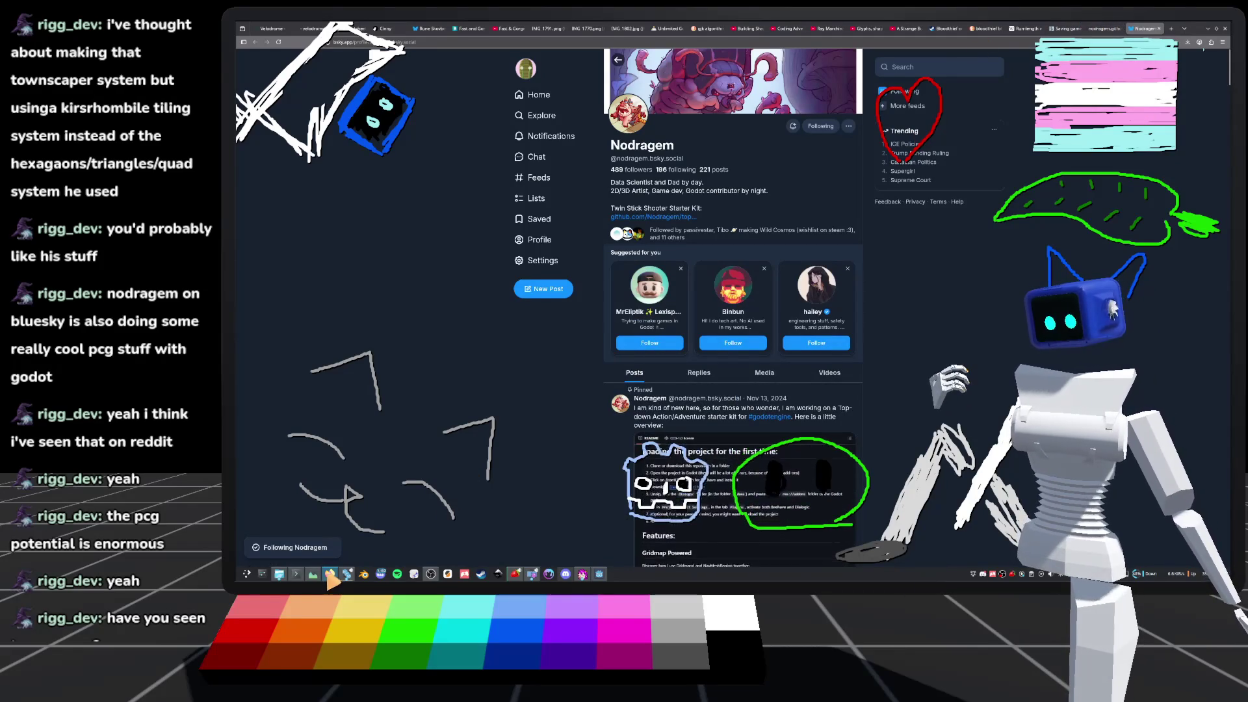
pyautogui.click(346, 574)
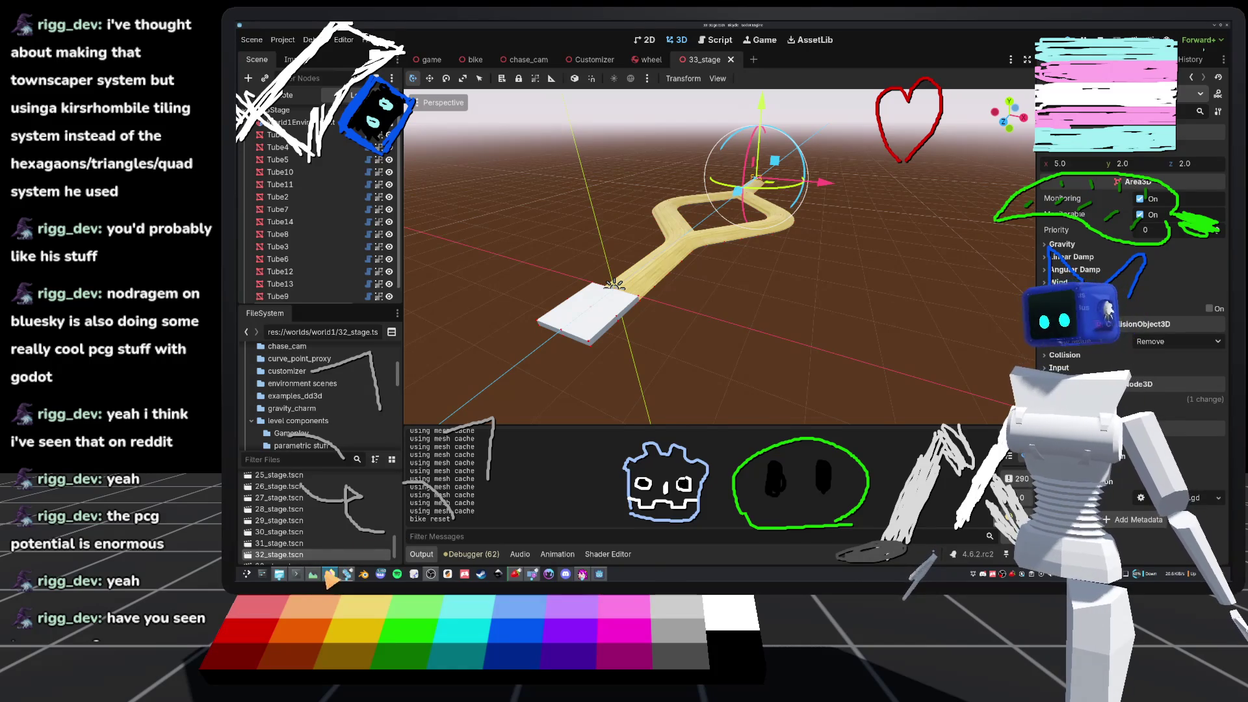
# - Search images of kisrhombille tiling in a new tab, enlarge one, then return to Godot
pyautogui.click(330, 575)
pyautogui.hotkey('ctrl', 't')
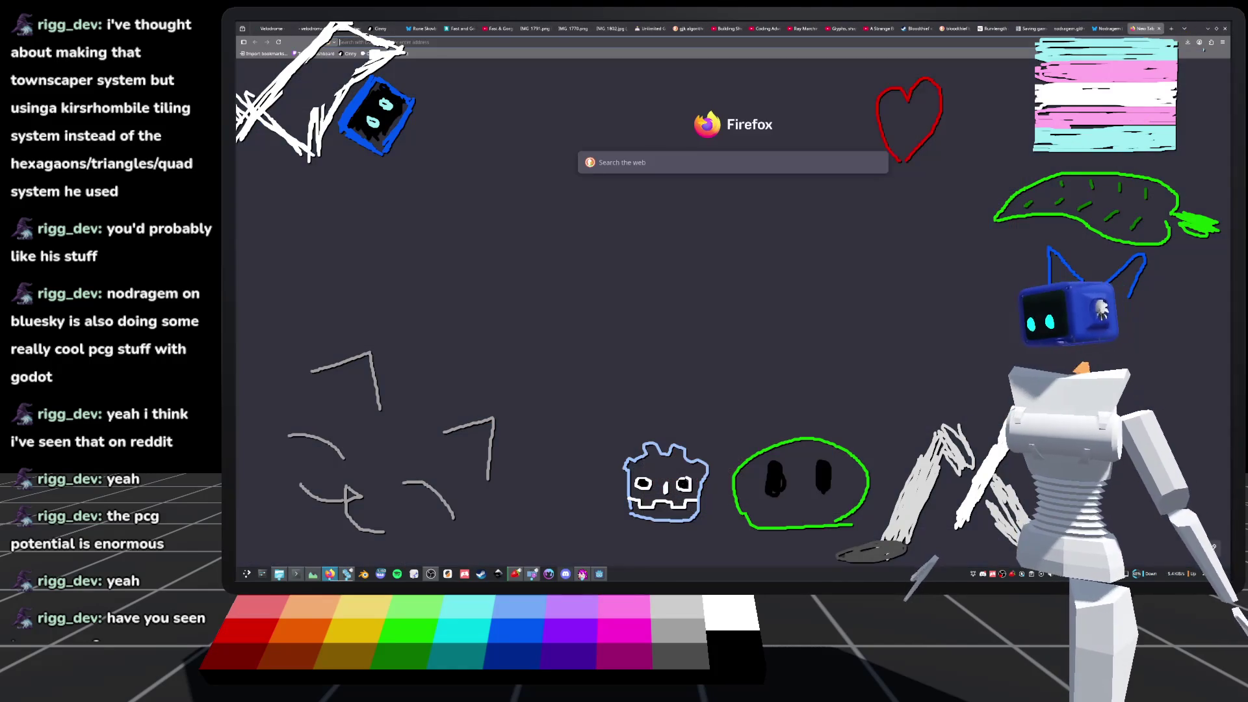
pyautogui.write('kirsrhombile')
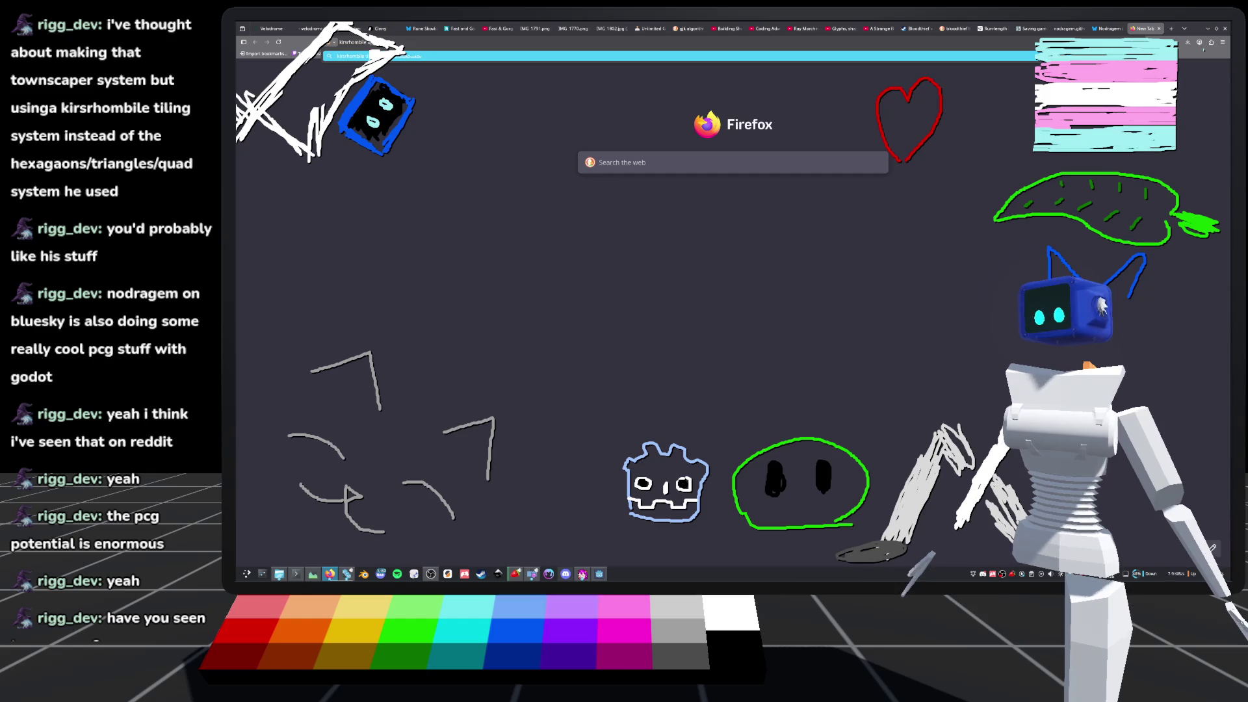
pyautogui.press('Return')
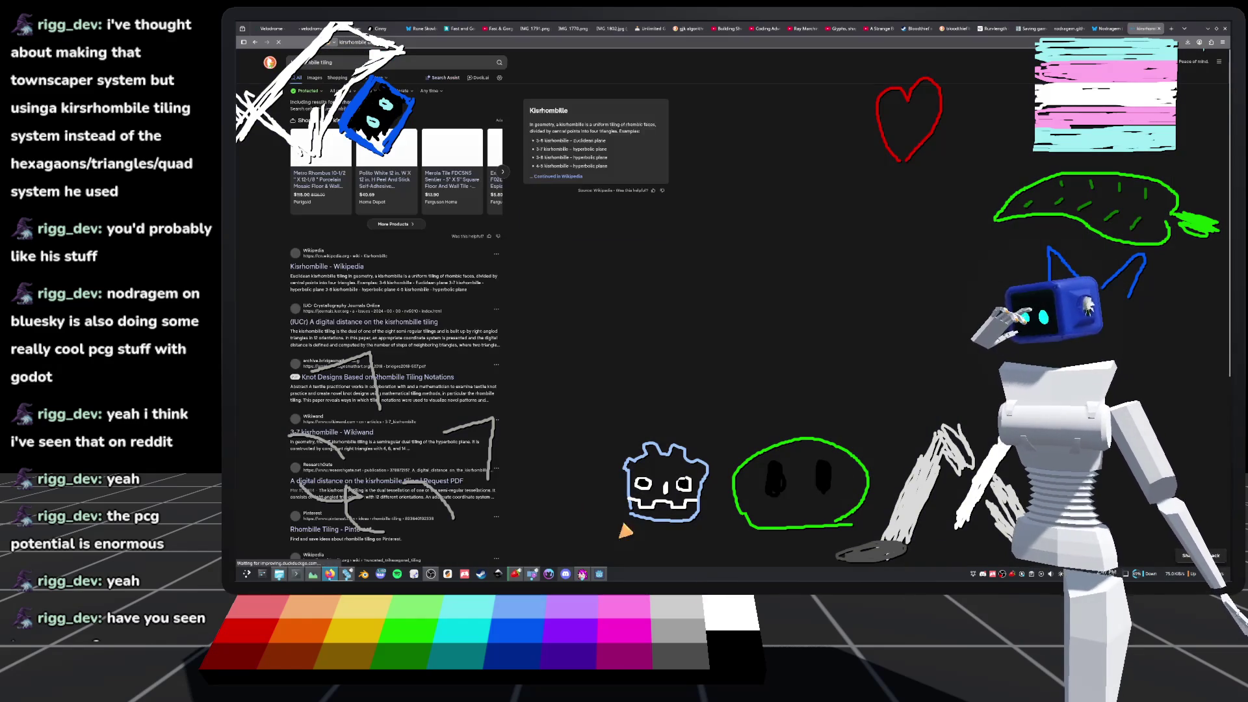
pyautogui.click(314, 78)
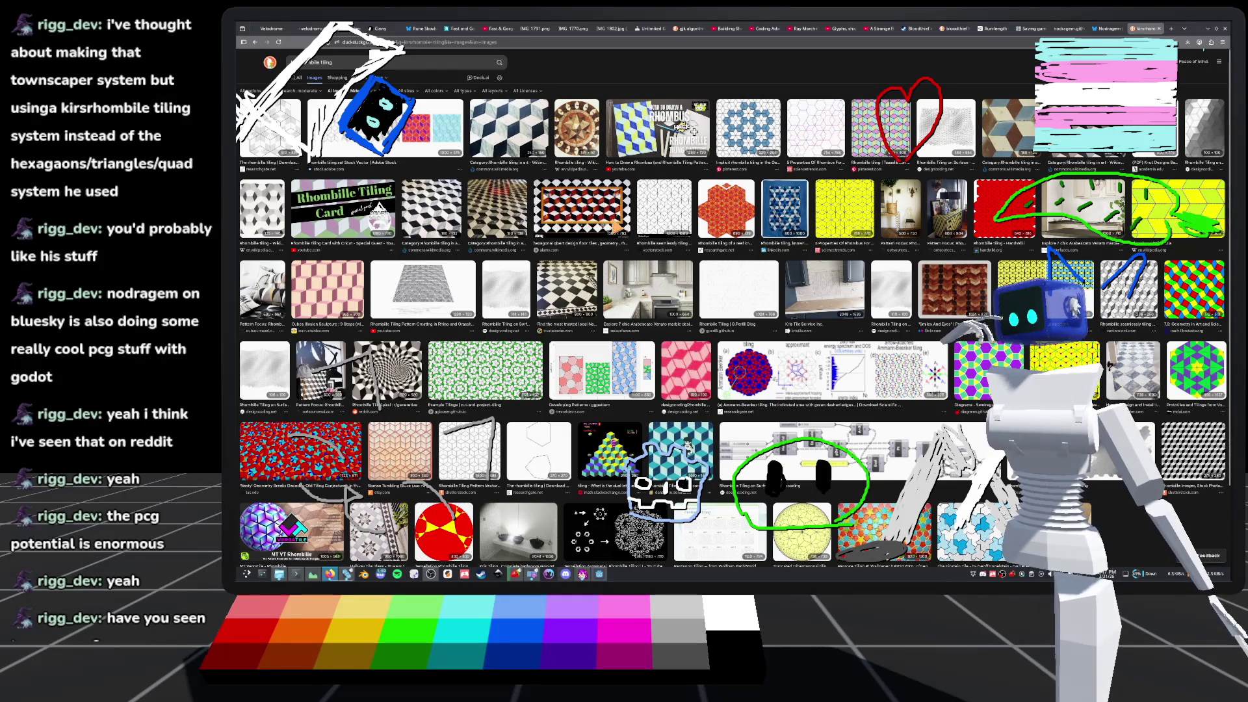
pyautogui.click(270, 150)
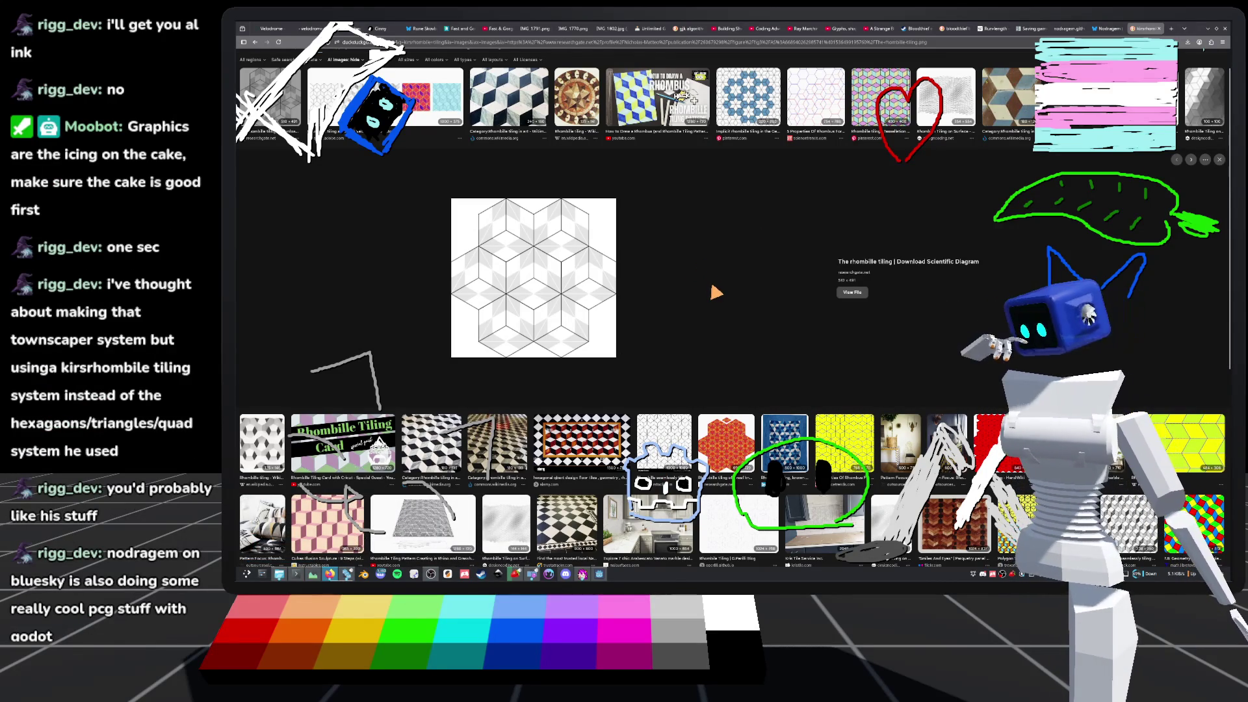
pyautogui.click(345, 577)
pyautogui.scroll(5, 741, 291)
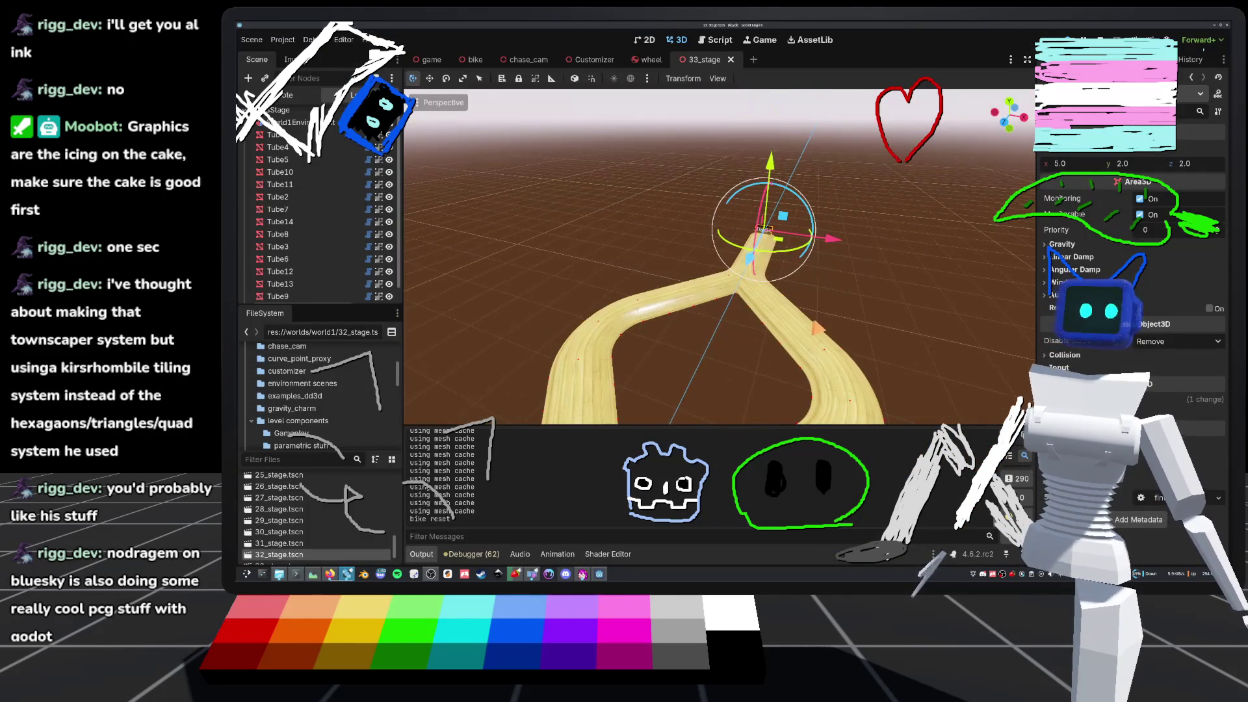
# - Ride the bike to the FINISH sign, respawning once, then open the Kisrhombille README link
pyautogui.click(600, 580)
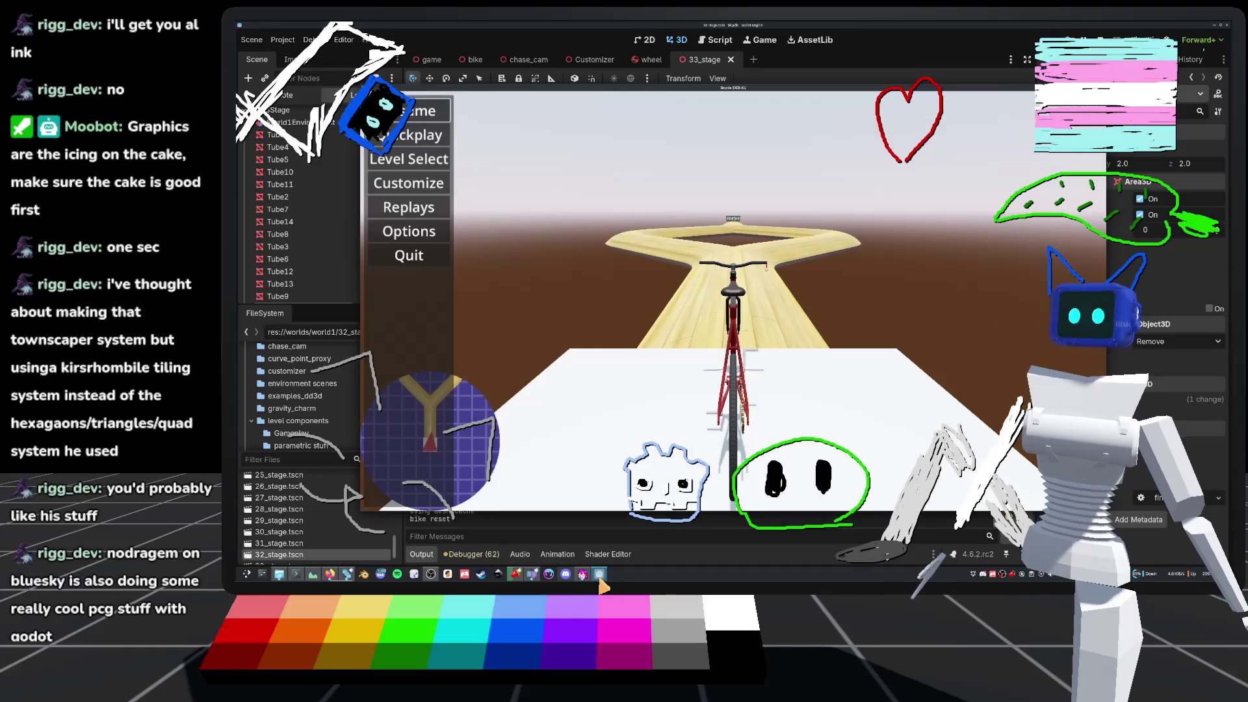
pyautogui.click(426, 111)
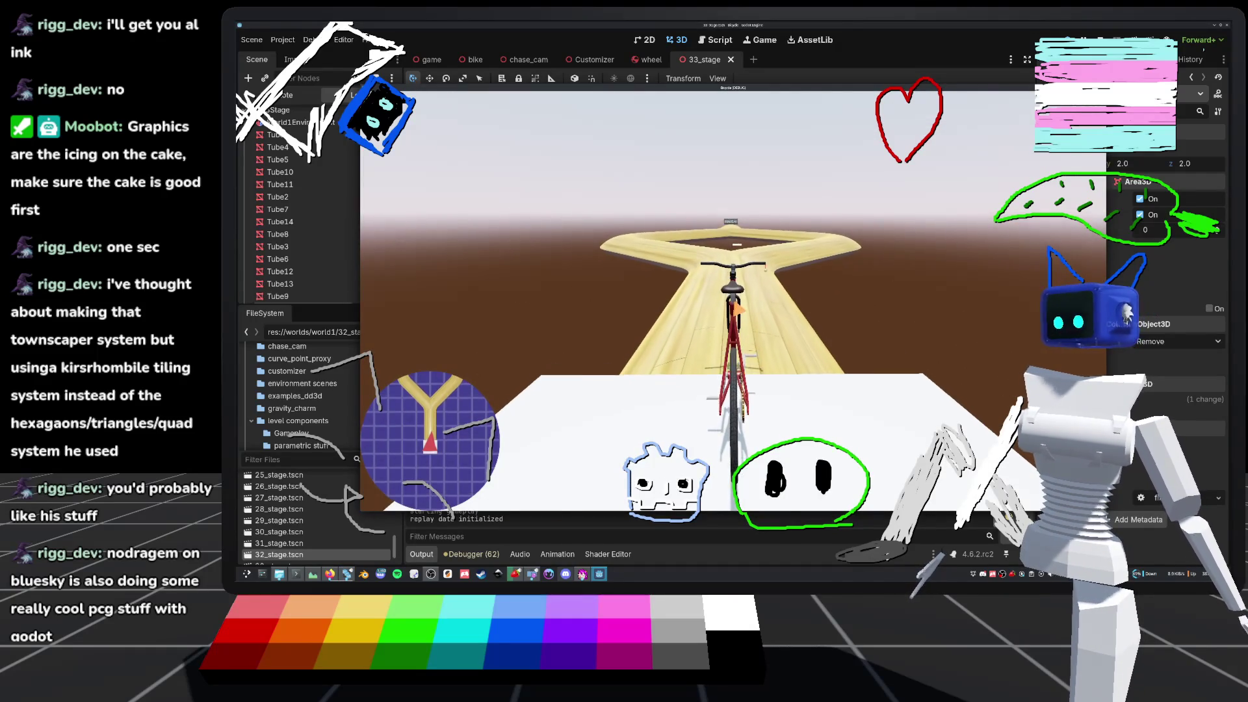
pyautogui.press('w')
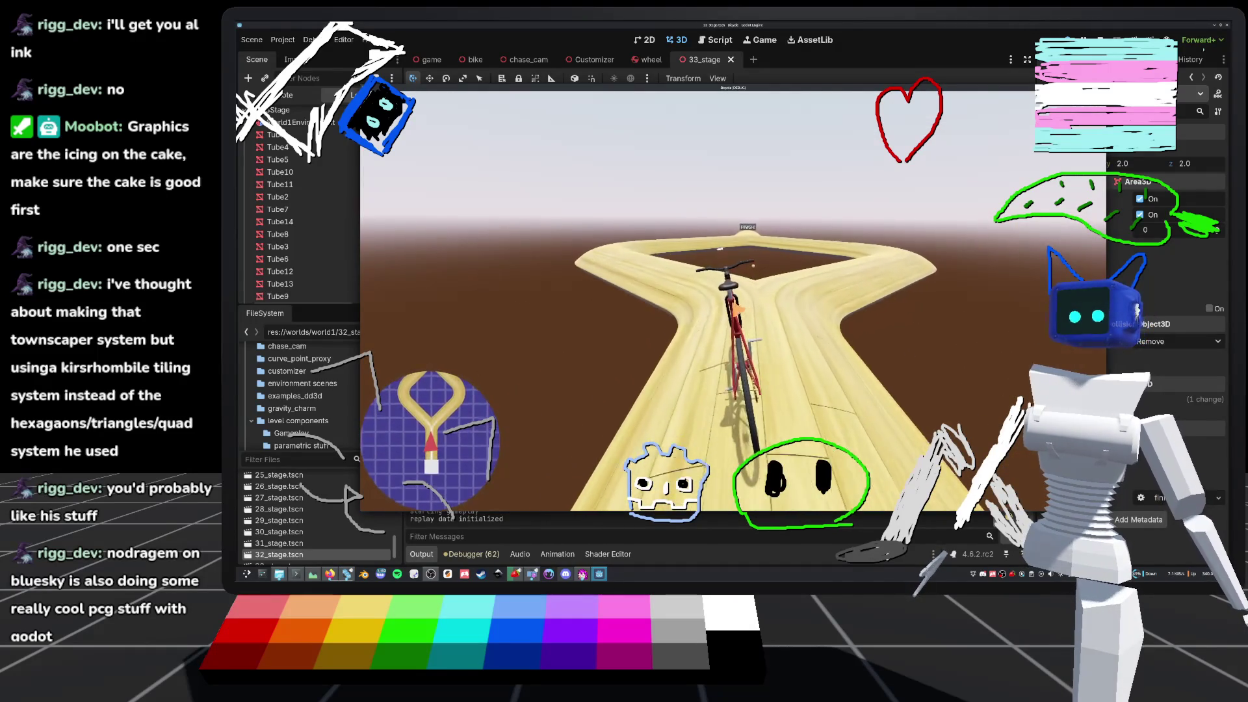
pyautogui.press('d')
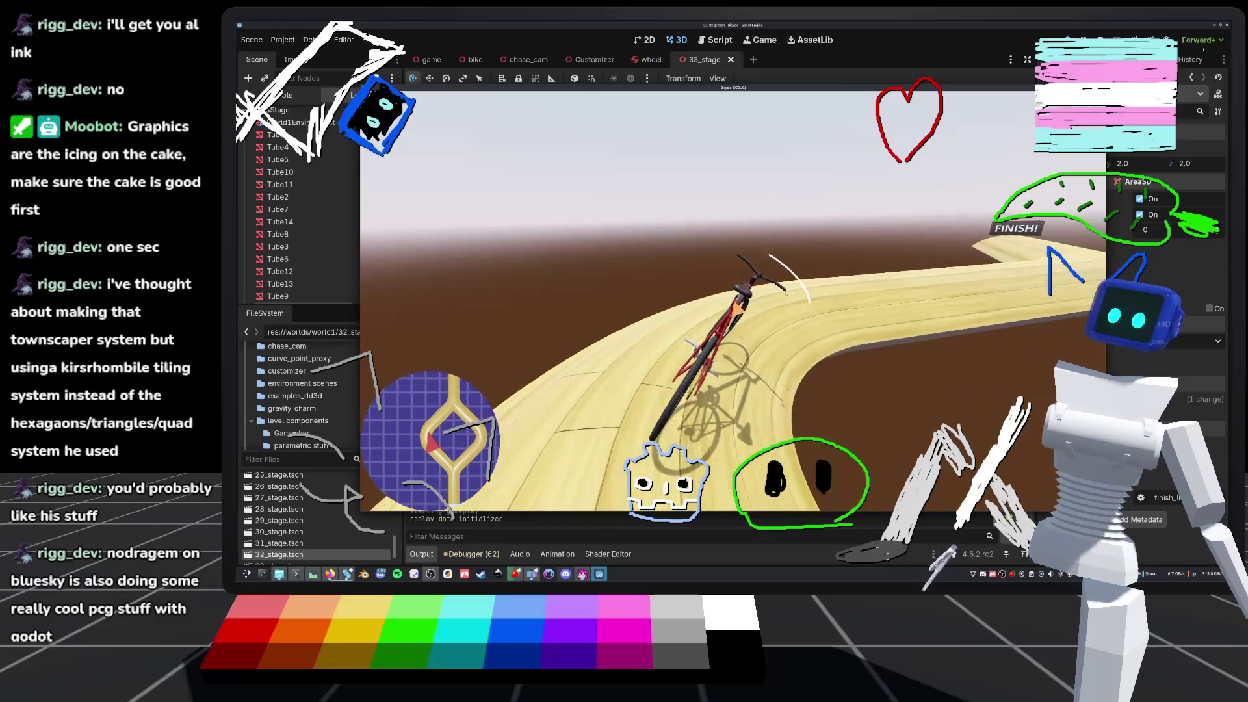
pyautogui.press('r')
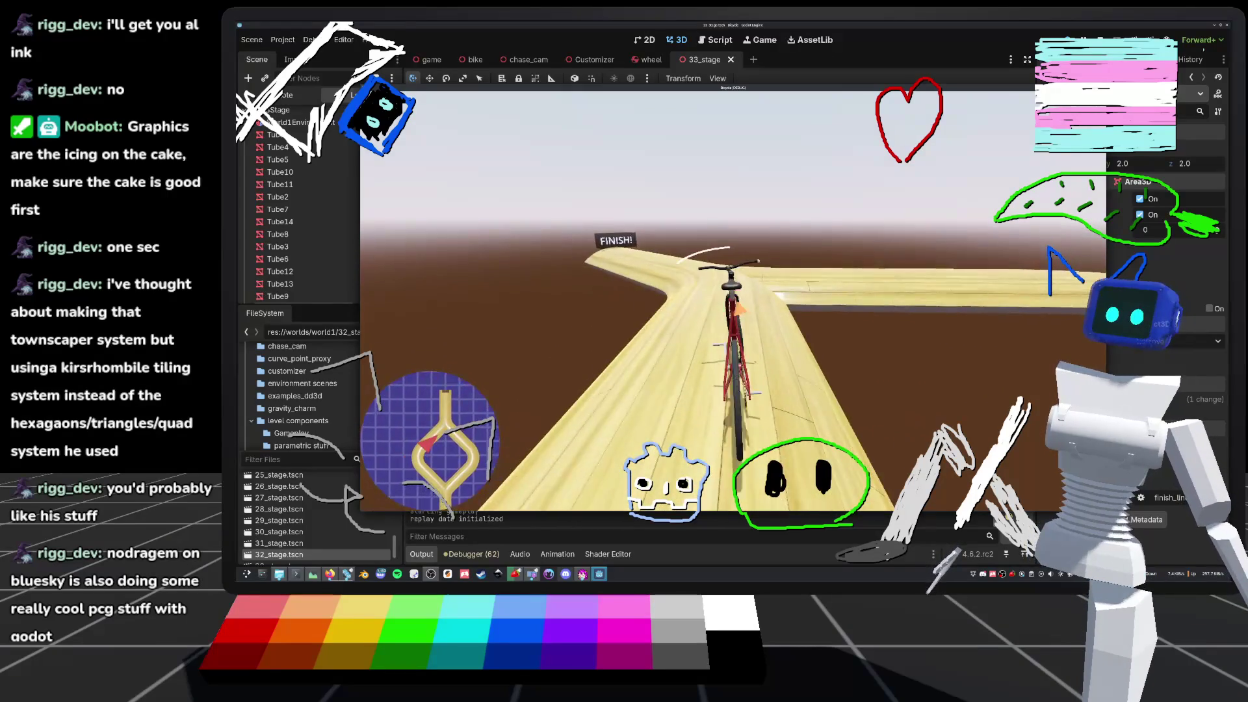
pyautogui.press('w')
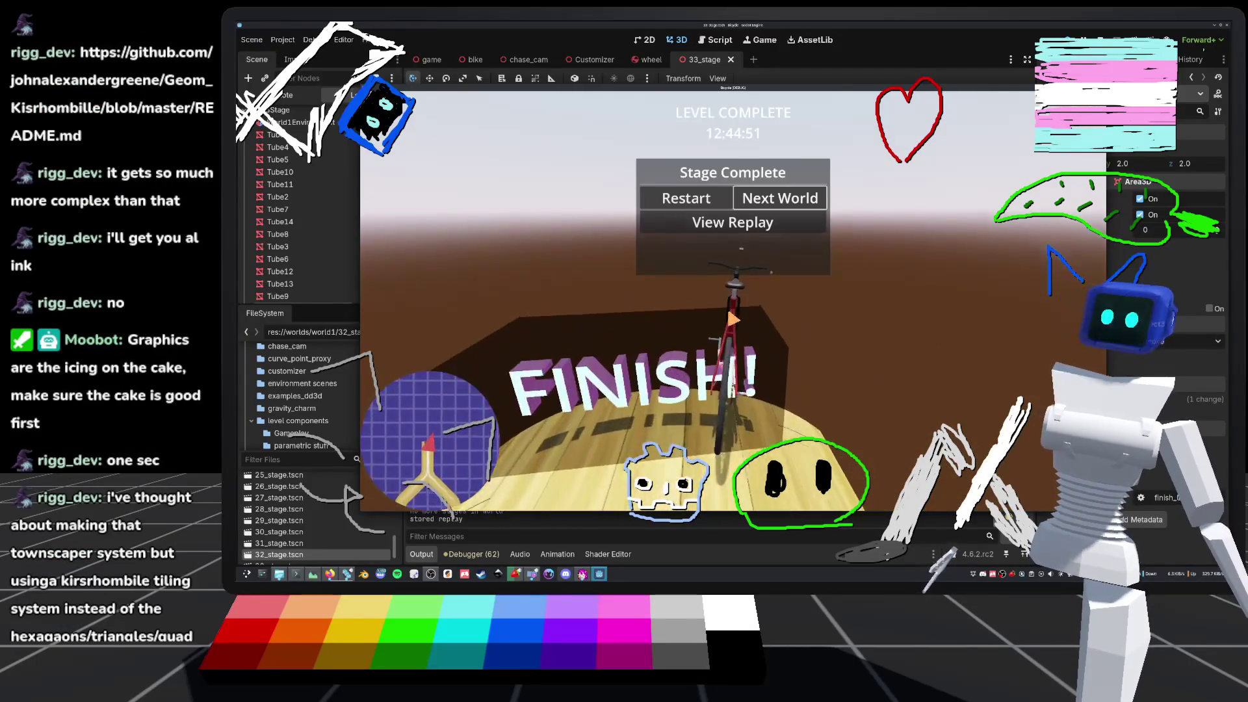
pyautogui.click(790, 201)
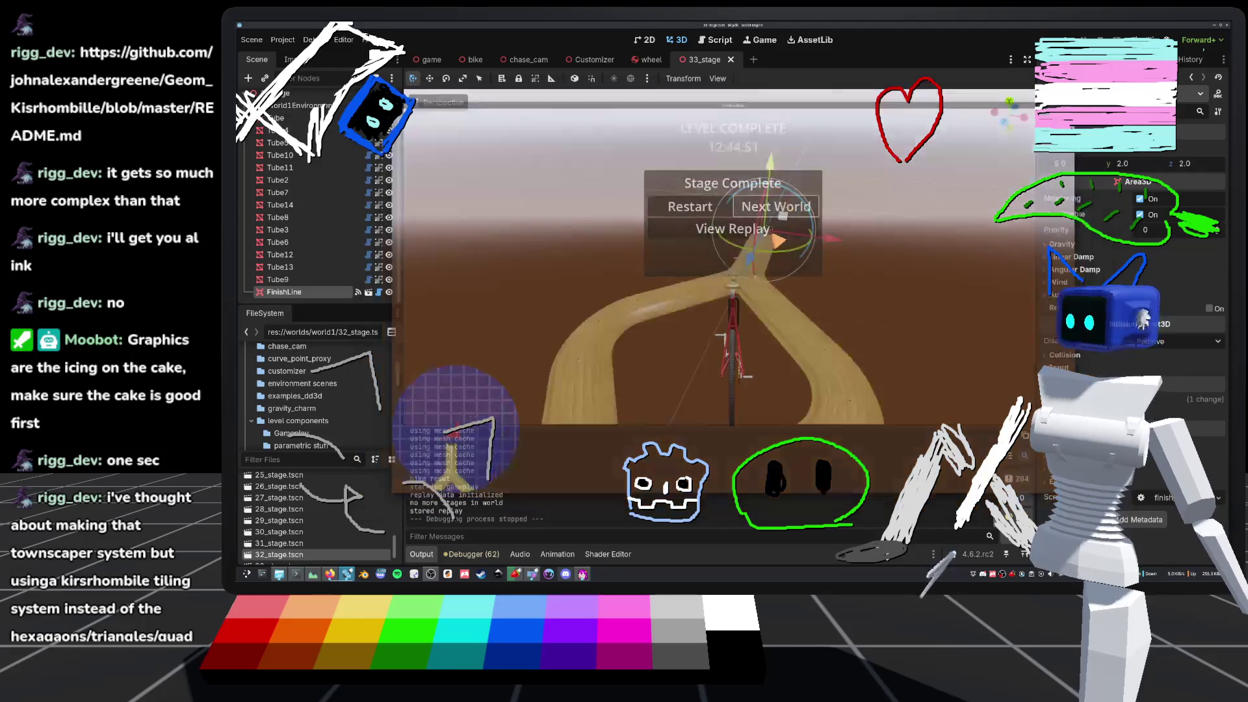
pyautogui.click(115, 218)
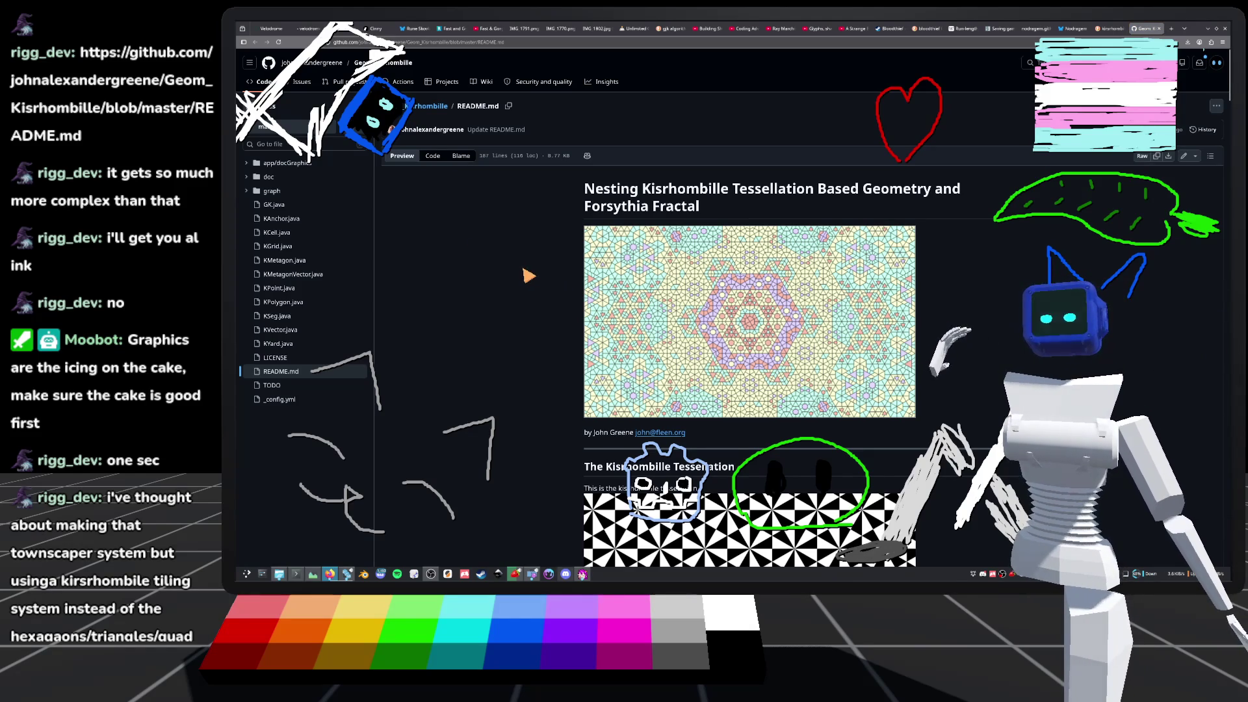
# - Scroll through the README's tessellation and KGrid sections, then back toward the top
pyautogui.scroll(-3, 479, 271)
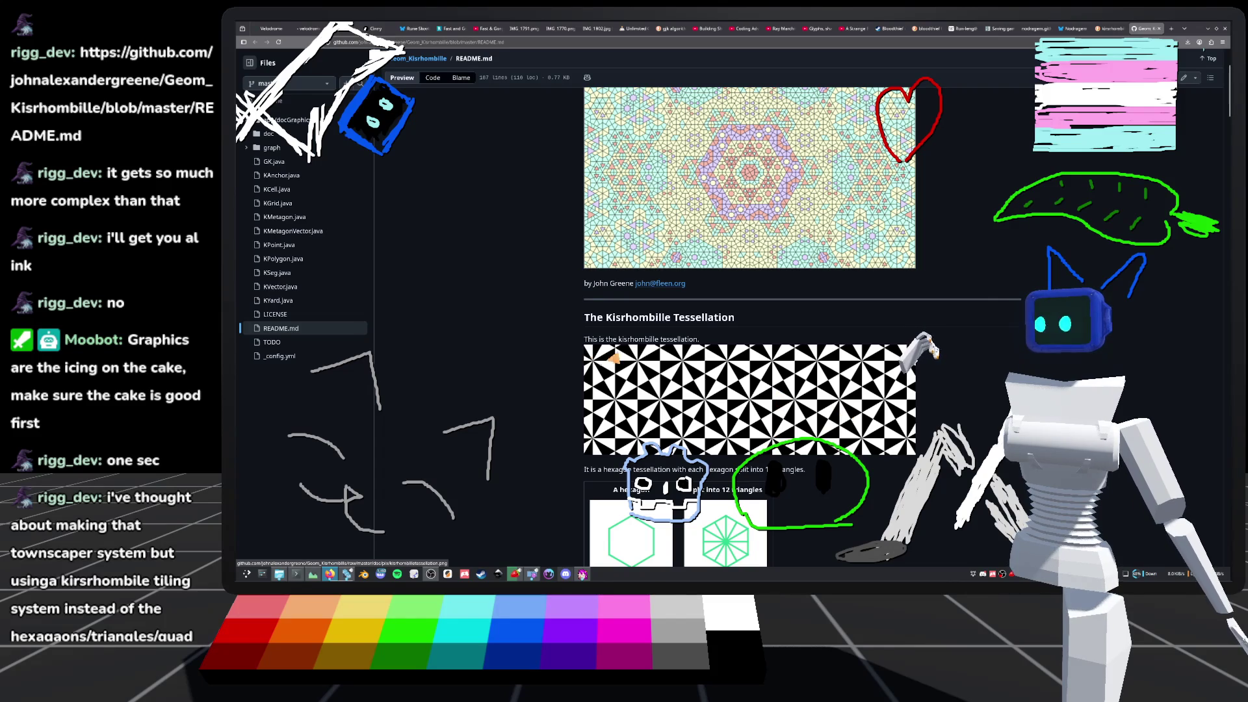
pyautogui.scroll(-2, 585, 361)
pyautogui.scroll(-1, 527, 368)
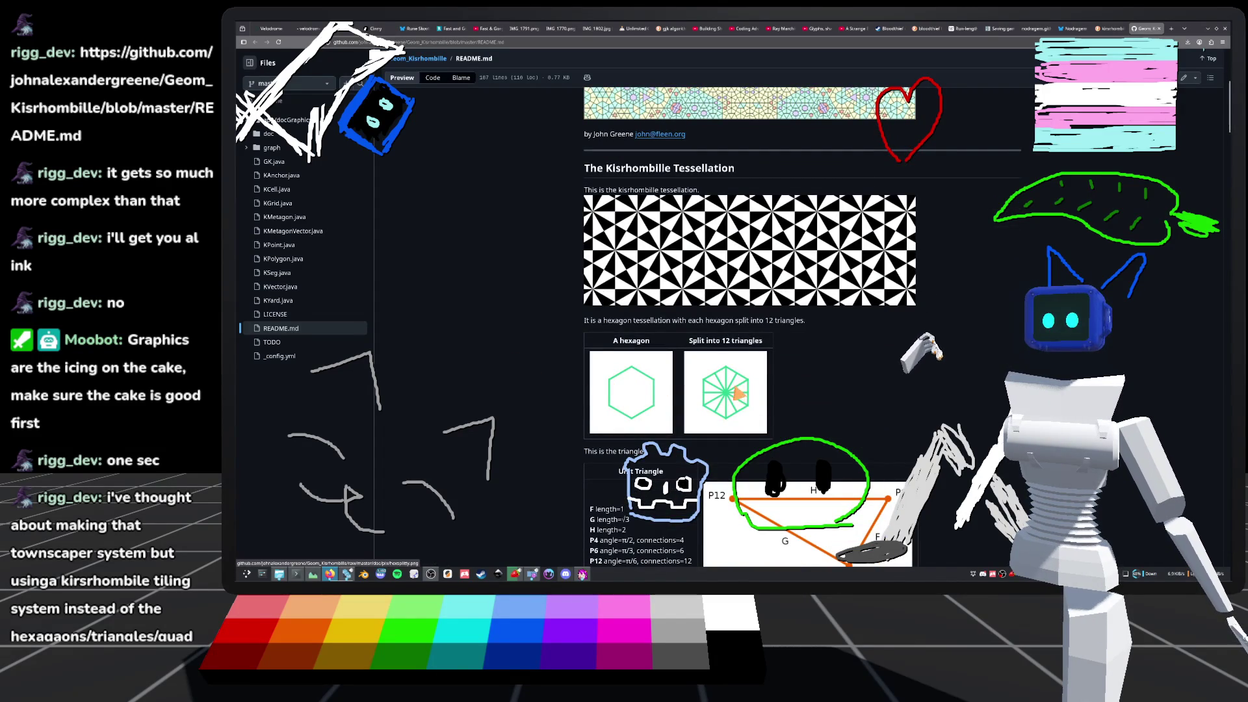
pyautogui.scroll(-3, 585, 325)
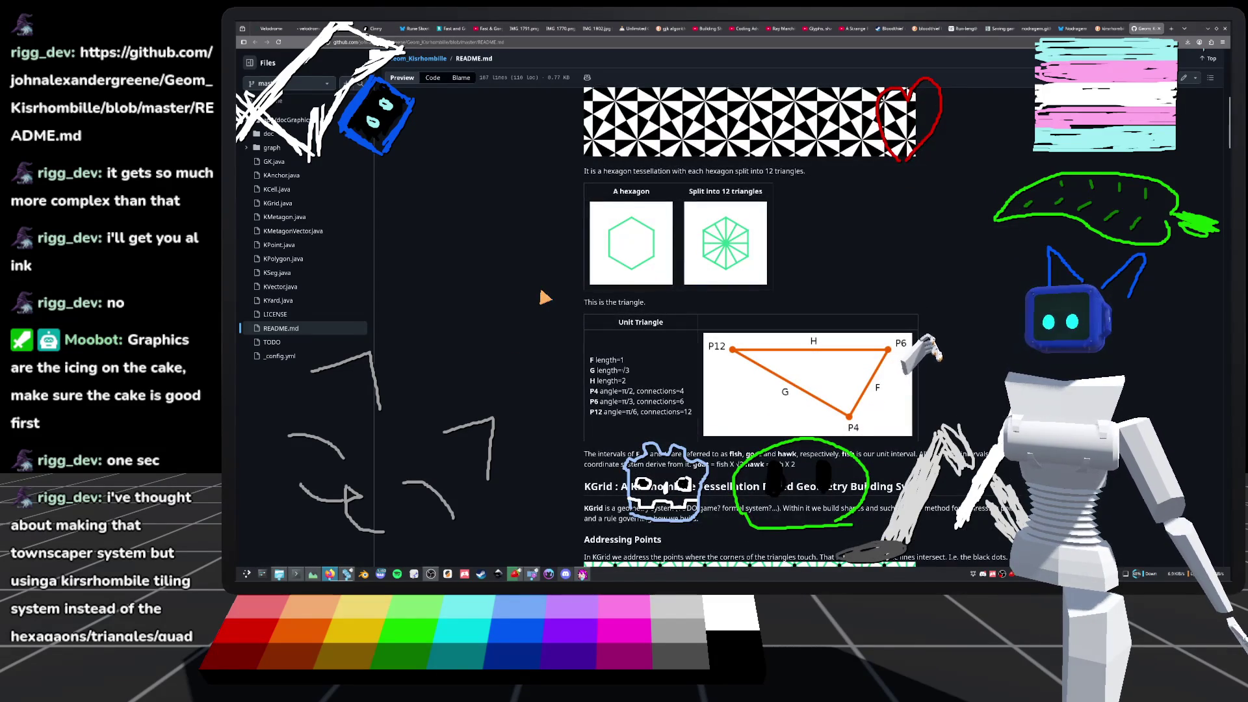
pyautogui.scroll(3, 544, 297)
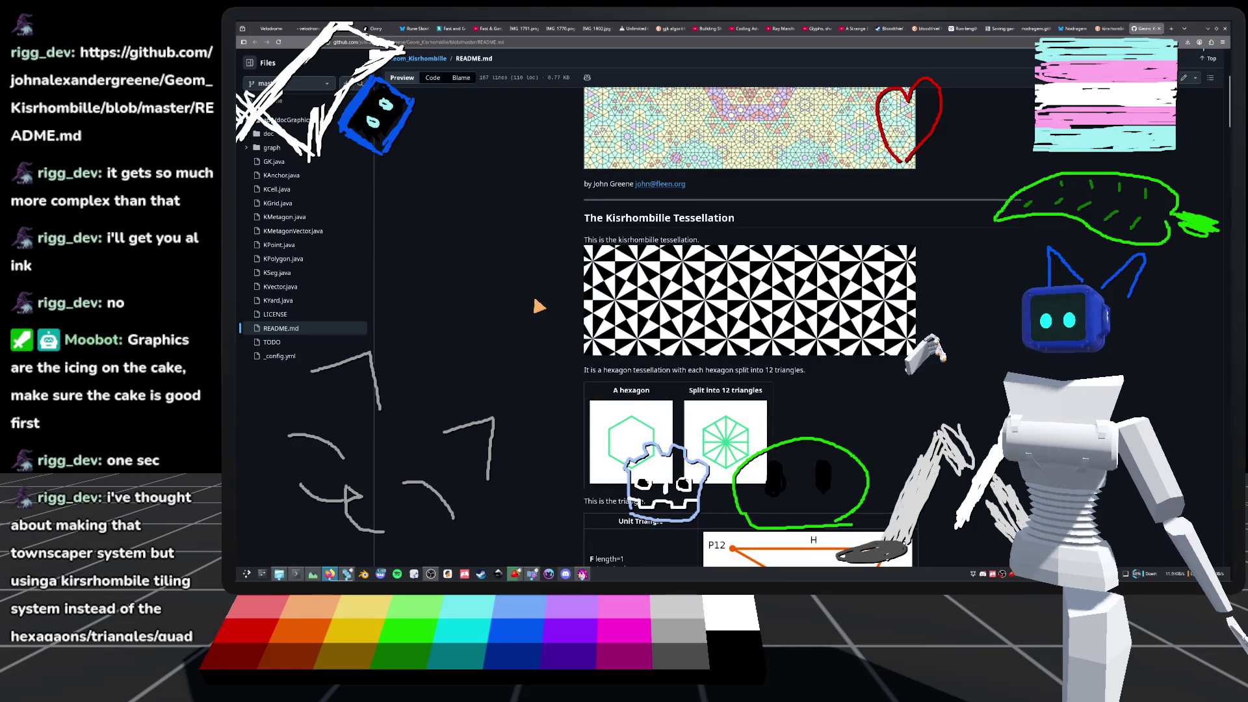
pyautogui.scroll(-3, 537, 310)
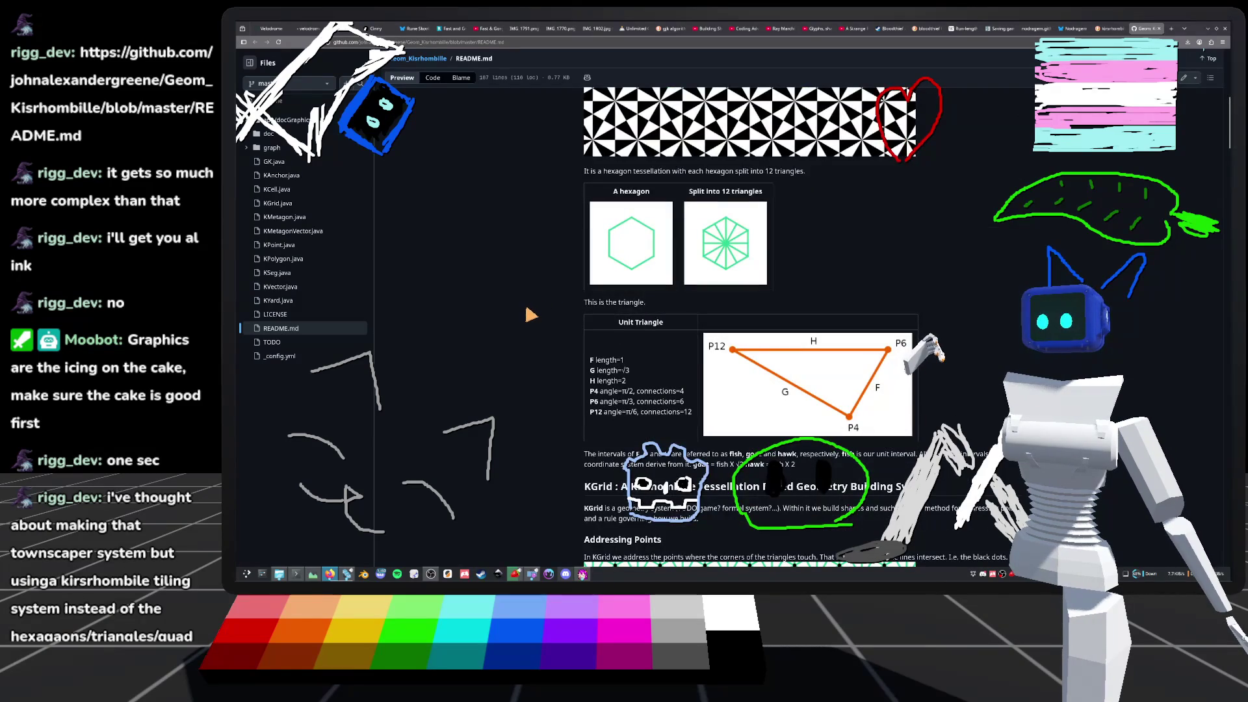
pyautogui.scroll(-5, 529, 315)
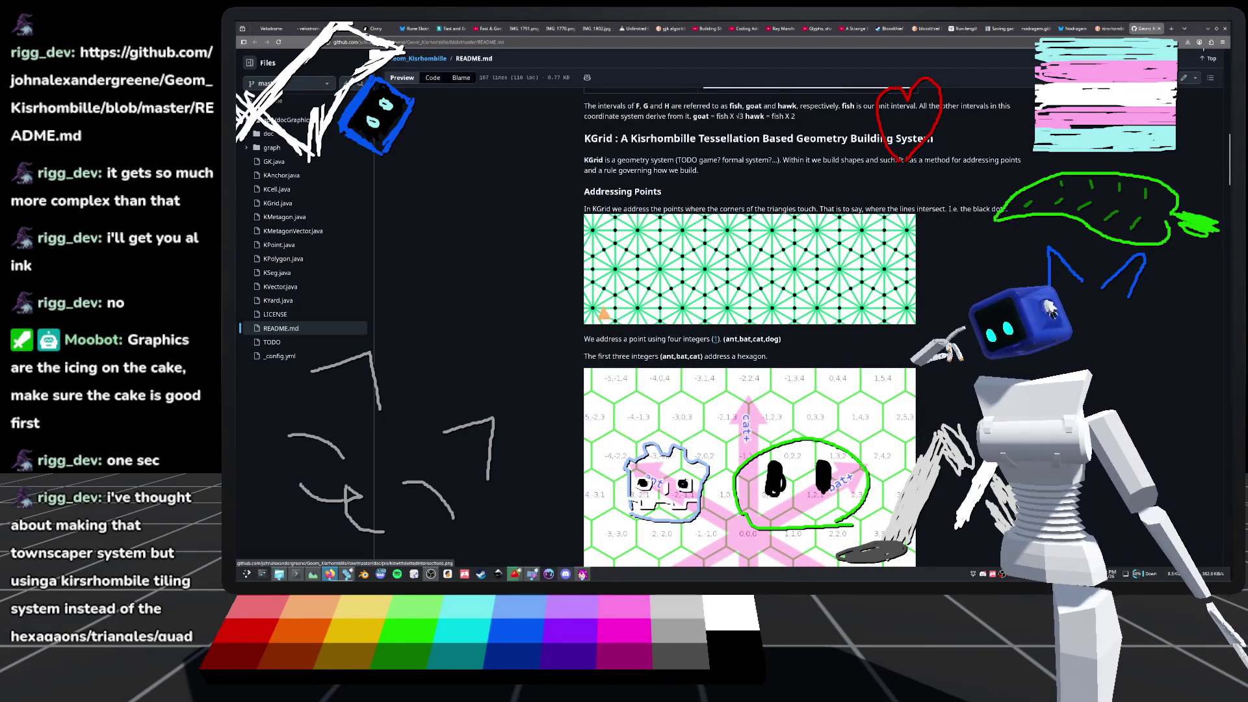
pyautogui.scroll(-2, 653, 333)
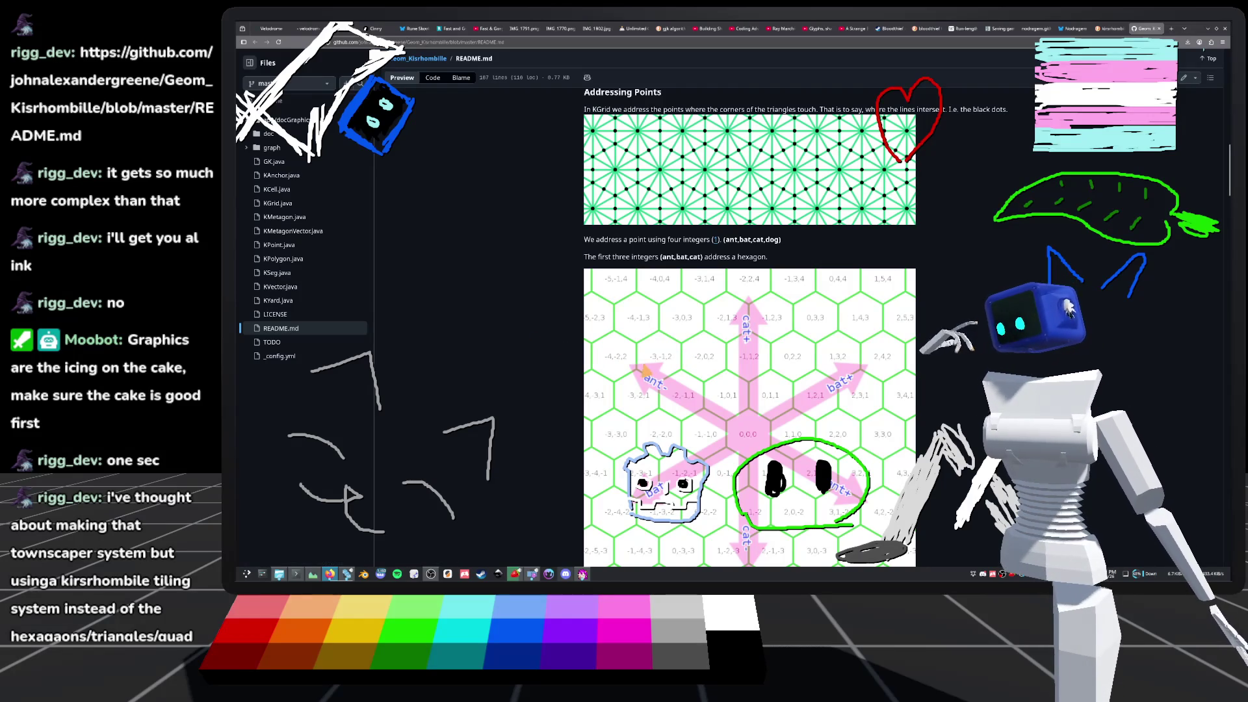
pyautogui.scroll(-3, 762, 422)
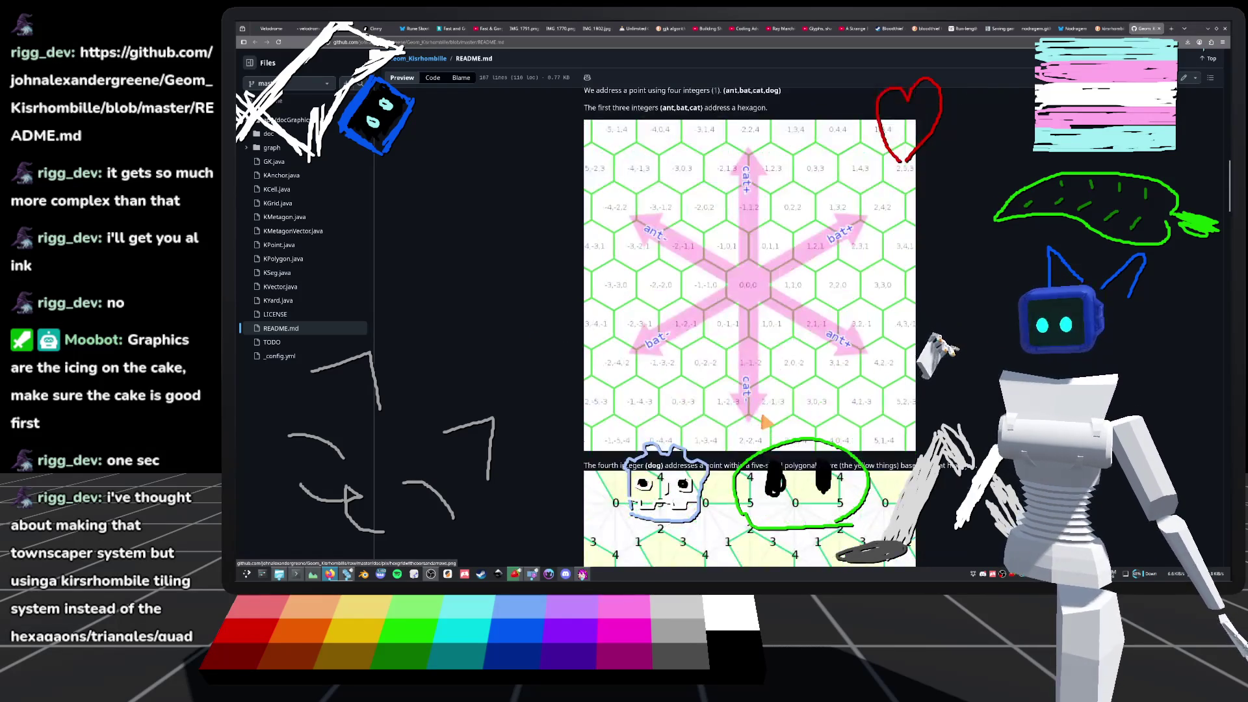
pyautogui.scroll(-3, 762, 421)
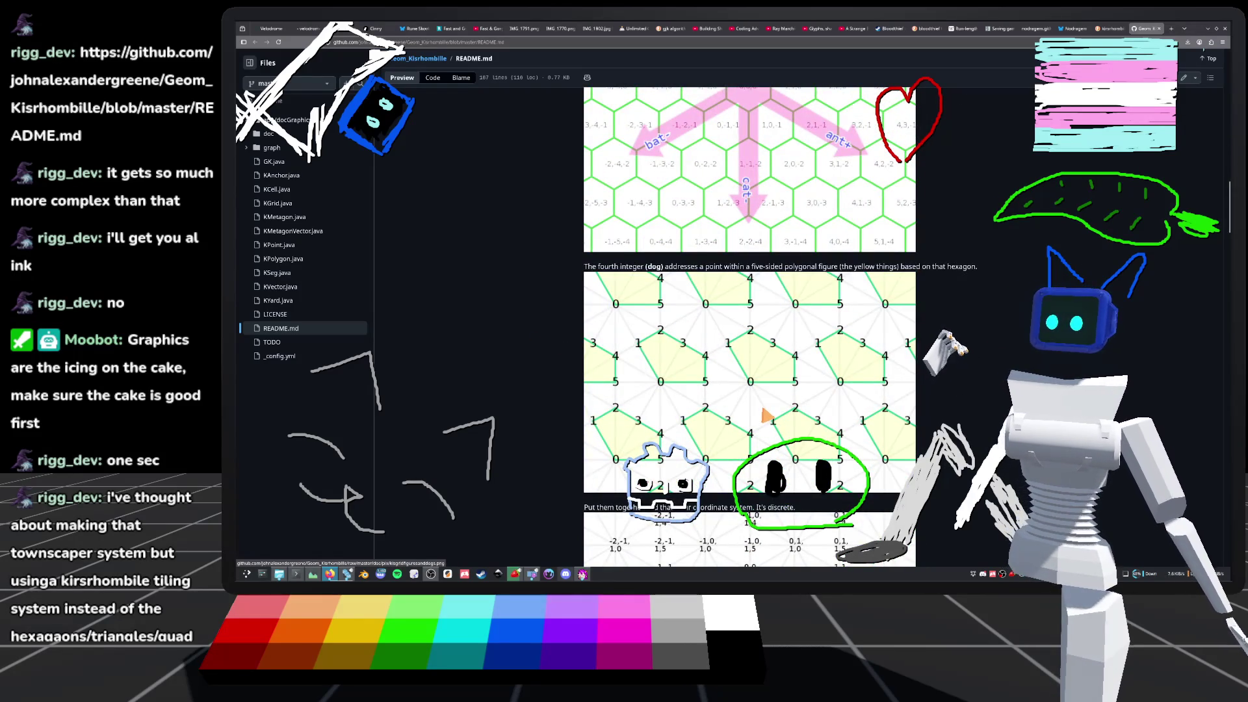
pyautogui.scroll(-15, 765, 418)
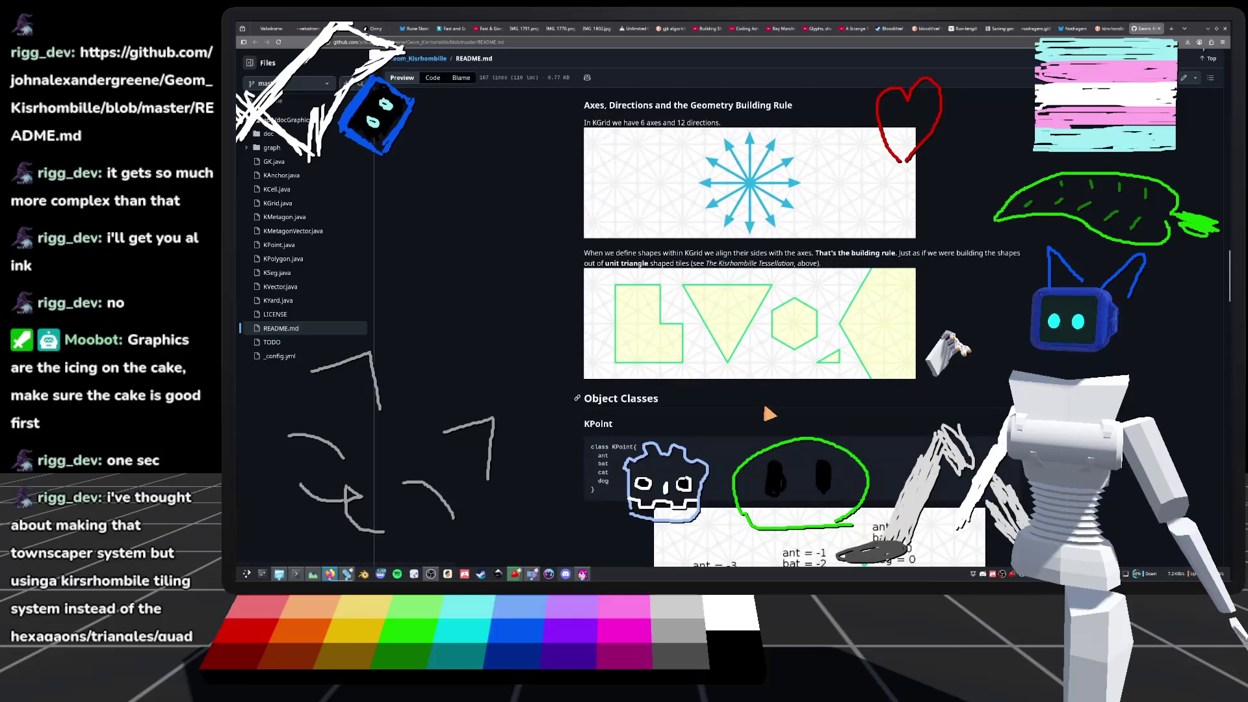
pyautogui.scroll(20, 769, 413)
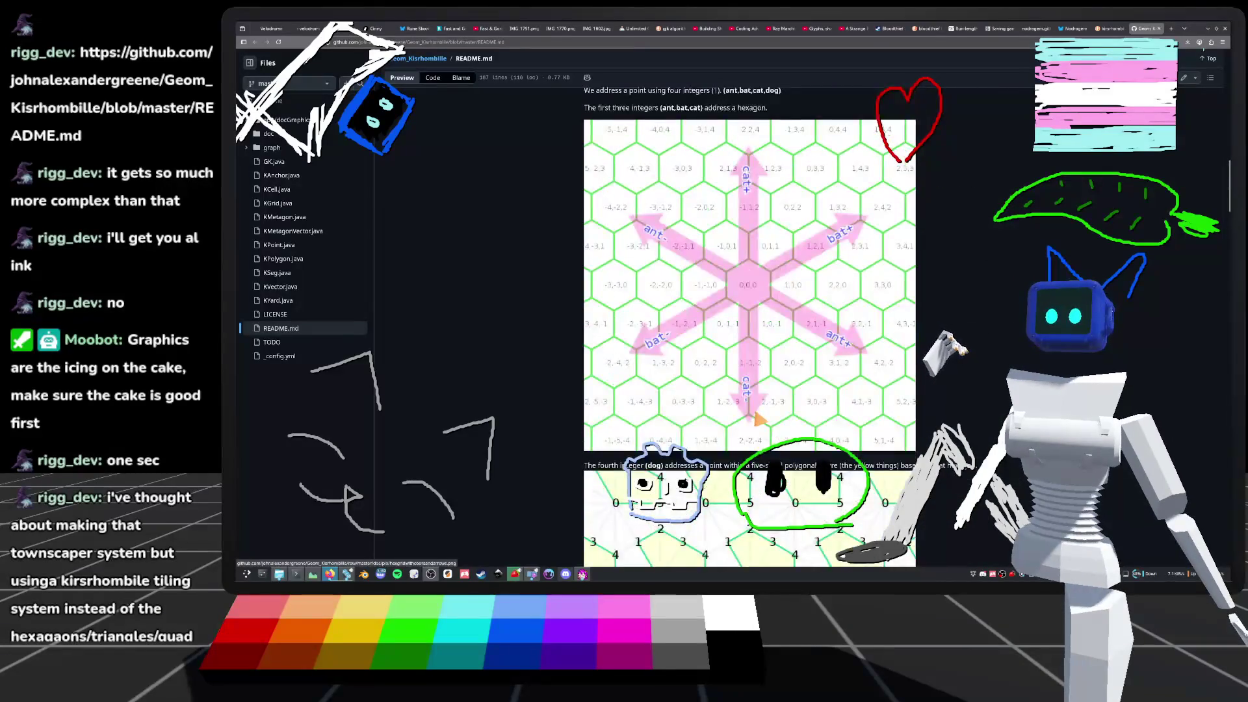
pyautogui.scroll(10, 757, 423)
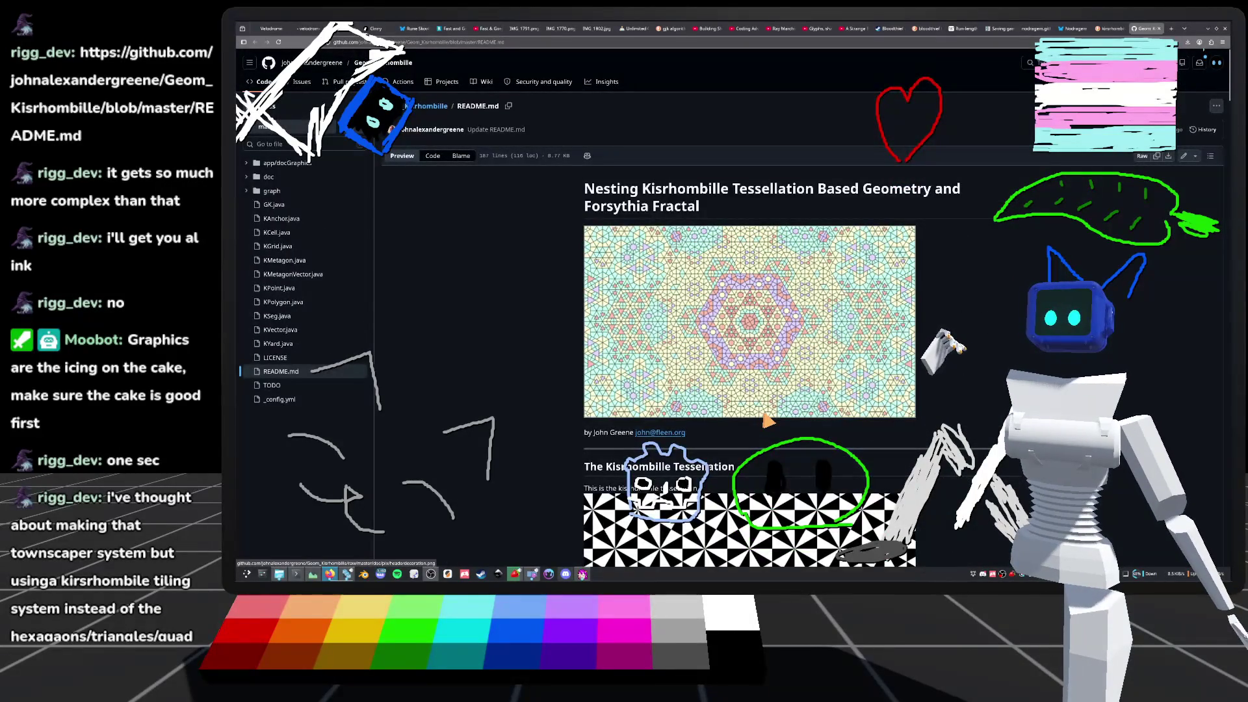
# - Scroll from the hexagon addressing diagram past Axes and Object Classes to the KGrid examples
pyautogui.scroll(-5, 767, 421)
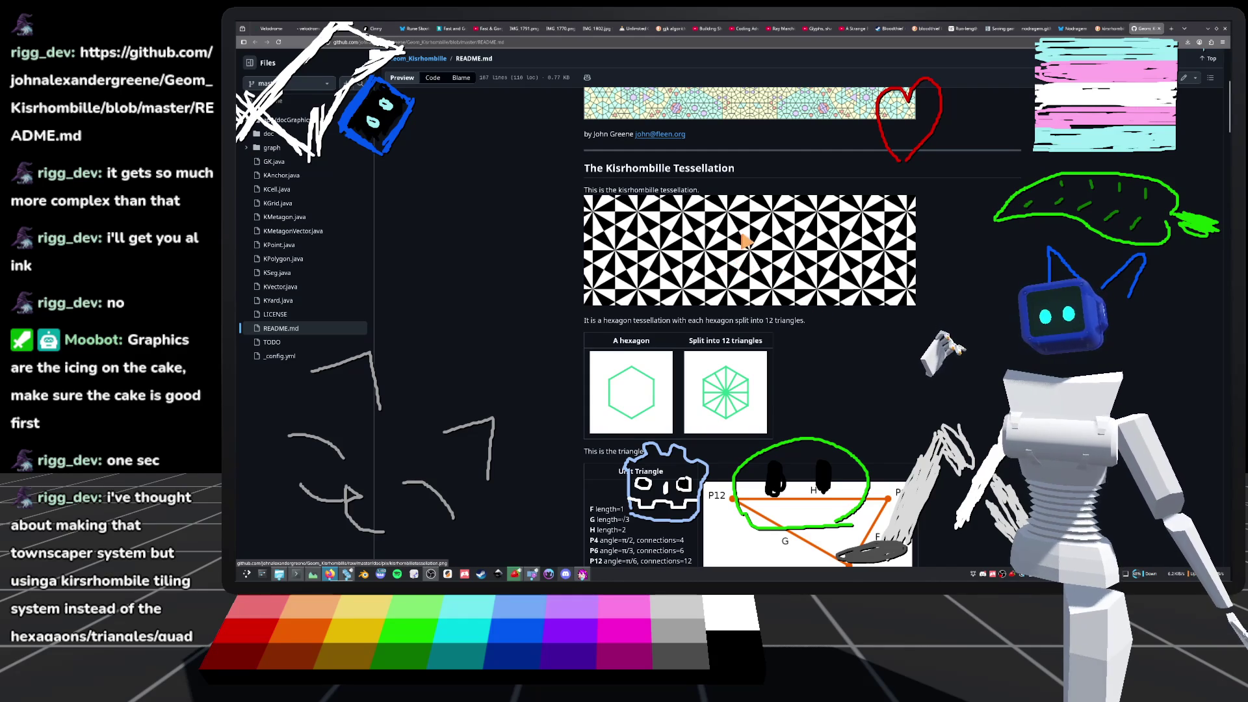
pyautogui.scroll(-4, 702, 294)
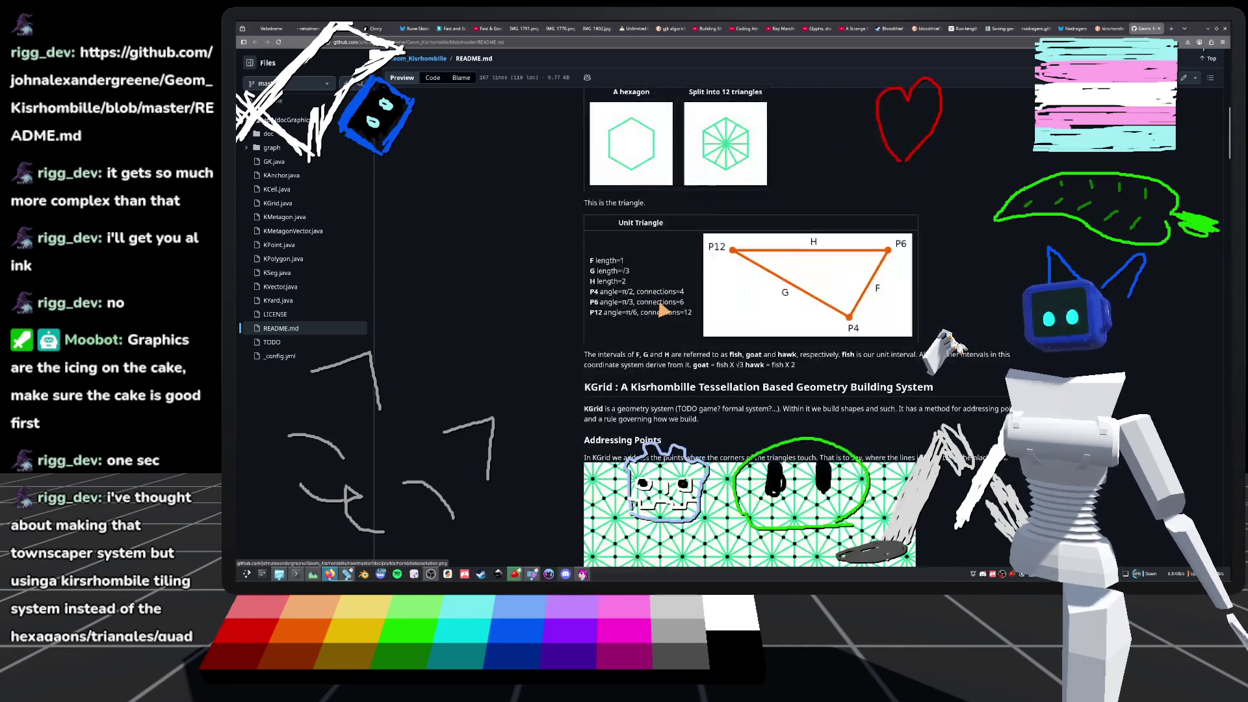
pyautogui.scroll(-3, 618, 321)
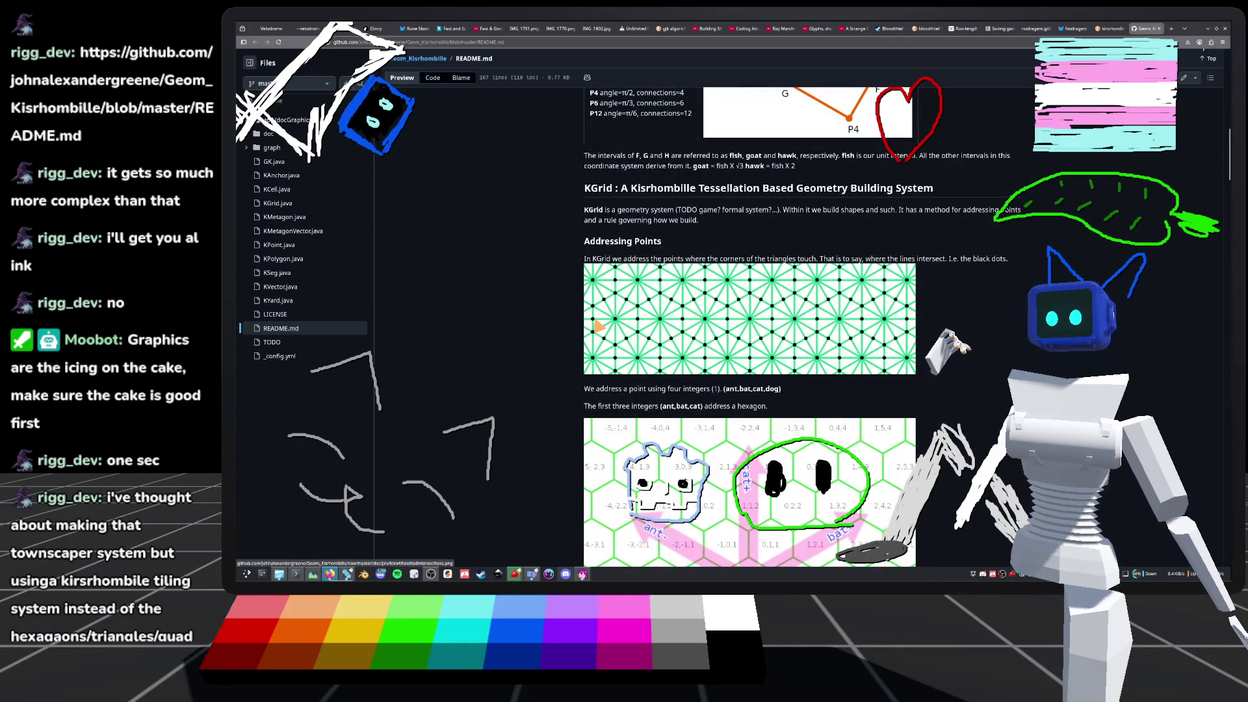
pyautogui.scroll(-3, 596, 326)
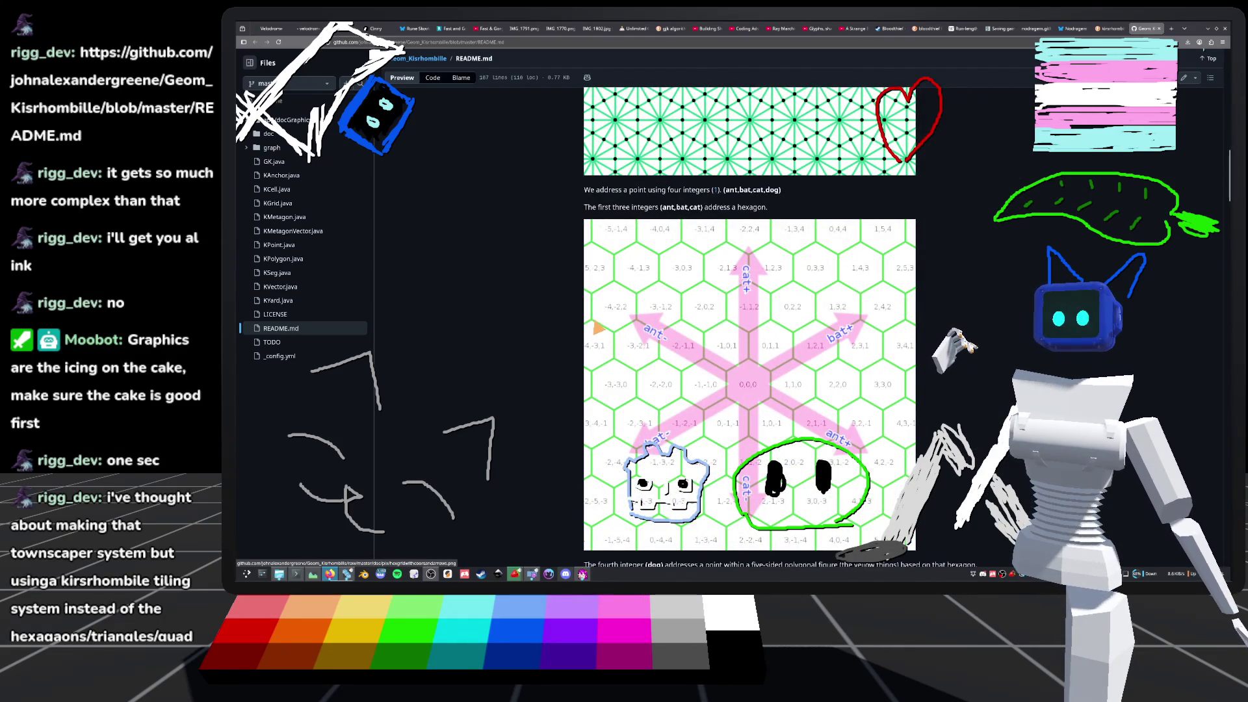
pyautogui.scroll(8, 595, 329)
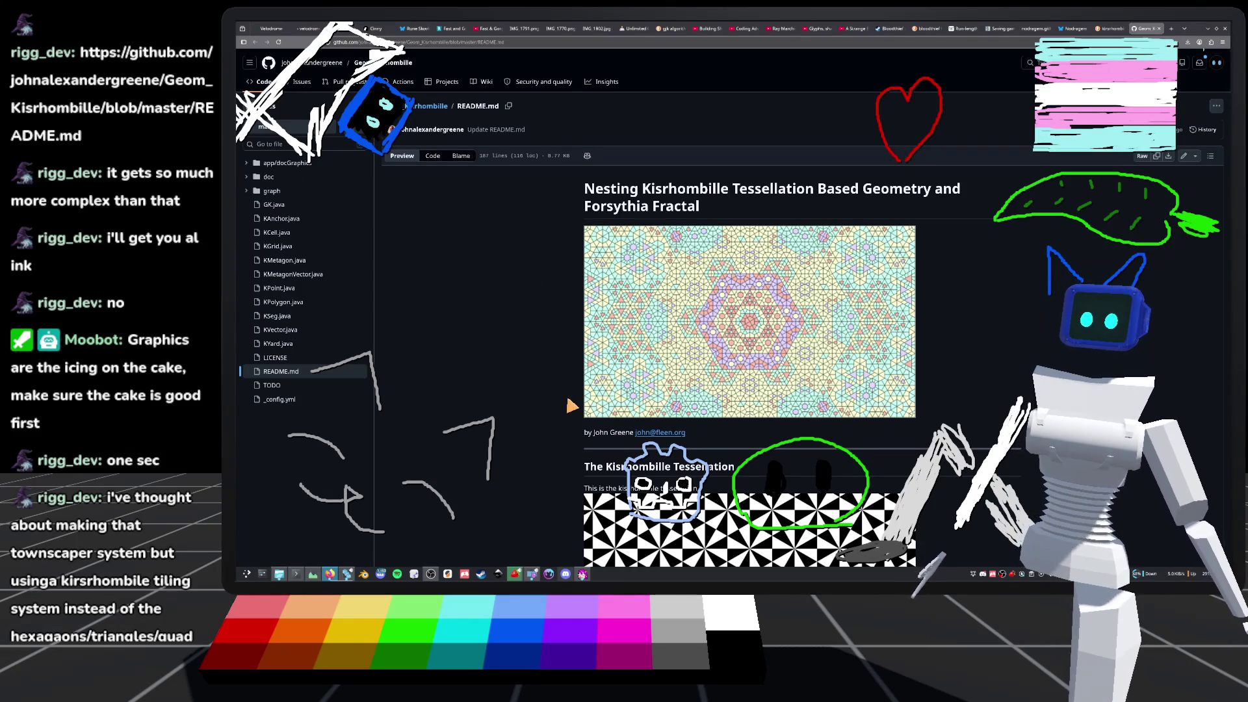
pyautogui.scroll(-4, 565, 409)
pyautogui.scroll(-4, 558, 416)
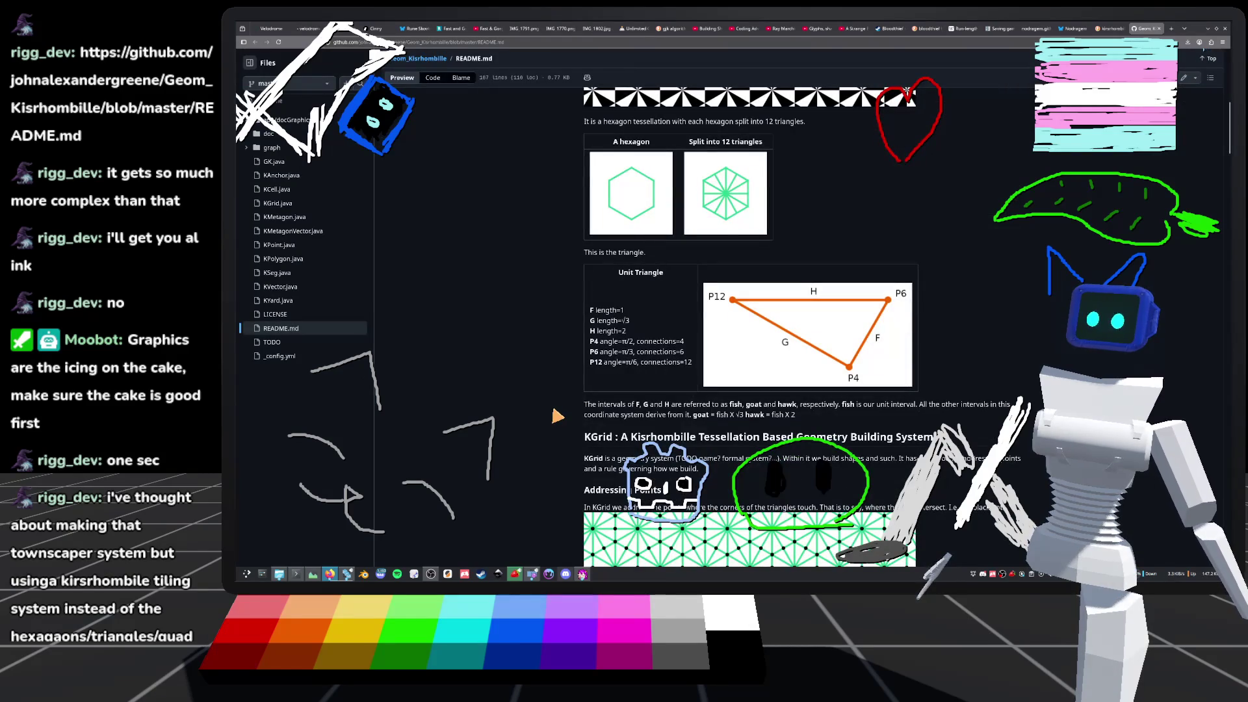
pyautogui.scroll(-2, 558, 416)
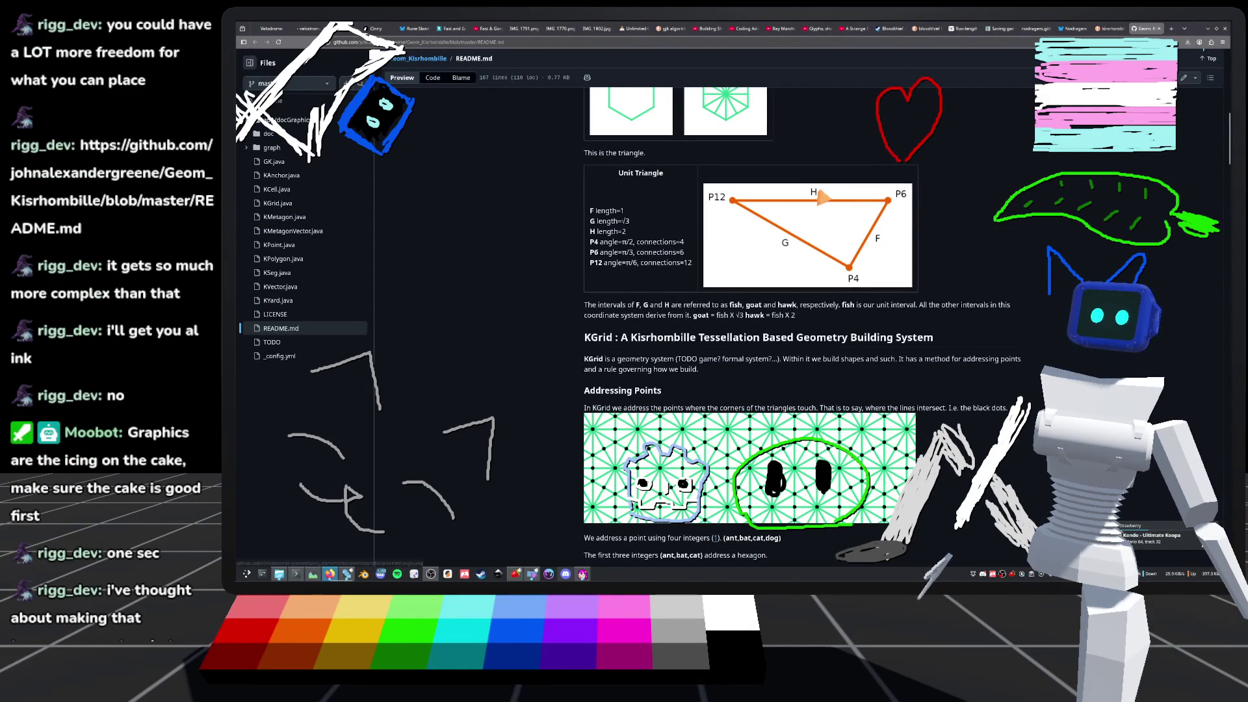
pyautogui.scroll(-3, 488, 349)
pyautogui.scroll(-15, 494, 351)
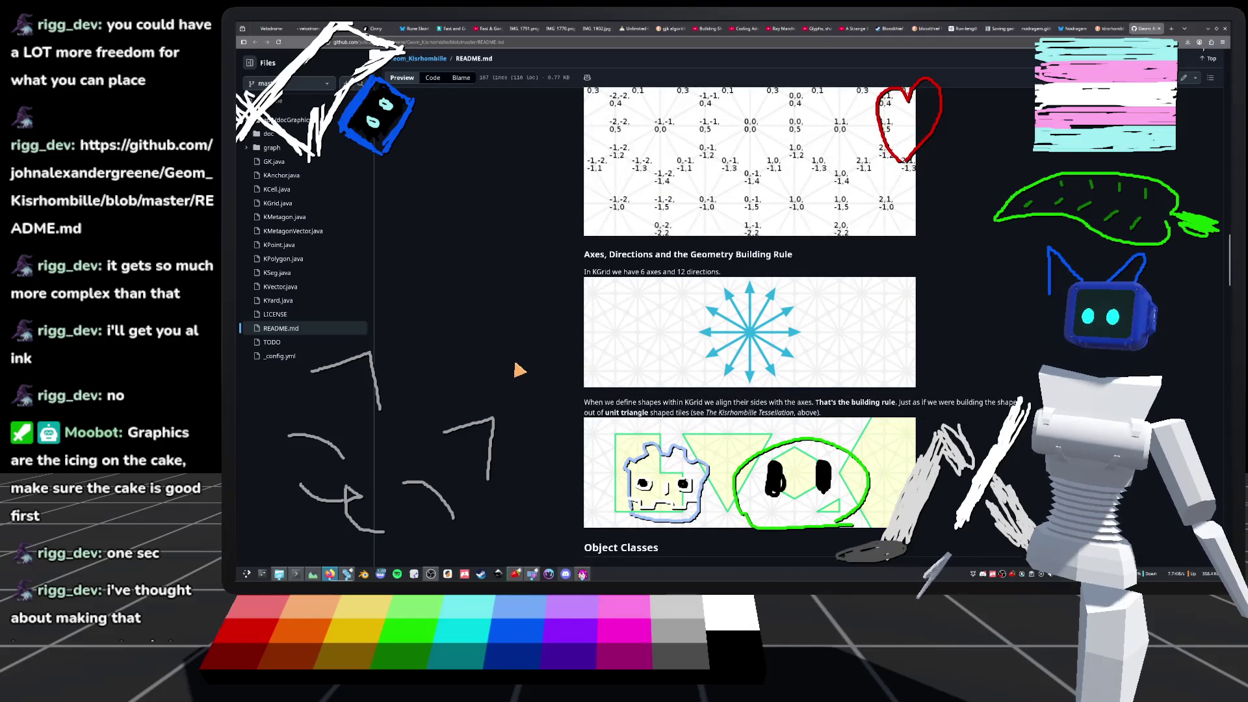
pyautogui.scroll(-3, 517, 371)
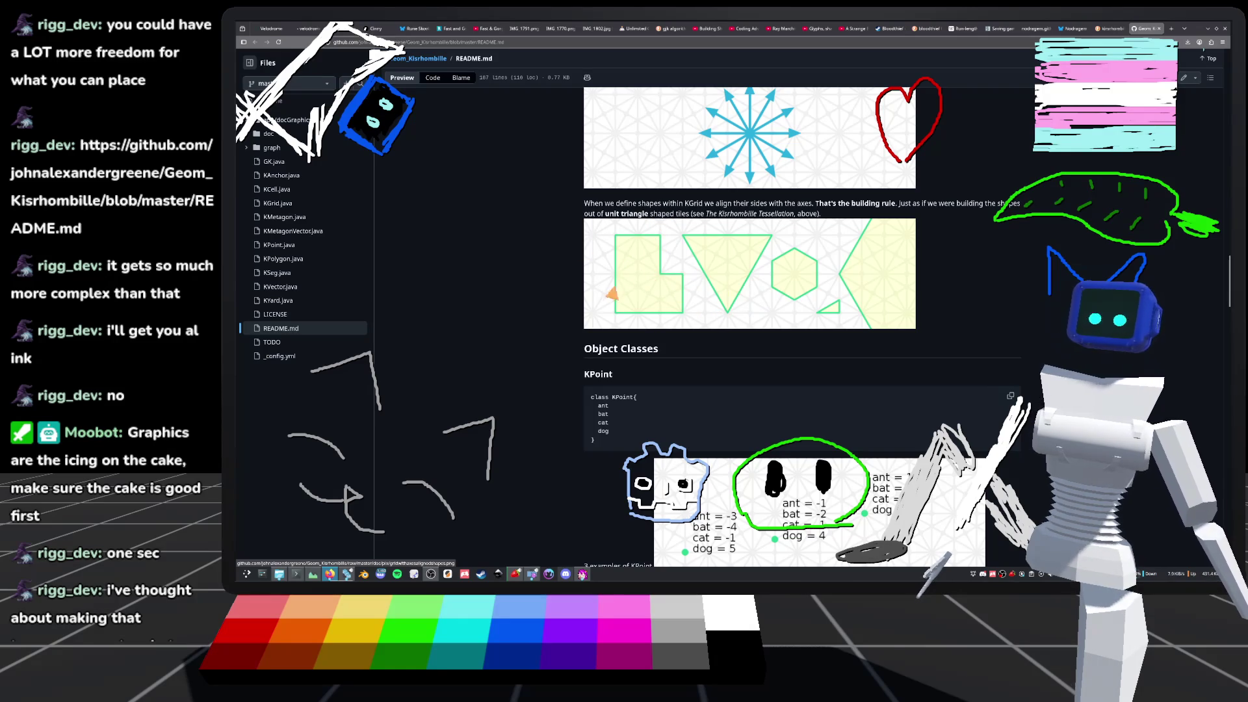
pyautogui.scroll(-4, 610, 293)
pyautogui.scroll(4, 614, 286)
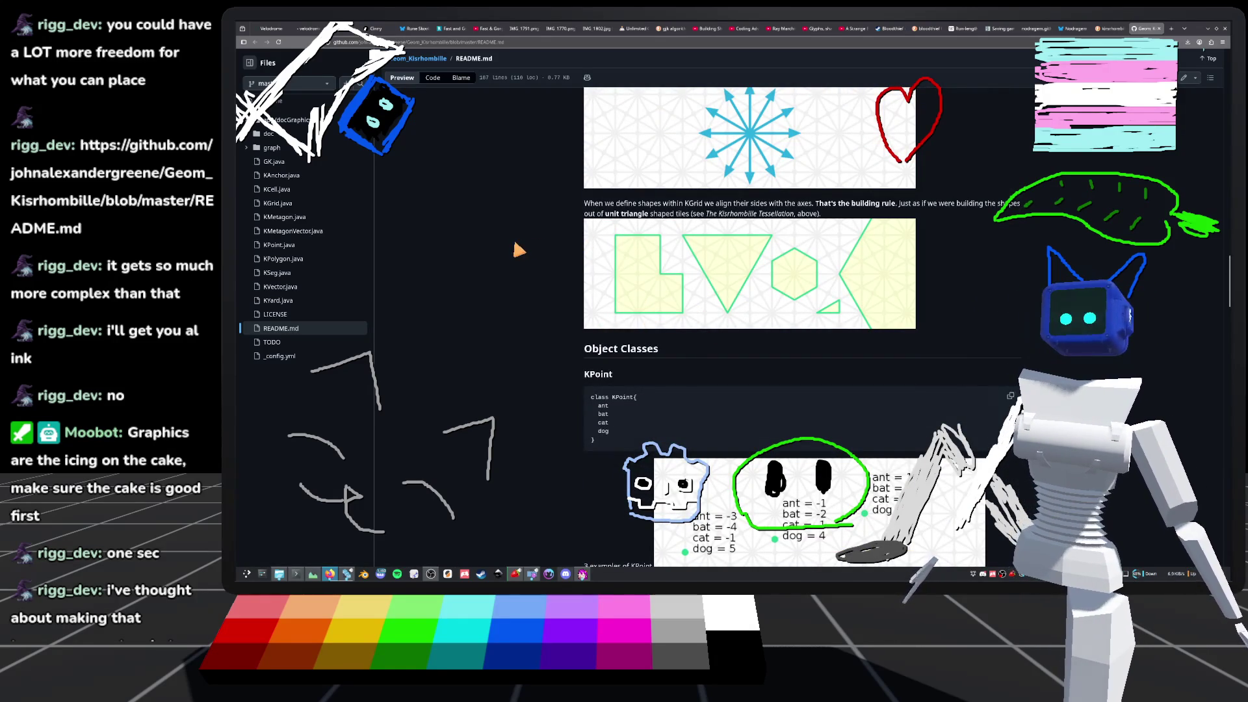
pyautogui.scroll(-9, 518, 247)
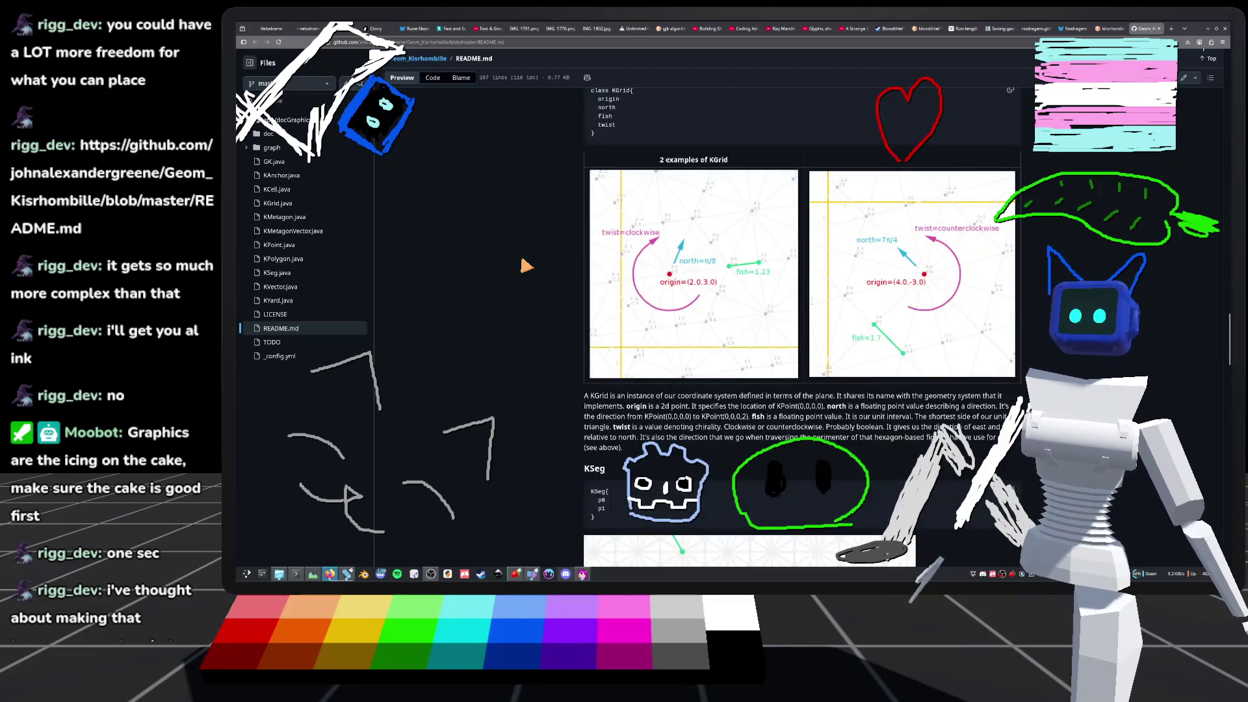
# - Read through Nesting Geometry and the 3 densities table to the Footnotes, then close the README tab
pyautogui.scroll(-6, 527, 265)
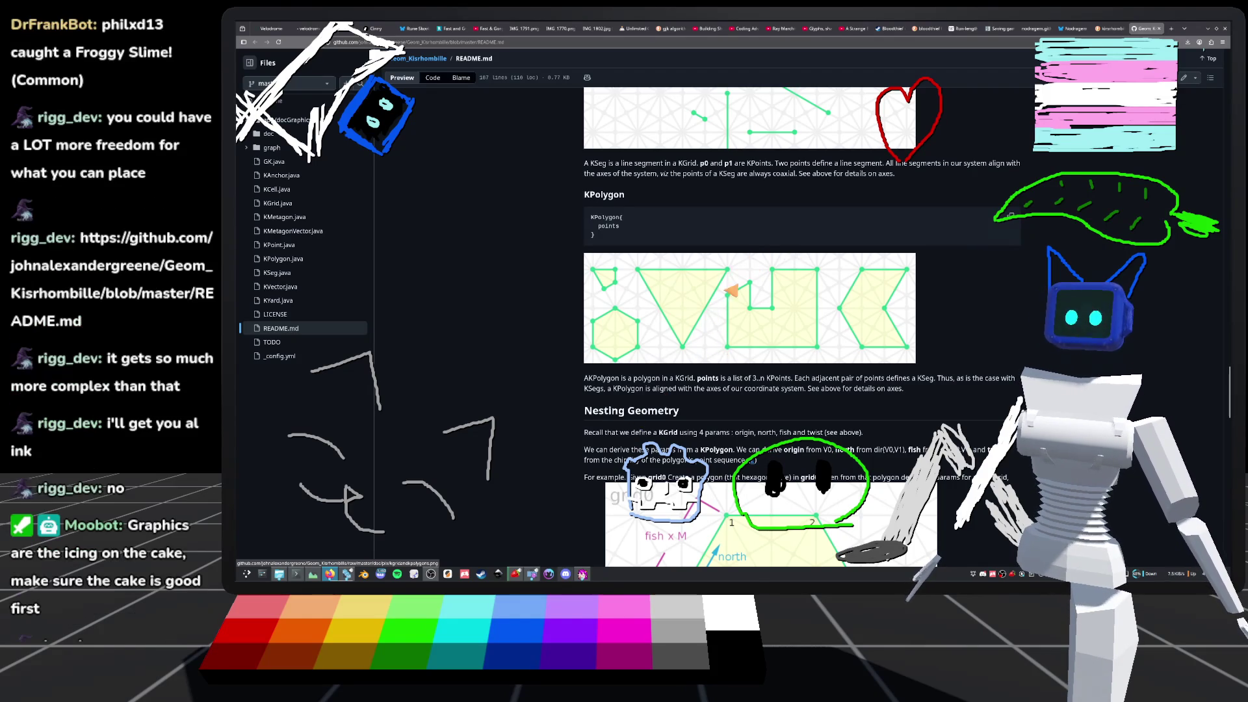
pyautogui.scroll(-5, 770, 255)
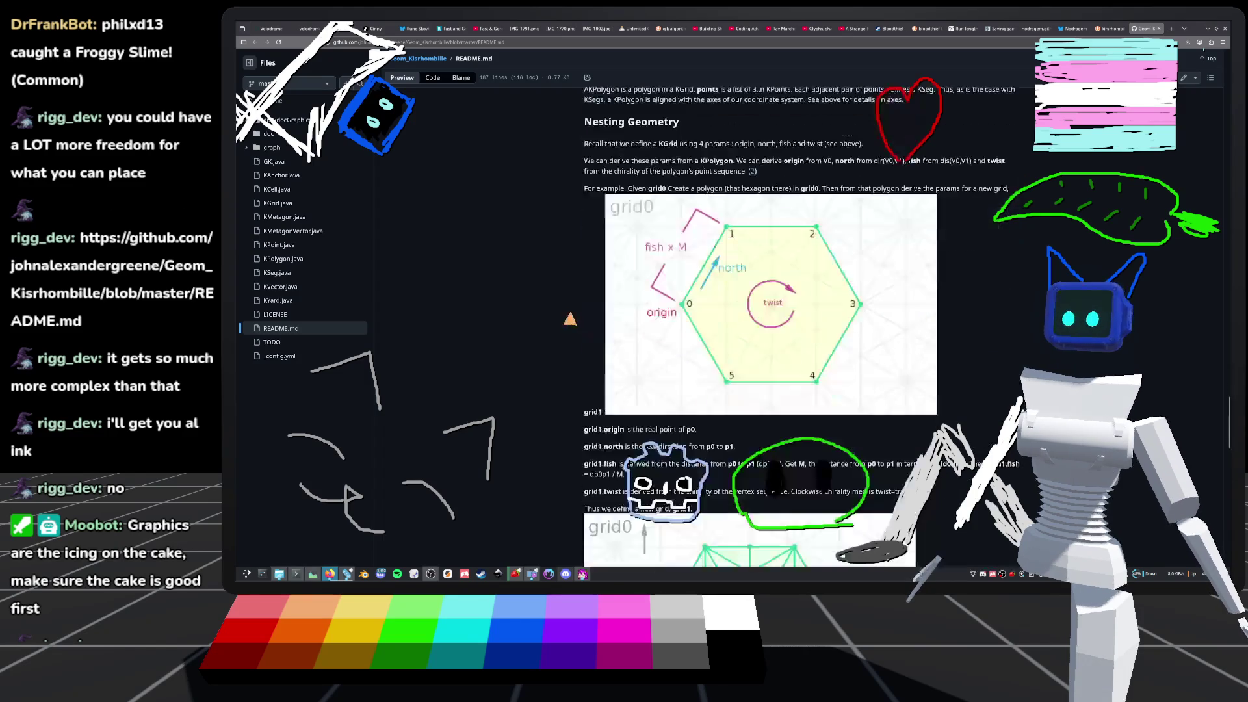
pyautogui.scroll(-3, 531, 257)
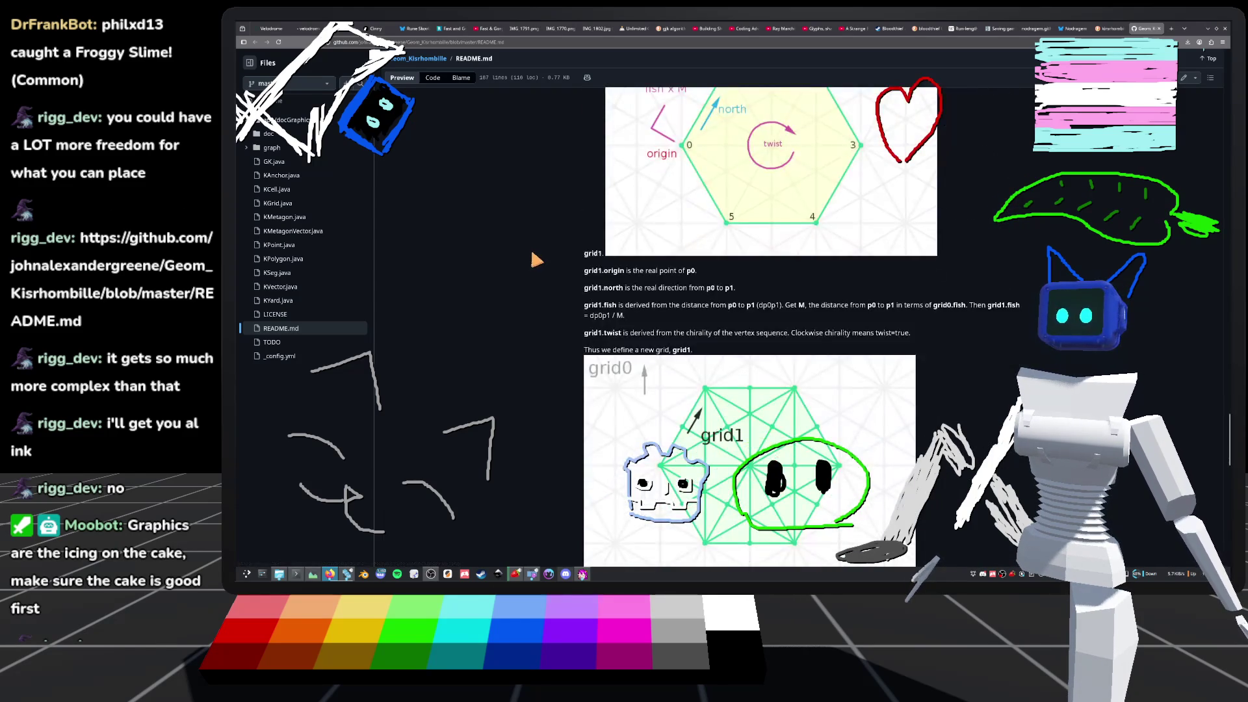
pyautogui.scroll(3, 539, 273)
pyautogui.scroll(-5, 548, 287)
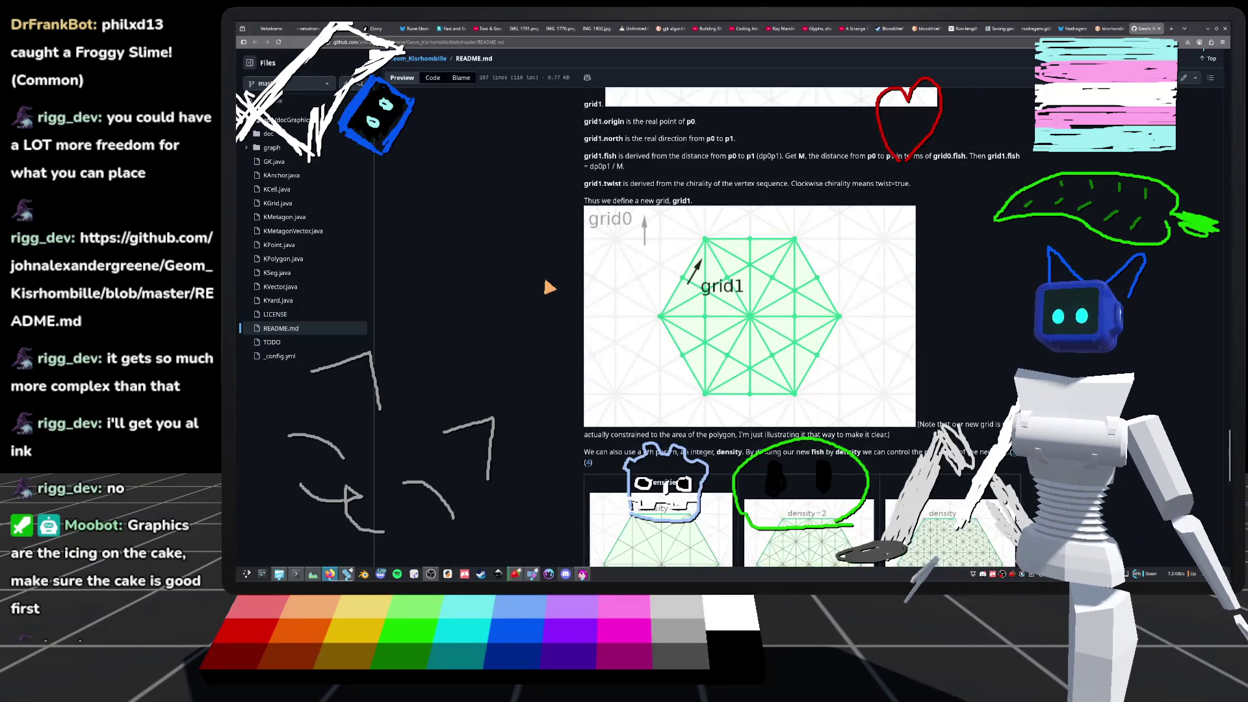
pyautogui.scroll(-5, 550, 287)
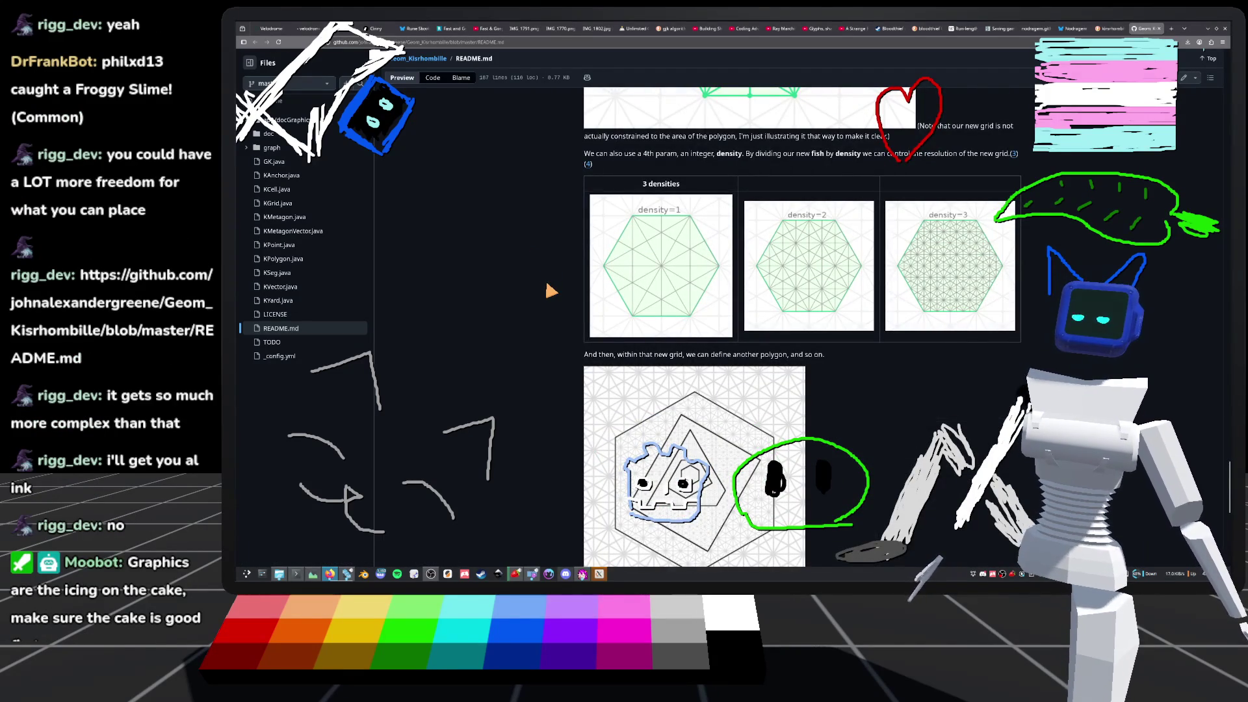
pyautogui.scroll(-5, 551, 291)
pyautogui.scroll(2, 551, 291)
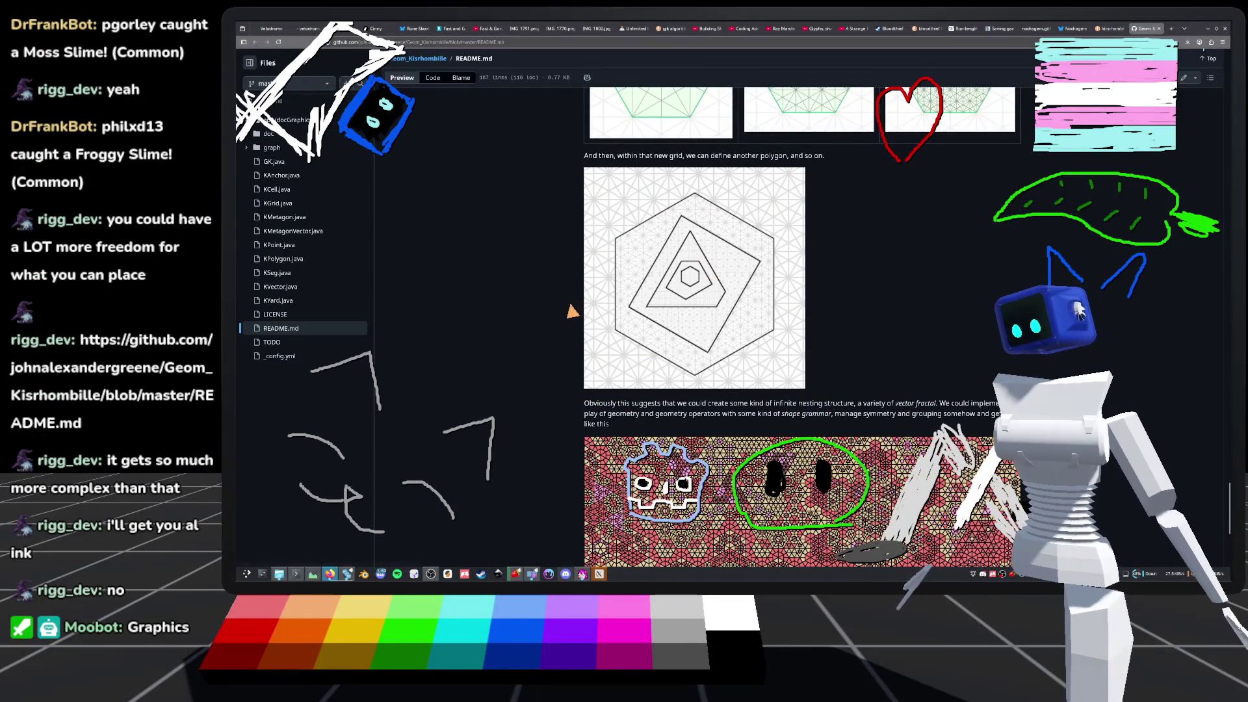
pyautogui.scroll(-4, 577, 313)
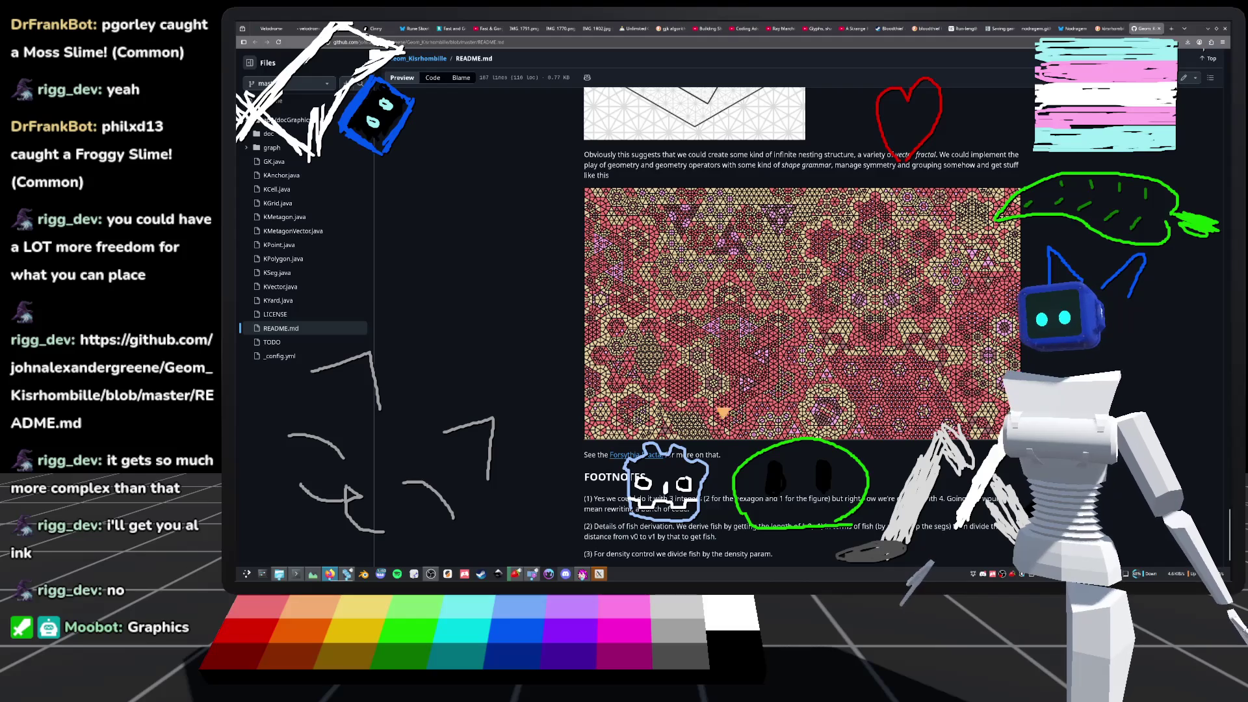
pyautogui.scroll(-1, 579, 406)
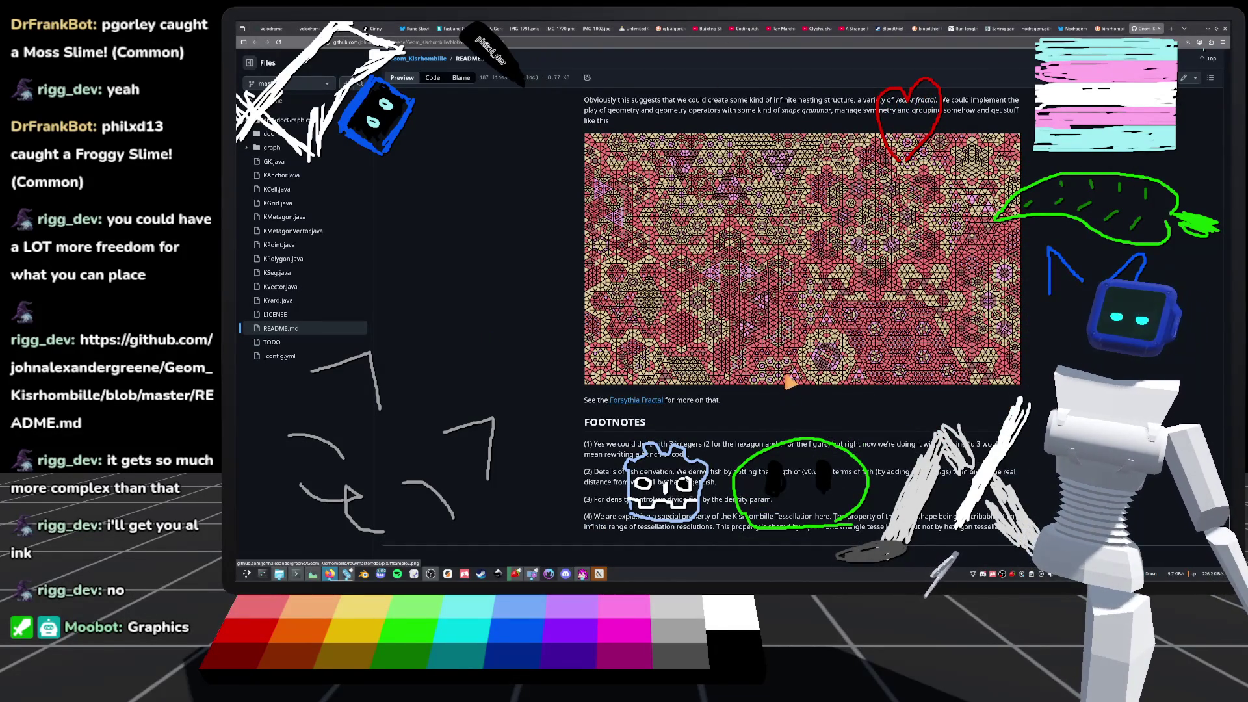
pyautogui.click(1159, 29)
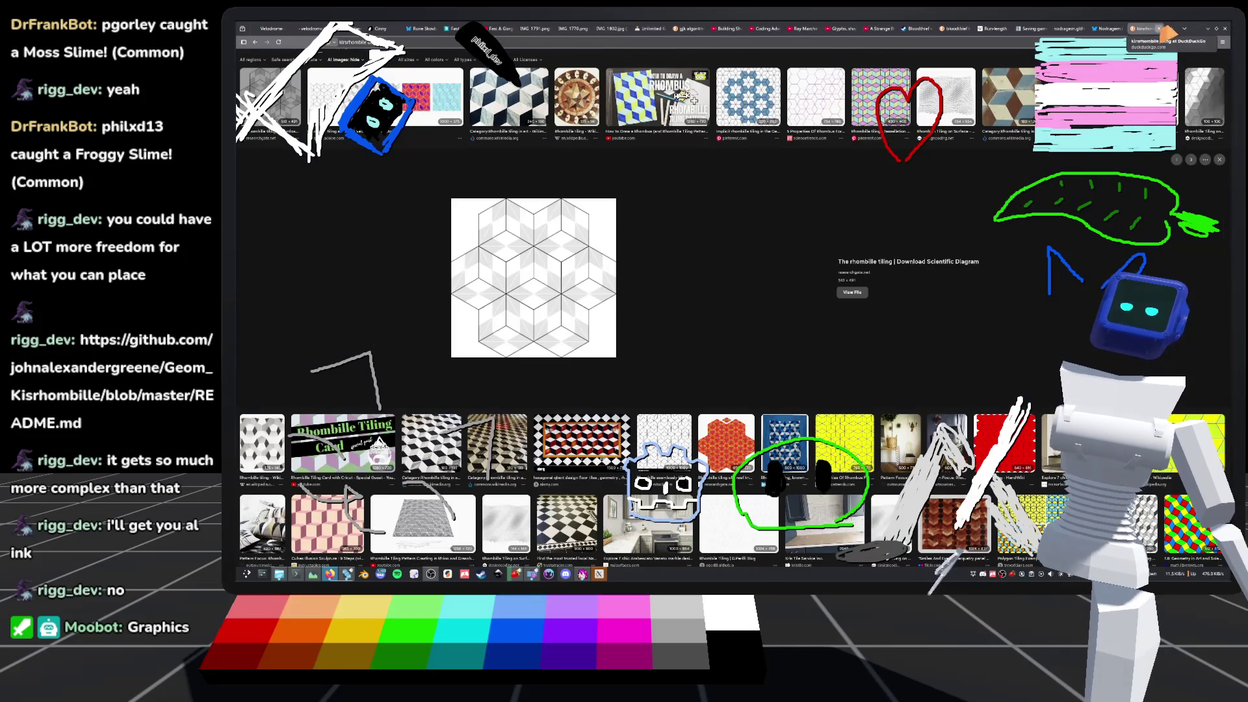
# - Close the rhombille image-search tab and return to the Godot editor
pyautogui.click(1159, 28)
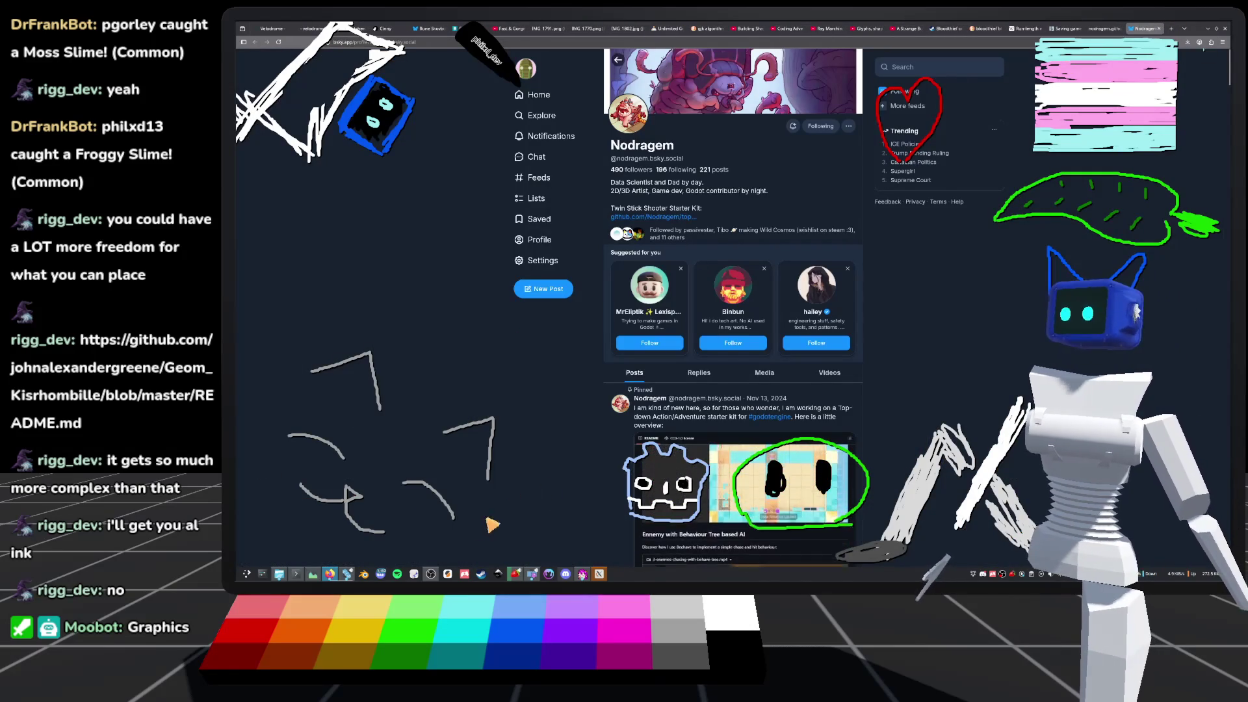
pyautogui.click(343, 577)
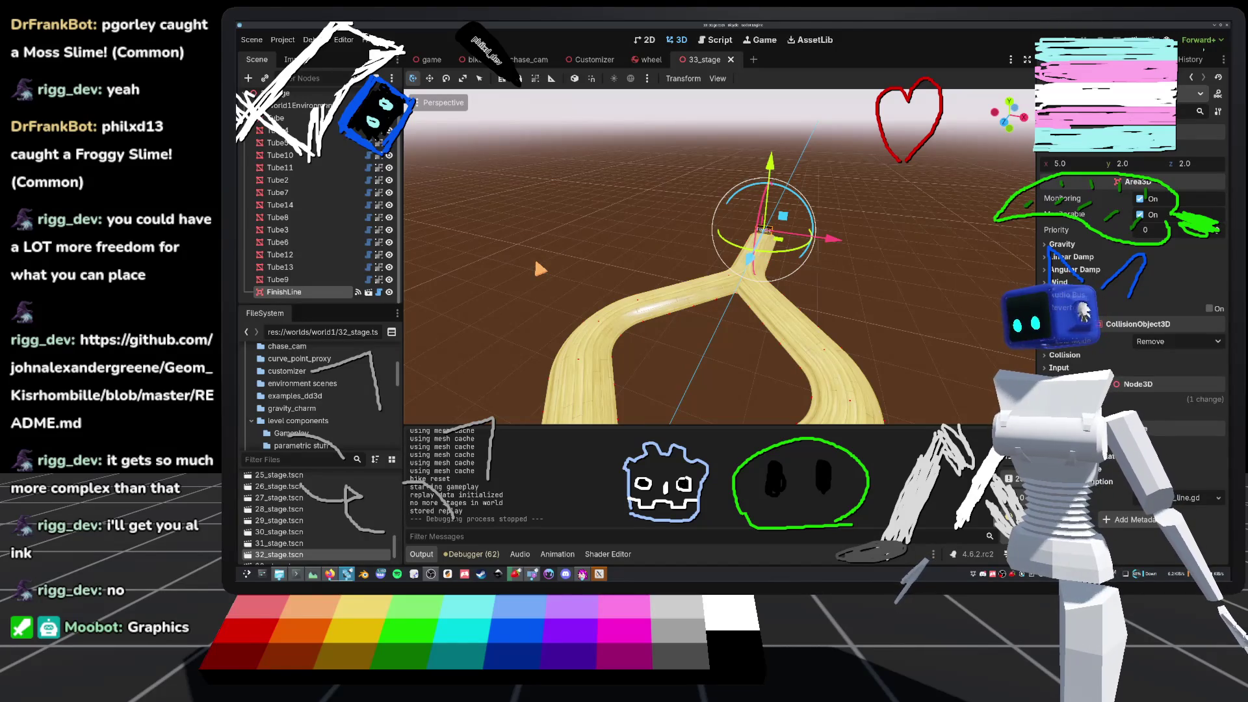
pyautogui.scroll(-3, 845, 260)
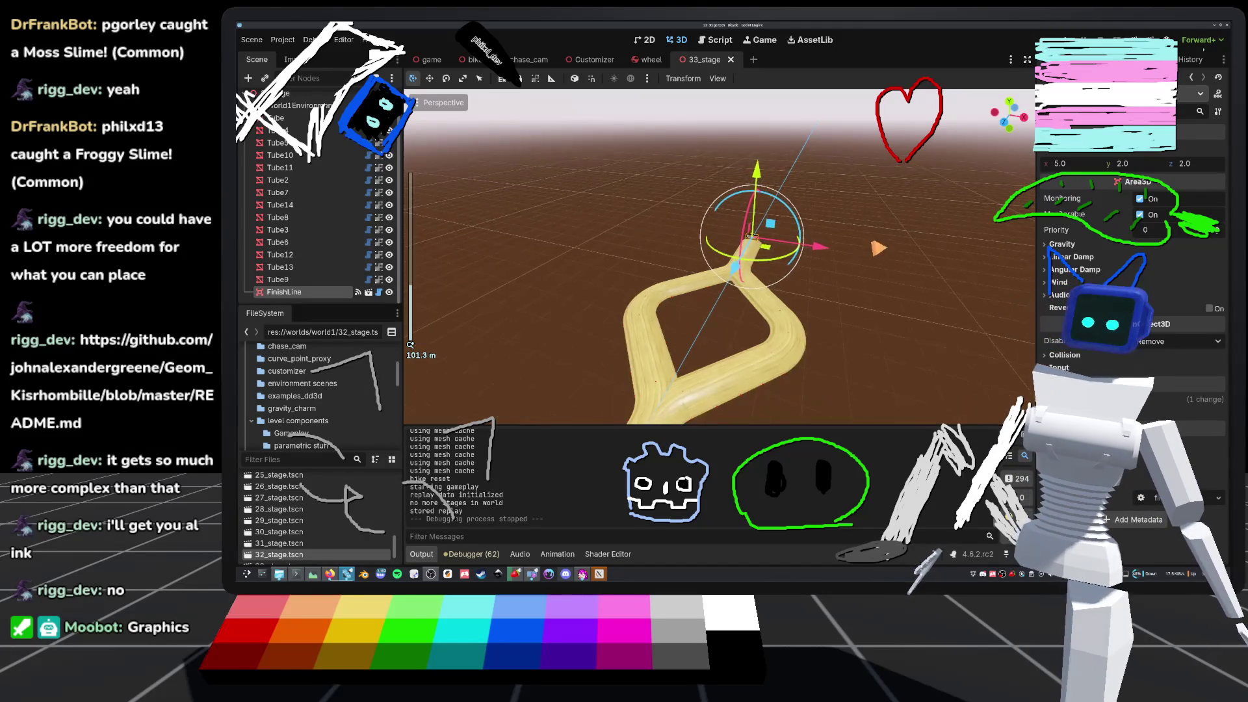
pyautogui.press('KP_7')
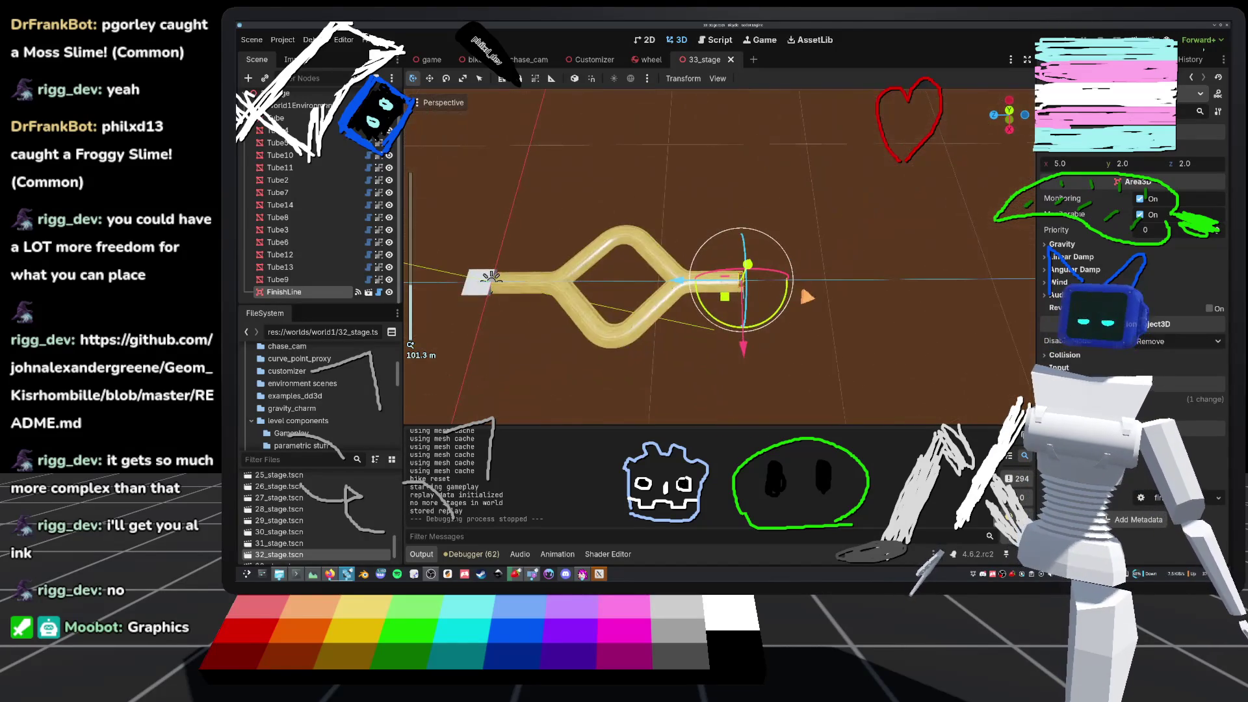
pyautogui.scroll(4, 720, 257)
pyautogui.click(728, 175)
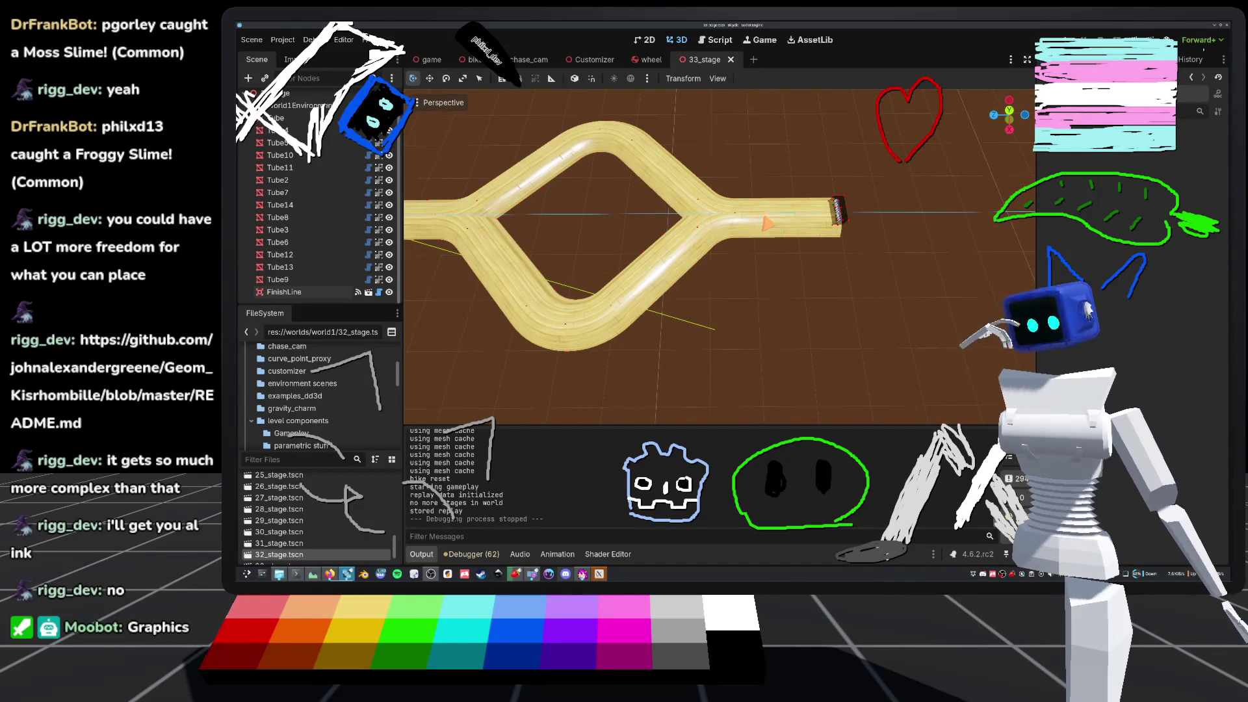
pyautogui.moveTo(814, 241); pyautogui.dragTo(913, 206)
pyautogui.scroll(-3, 913, 206)
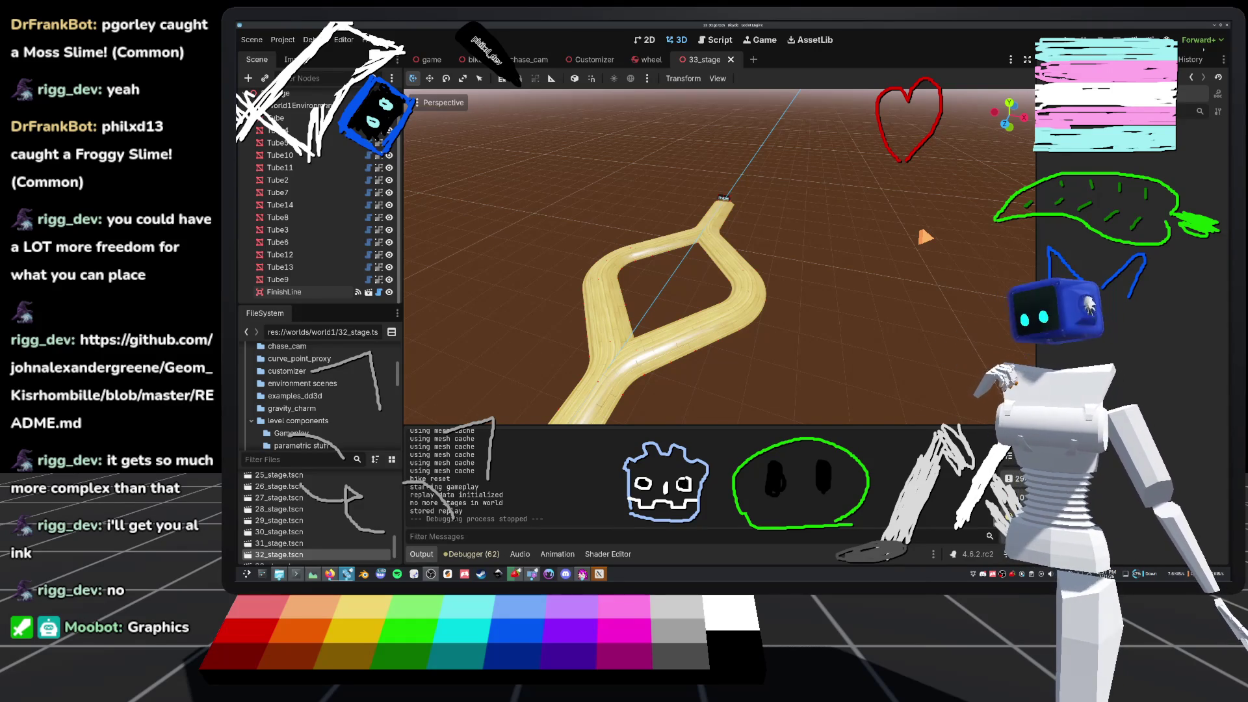
pyautogui.scroll(1, 340, 193)
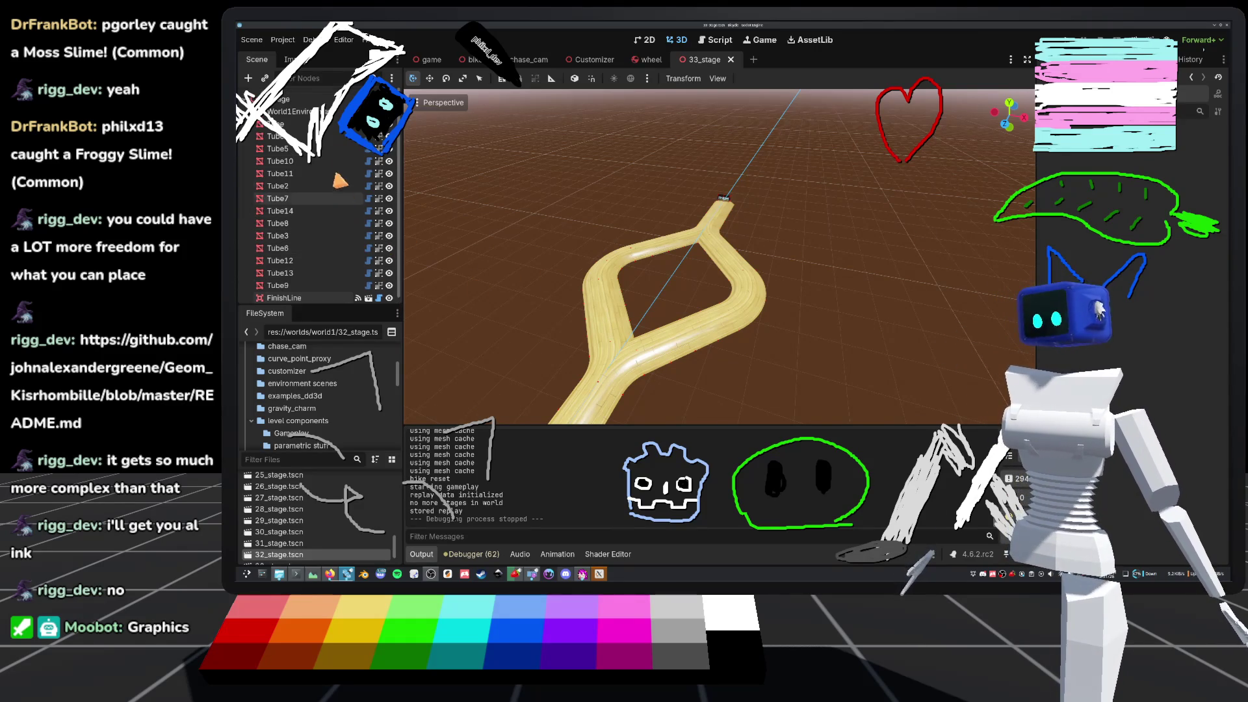
pyautogui.moveTo(715, 234); pyautogui.dragTo(557, 231)
pyautogui.scroll(5, 557, 231)
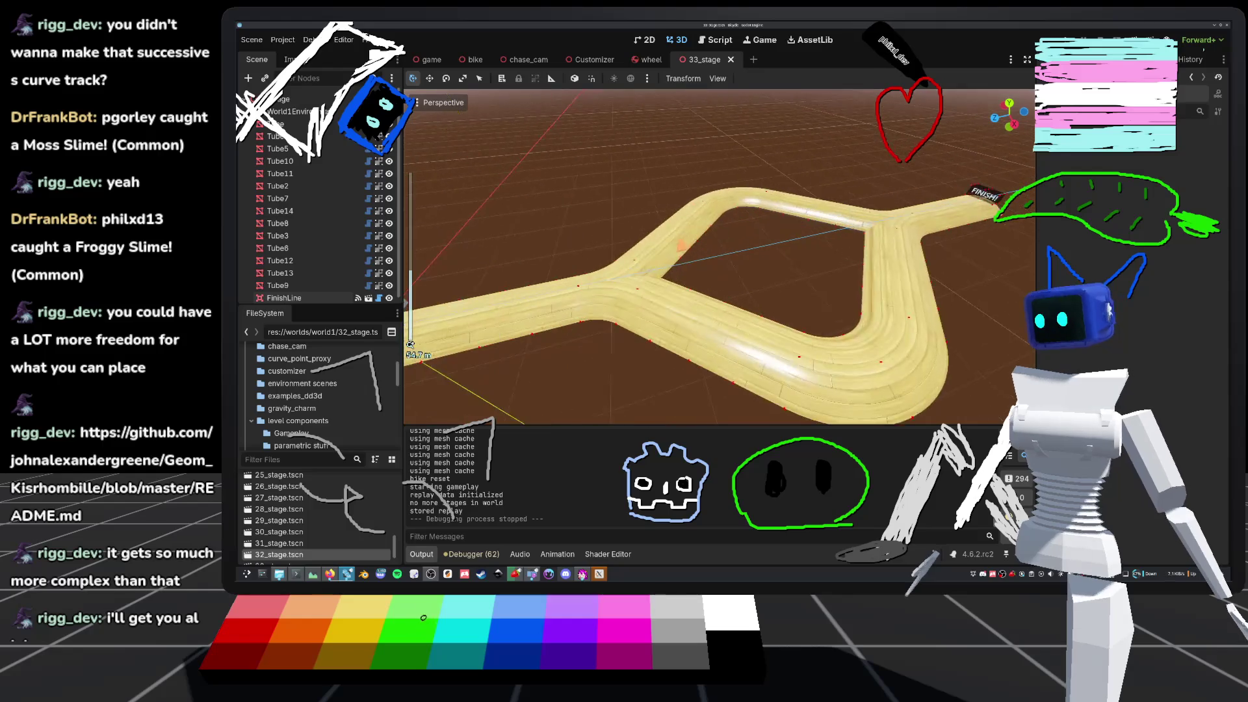
pyautogui.scroll(-3, 715, 260)
pyautogui.moveTo(715, 260); pyautogui.dragTo(722, 169)
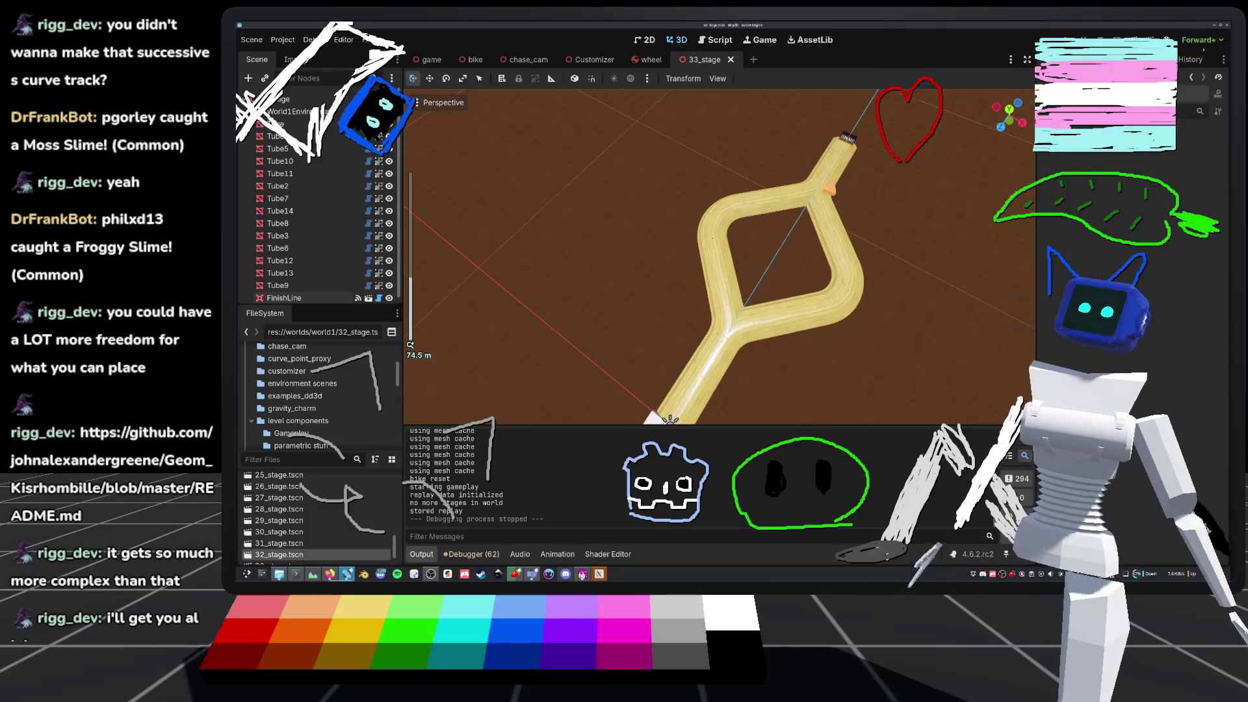
pyautogui.click(754, 59)
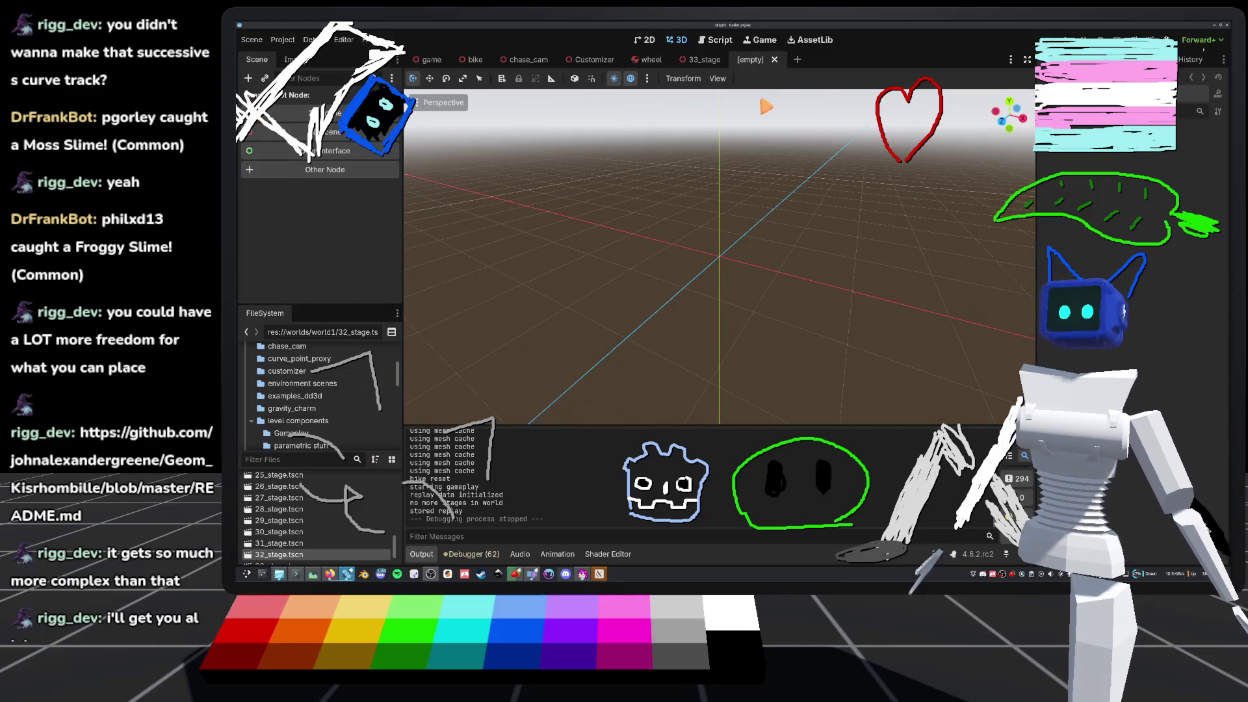
pyautogui.click(775, 59)
pyautogui.scroll(-1, 305, 513)
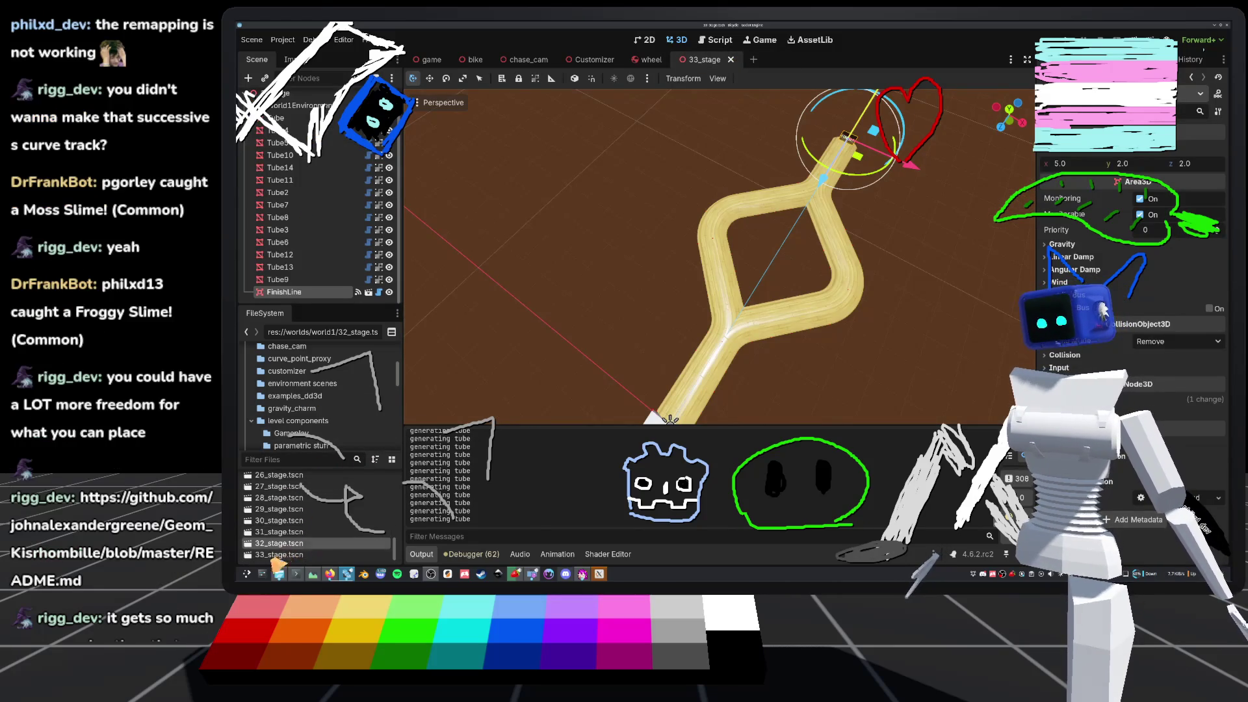
pyautogui.click(269, 557)
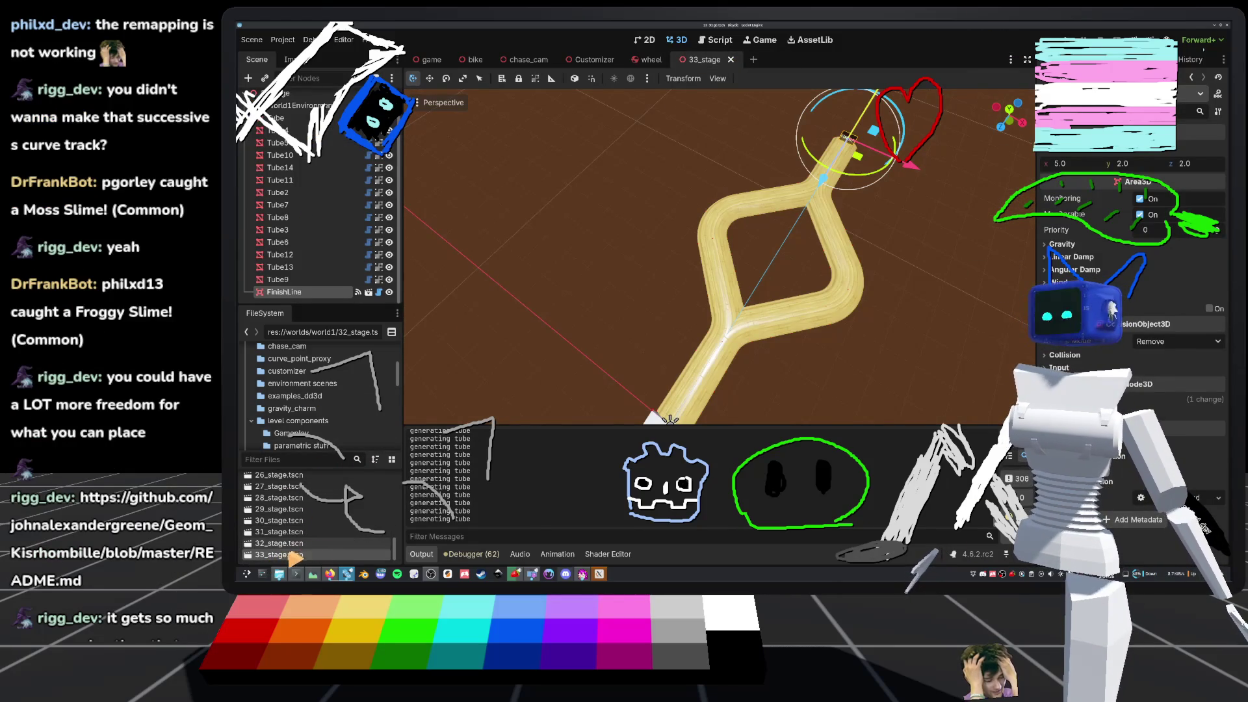
pyautogui.rightClick(280, 557)
# - Create the new 34_stage scene and open the scene picker under its stage root
pyautogui.moveTo(423, 411)
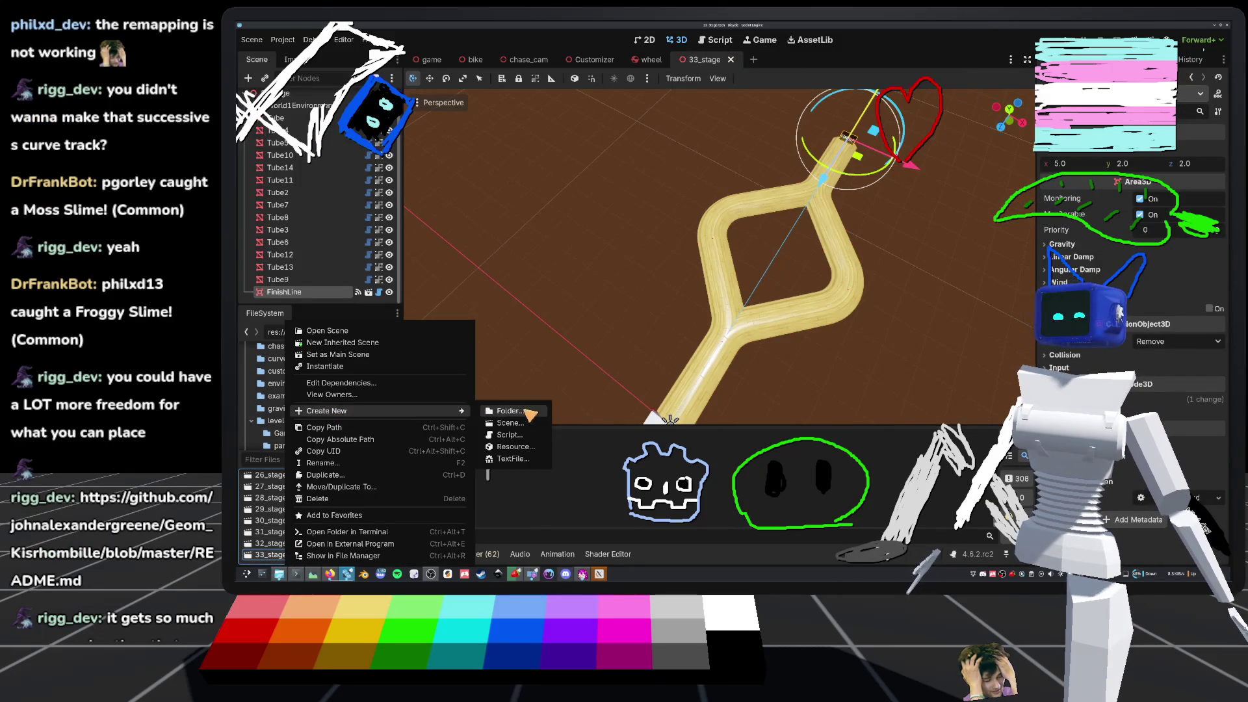
pyautogui.click(513, 430)
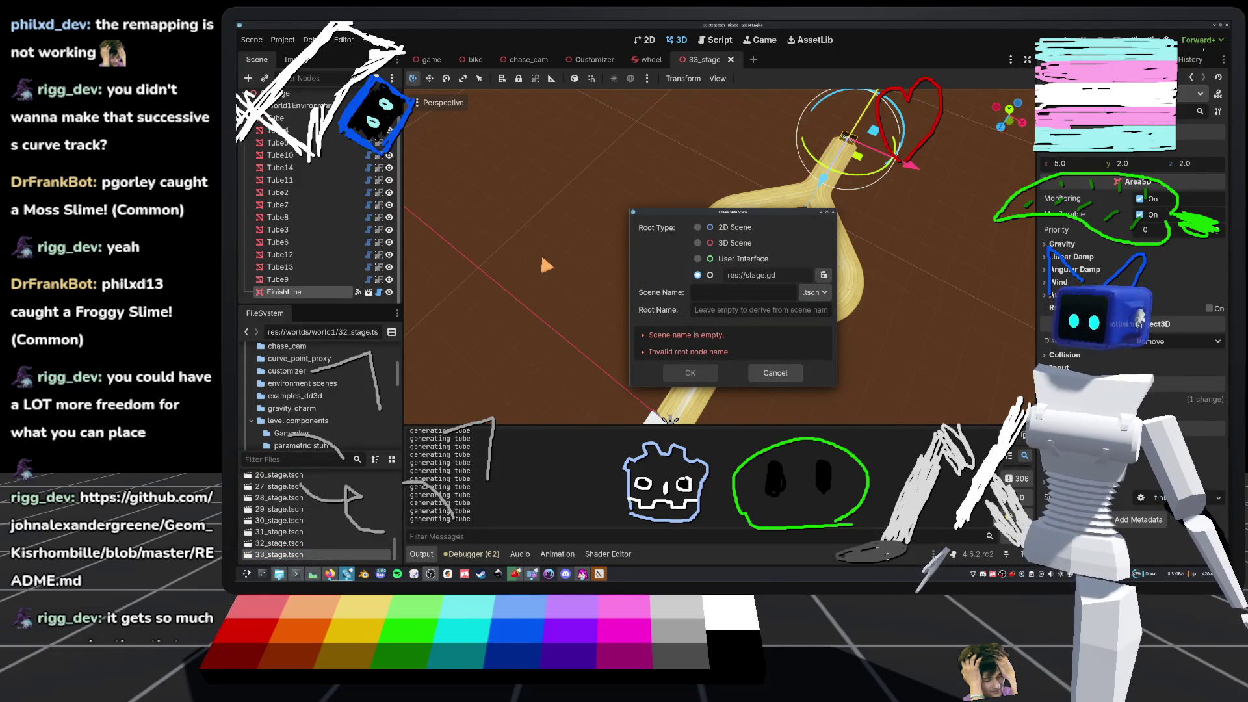
pyautogui.write('34_stage')
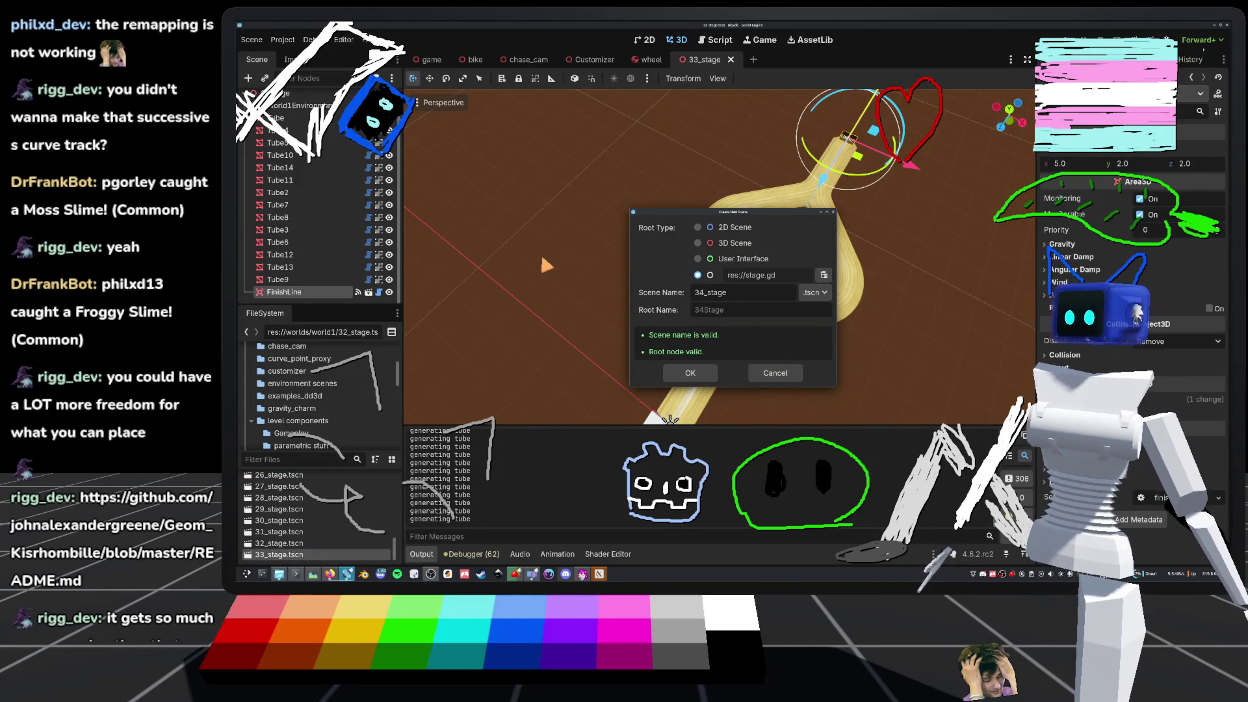
pyautogui.press('Return')
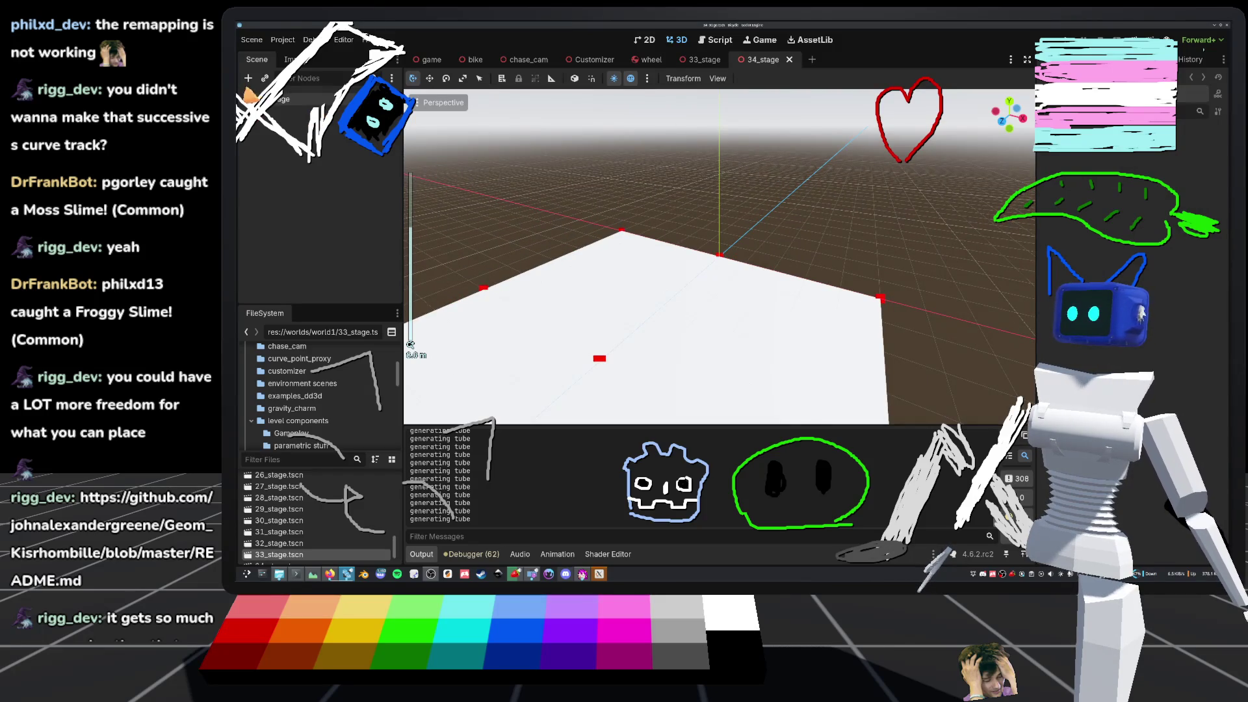
pyautogui.click(266, 102)
pyautogui.hotkey('ctrl', 'shift', 'o')
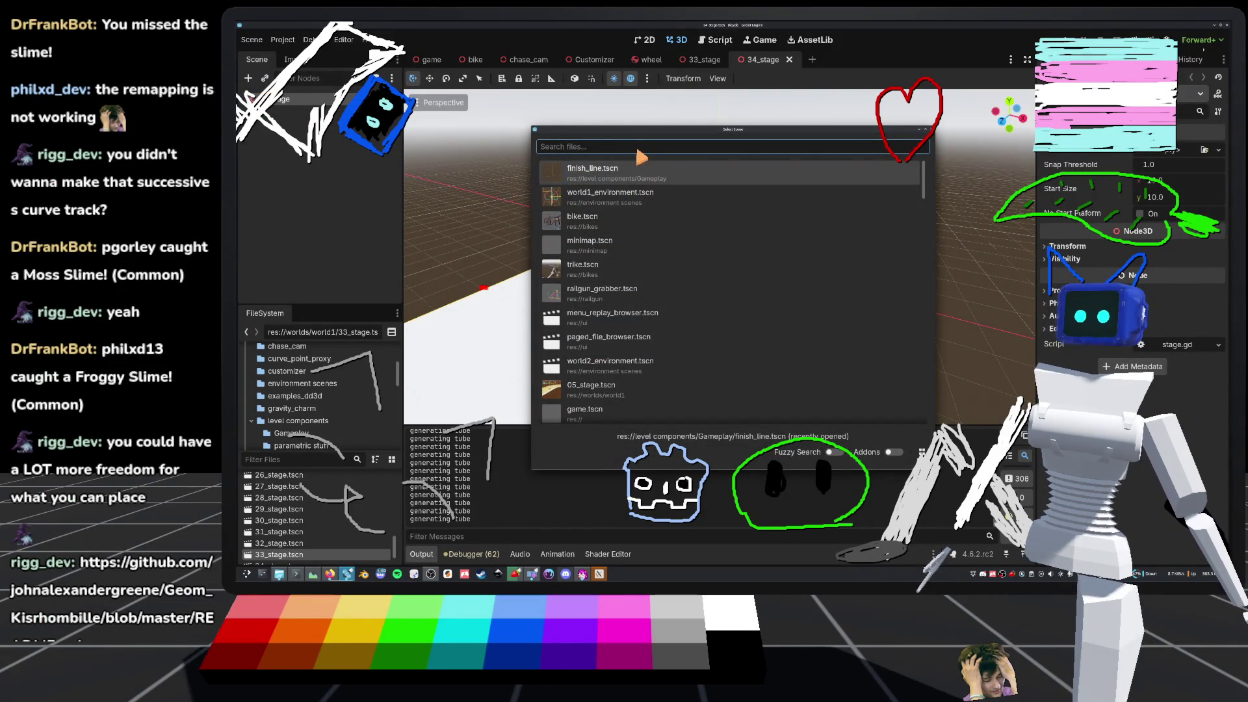
# - Instance world1_environment.tscn into the stage and add a Tube node under the root
pyautogui.click(621, 201)
pyautogui.click(286, 100)
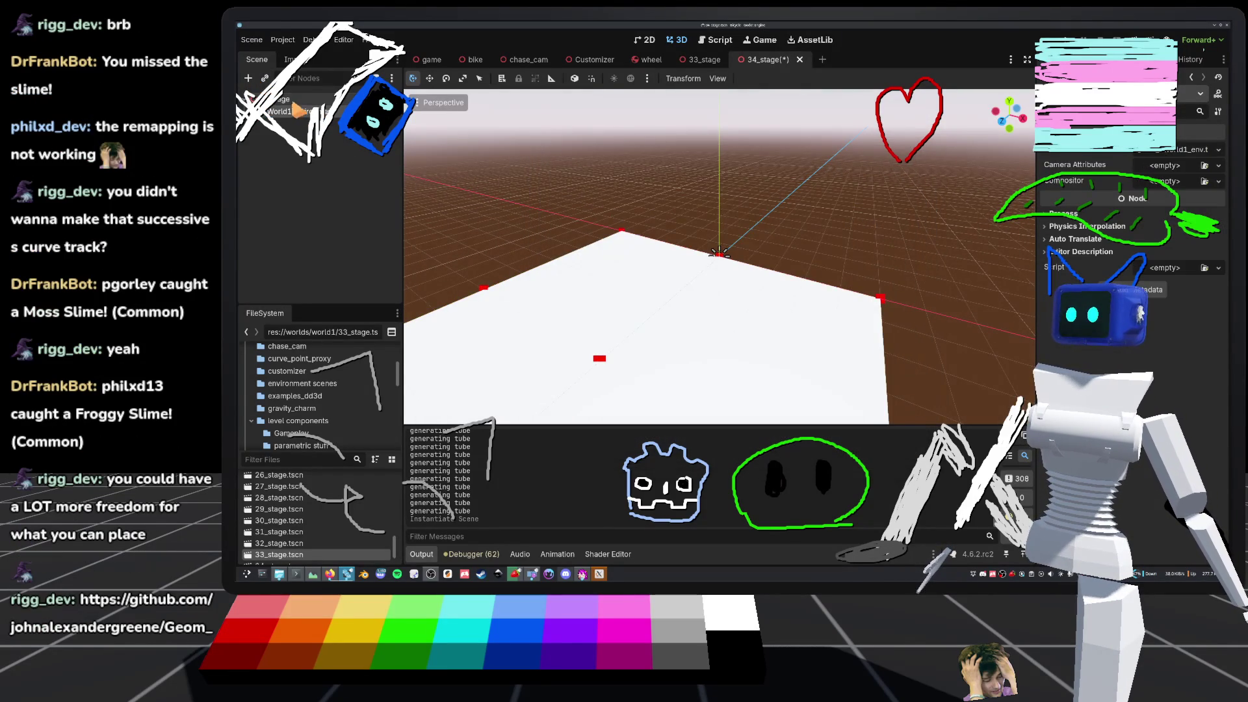
pyautogui.click(247, 78)
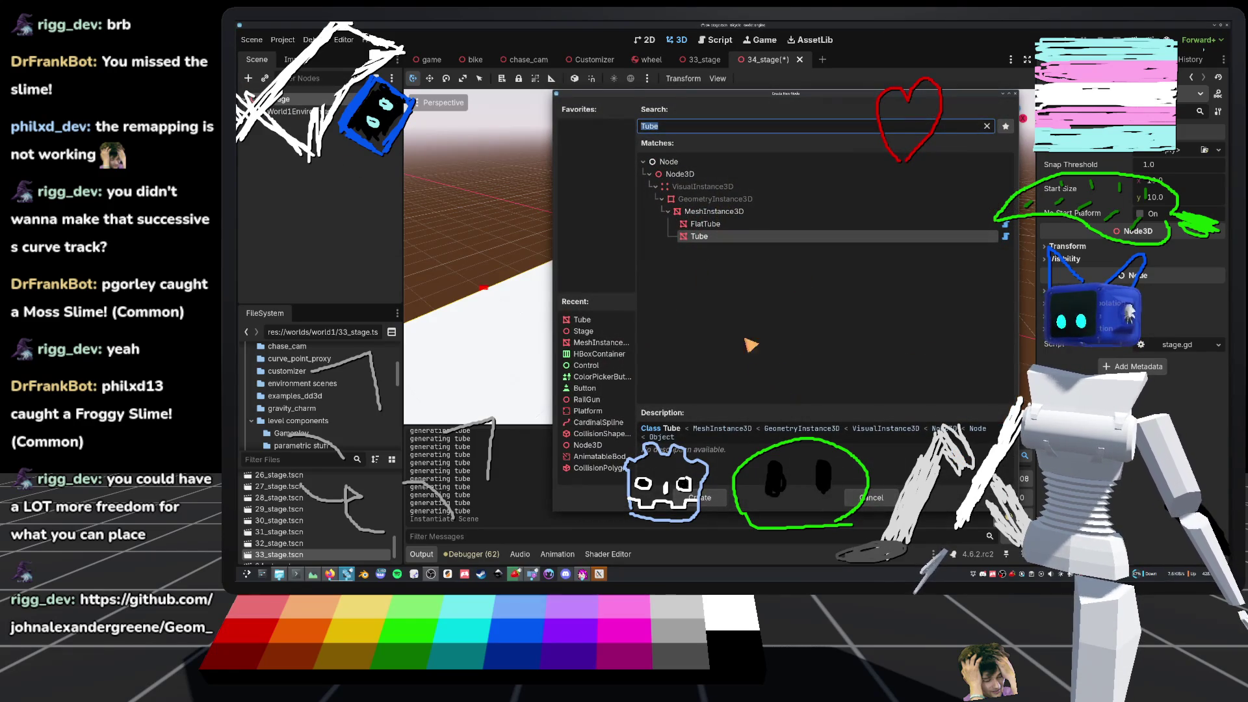
pyautogui.click(720, 239)
pyautogui.doubleClick(726, 241)
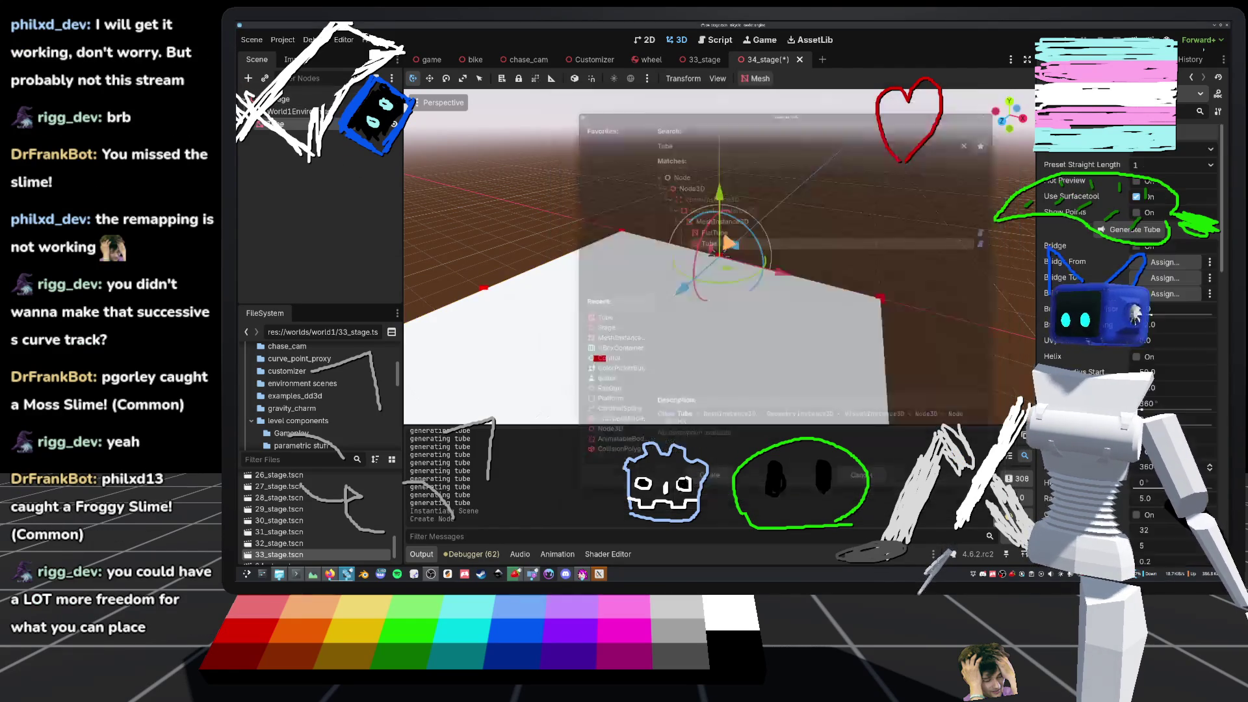
pyautogui.moveTo(702, 296)
pyautogui.mouseDown()
pyautogui.moveTo(669, 280)
pyautogui.moveTo(689, 267)
pyautogui.mouseUp()
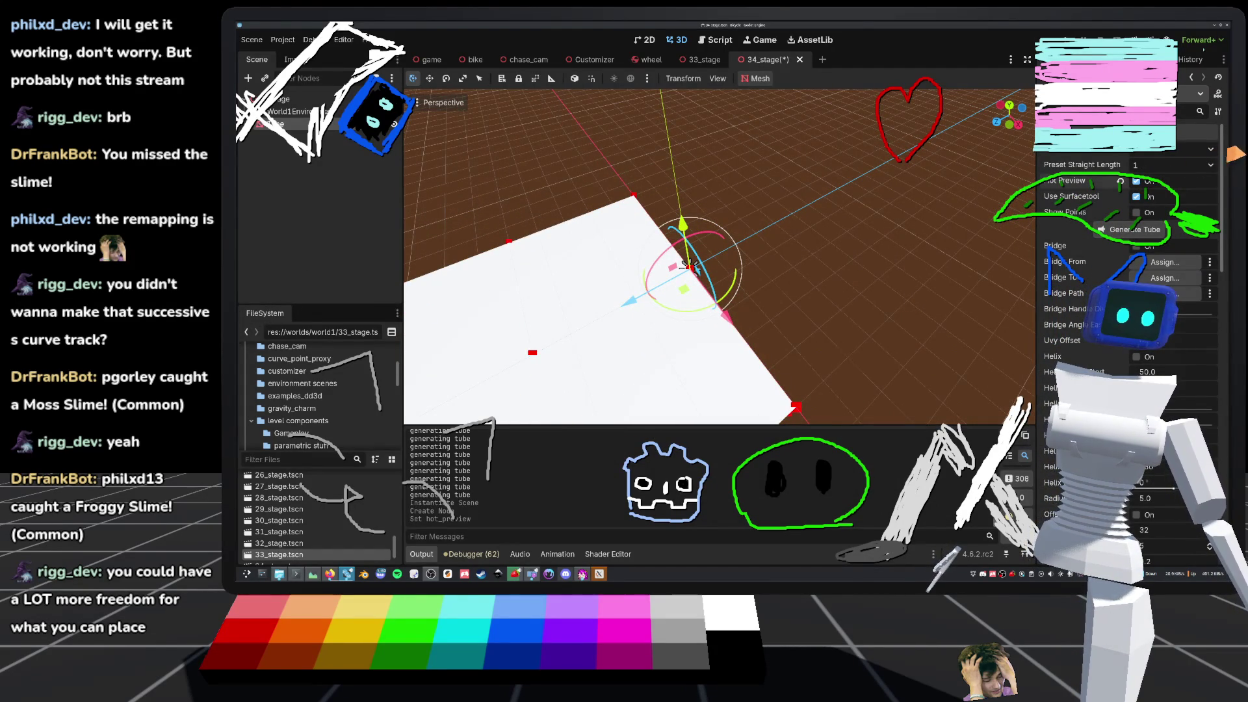
# - Make the Tube a Straight preset with 90° coverage and 180° start and end angles
pyautogui.click(1206, 150)
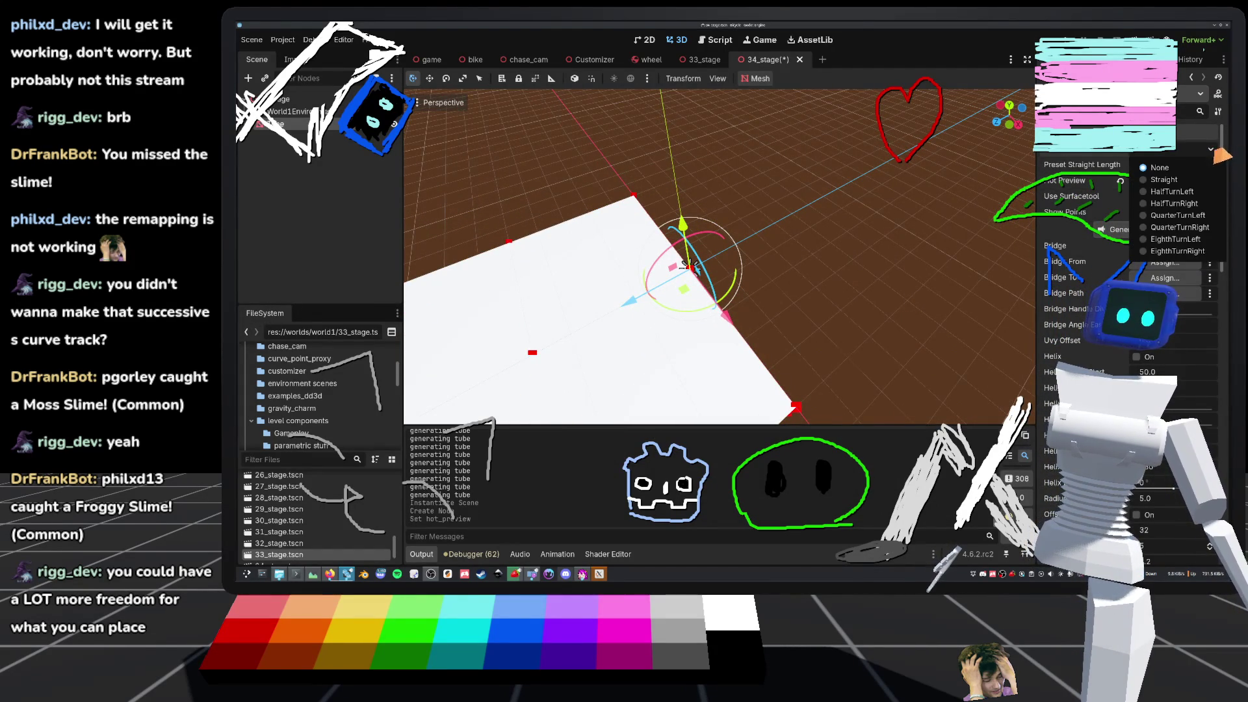
pyautogui.click(1189, 180)
pyautogui.scroll(-5, 1159, 371)
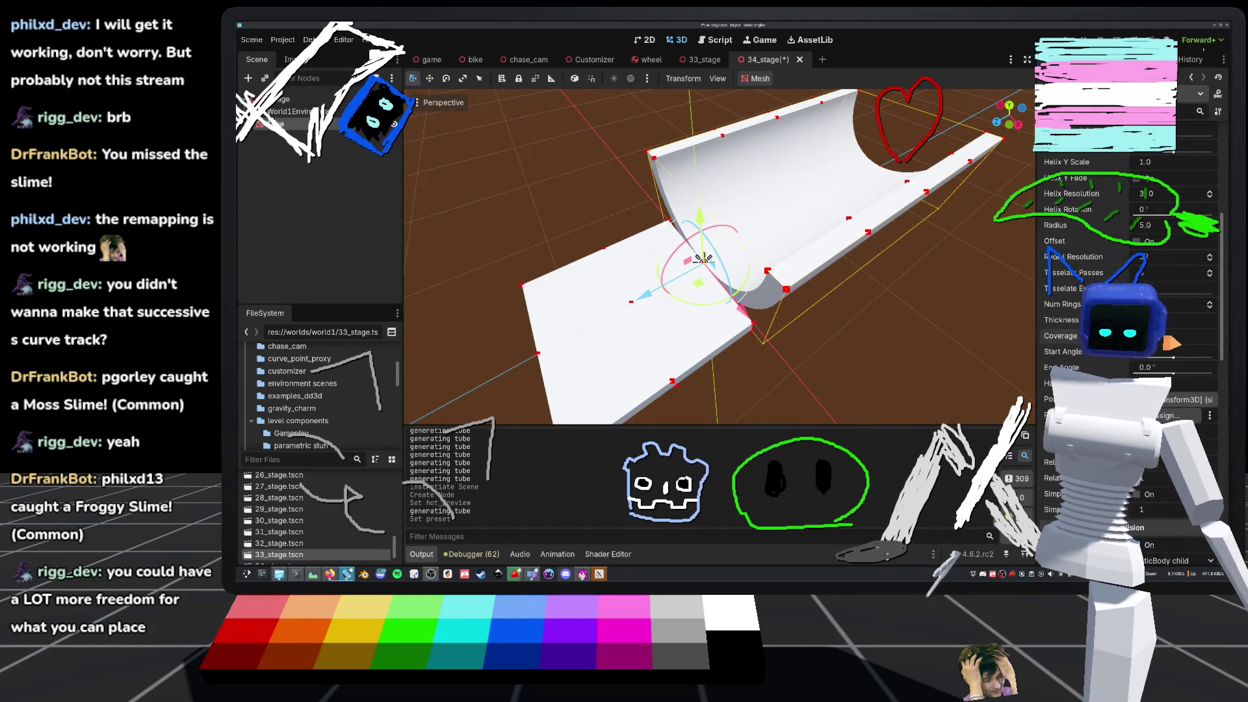
pyautogui.press('Tab')
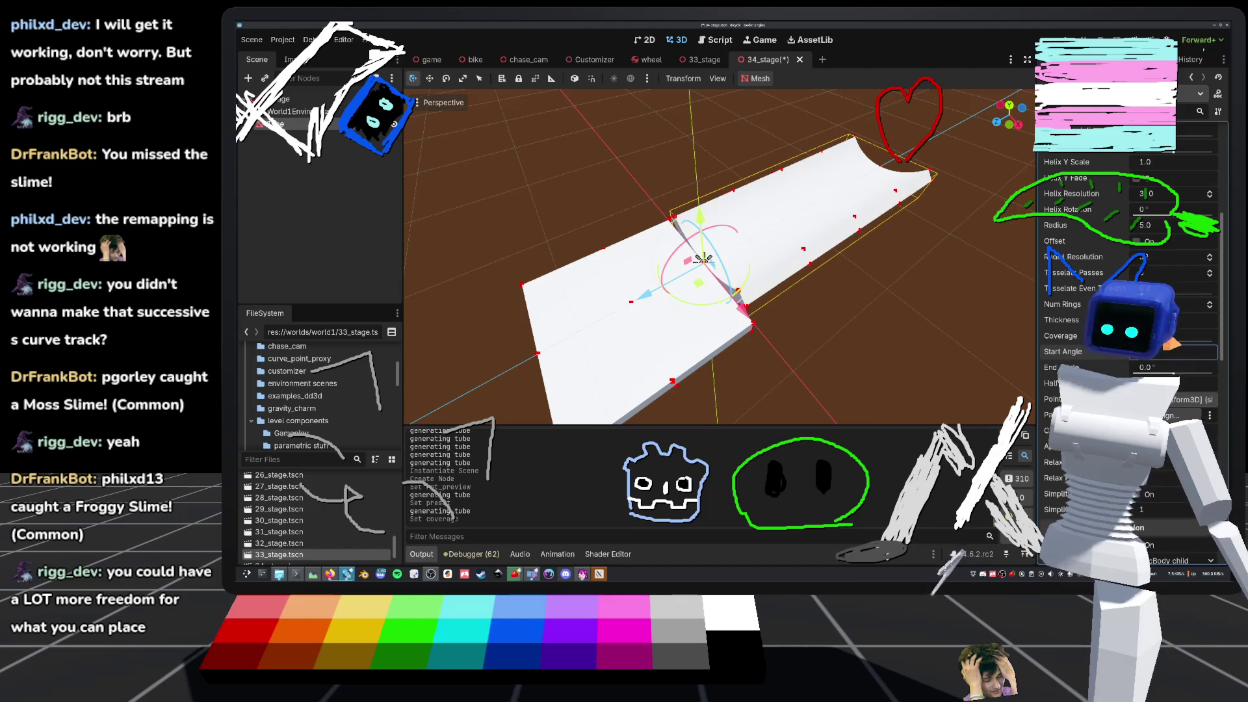
pyautogui.press('Tab')
pyautogui.write('180')
pyautogui.press('Return')
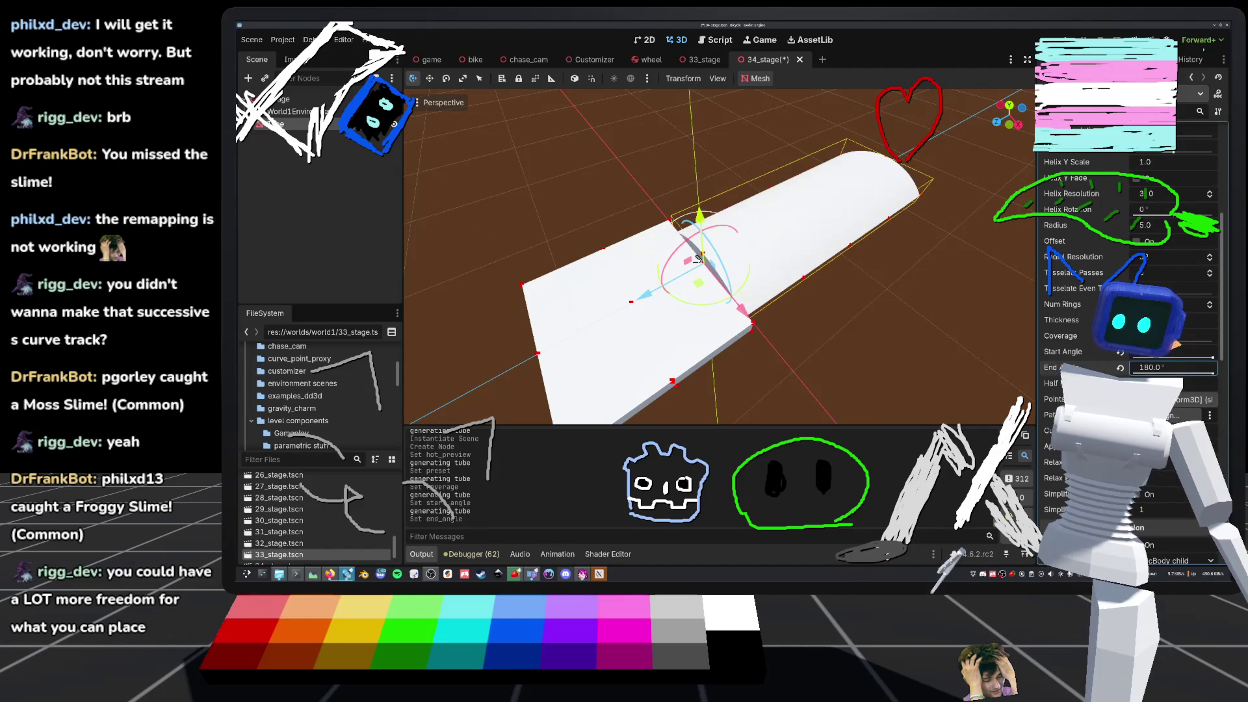
# - Save the scene and lower the tube level with the white slab
pyautogui.hotkey('ctrl', 's')
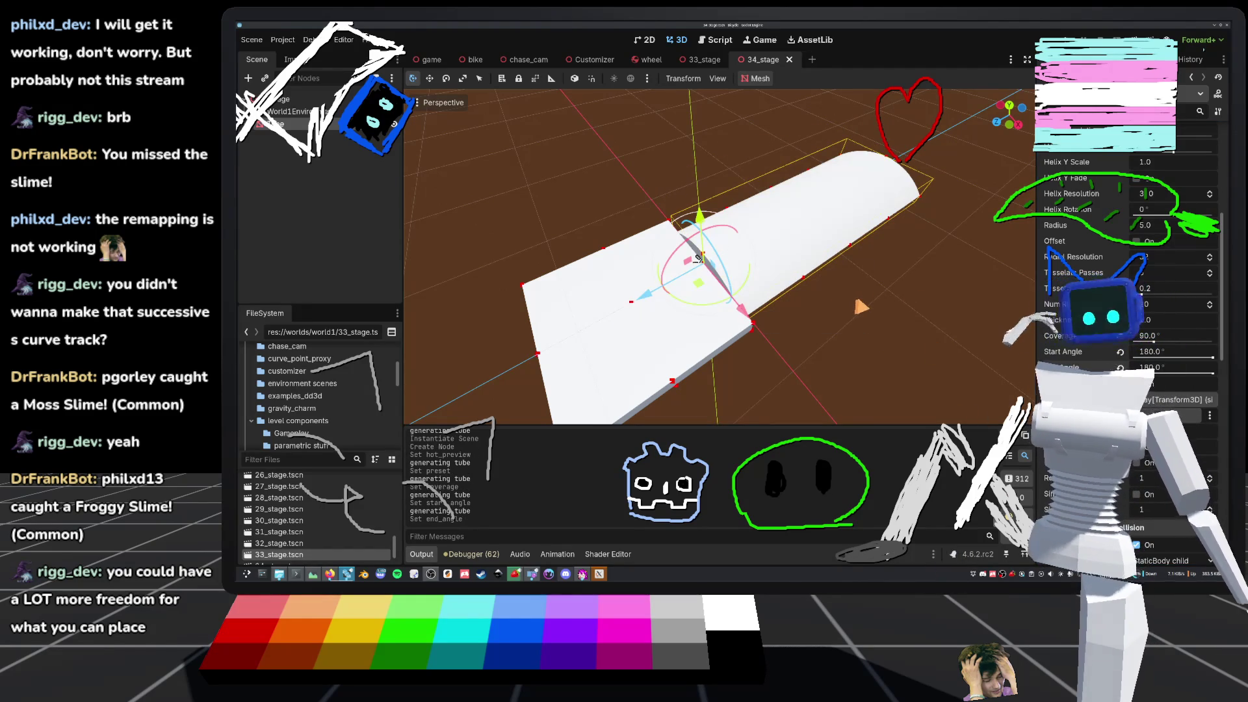
pyautogui.press('KP_2')
pyautogui.moveTo(697, 253); pyautogui.dragTo(699, 253)
pyautogui.press('KP_8')
pyautogui.press('KP_8')
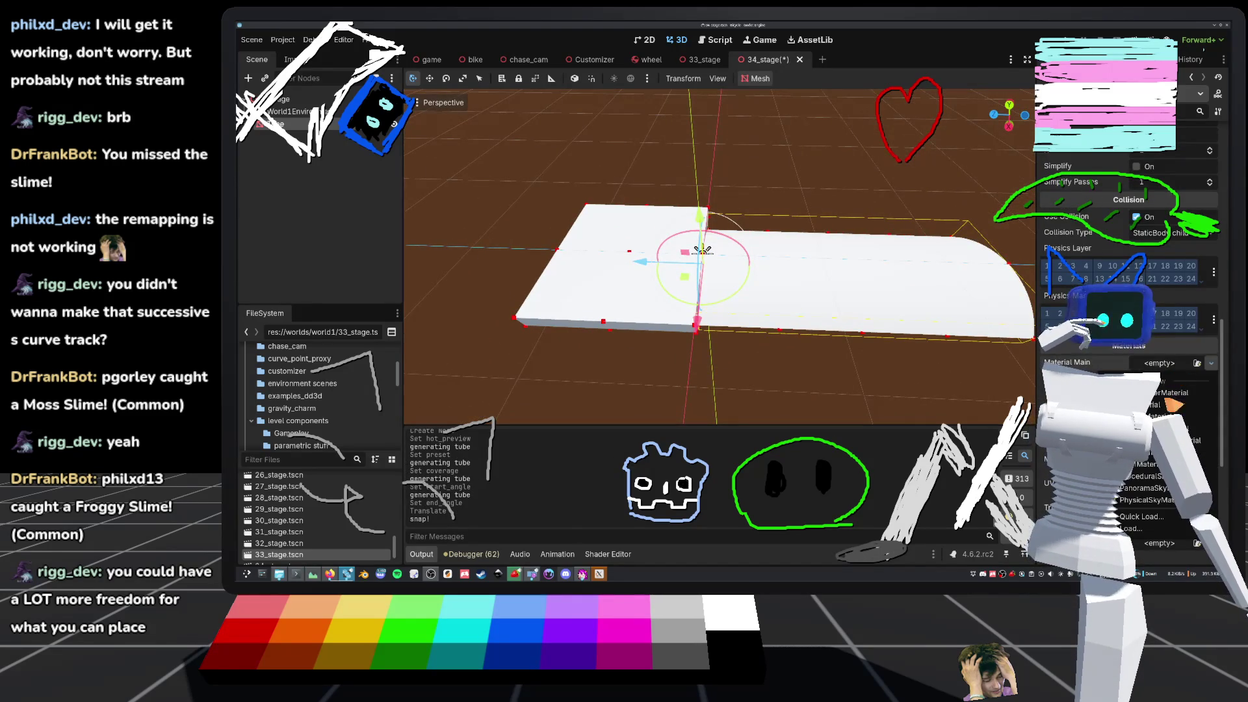
# - Give the tube the yellow wood material and save the scene
pyautogui.click(1149, 519)
pyautogui.doubleClick(572, 181)
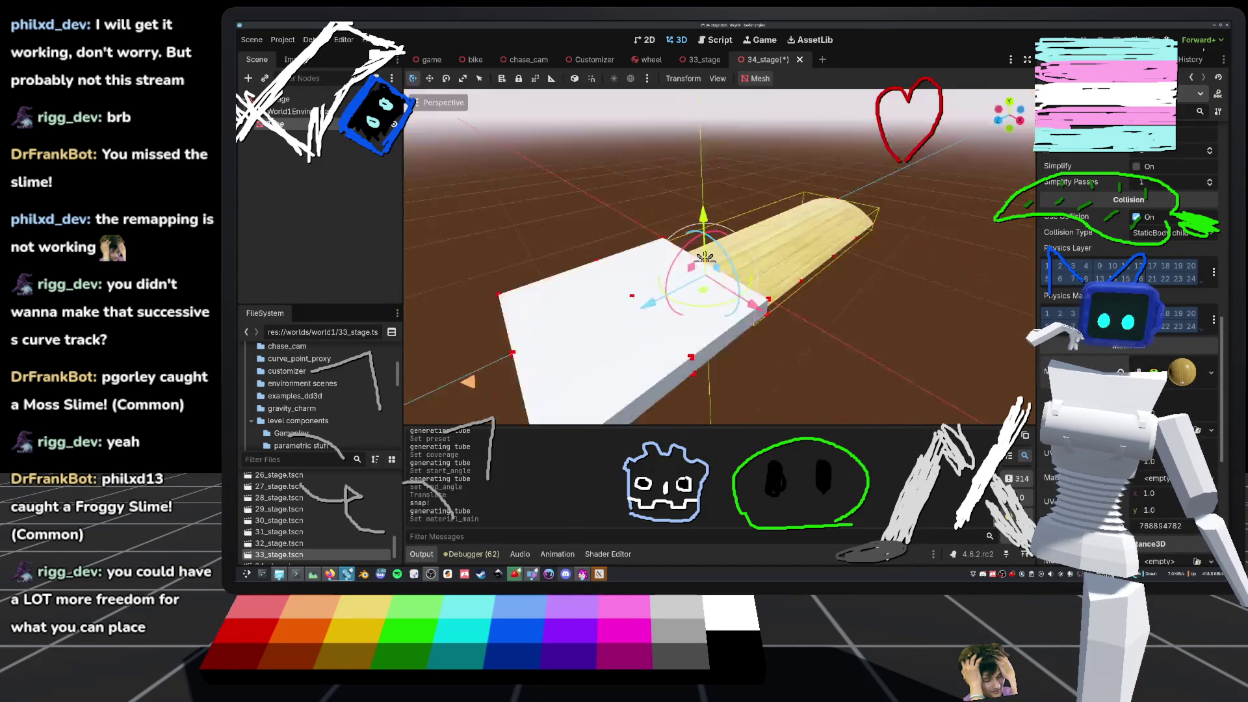
pyautogui.press('KP_2')
pyautogui.press('KP_2')
pyautogui.press('KP_8')
pyautogui.press('KP_8')
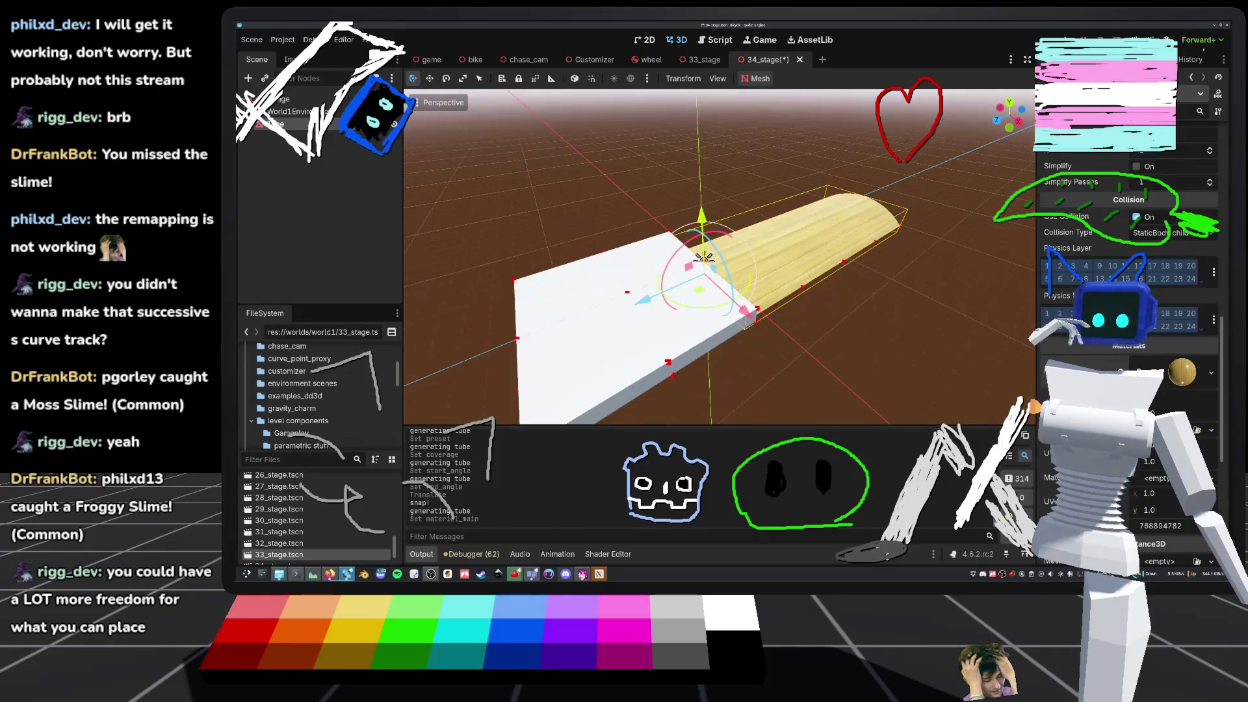
pyautogui.scroll(2, 715, 260)
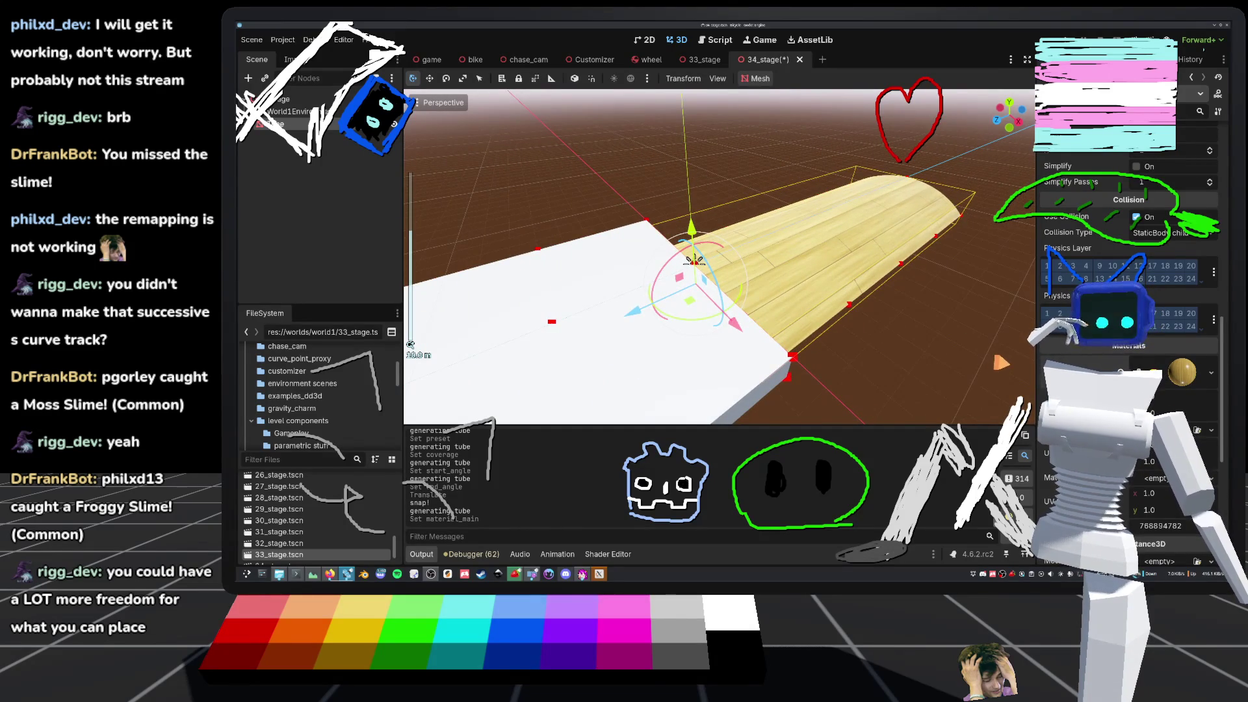
pyautogui.scroll(-2, 715, 260)
pyautogui.press('KP_8')
pyautogui.scroll(-2, 715, 260)
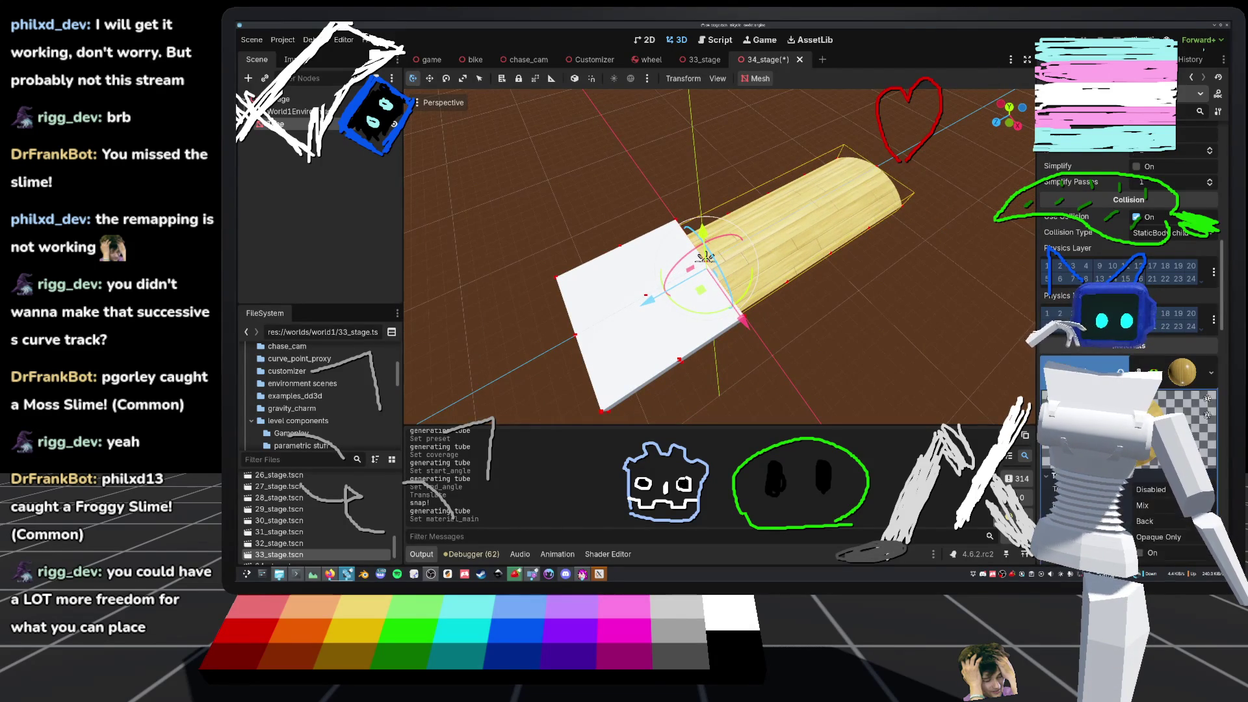
pyautogui.scroll(5, 1105, 292)
pyautogui.scroll(5, 1105, 293)
pyautogui.scroll(-5, 715, 260)
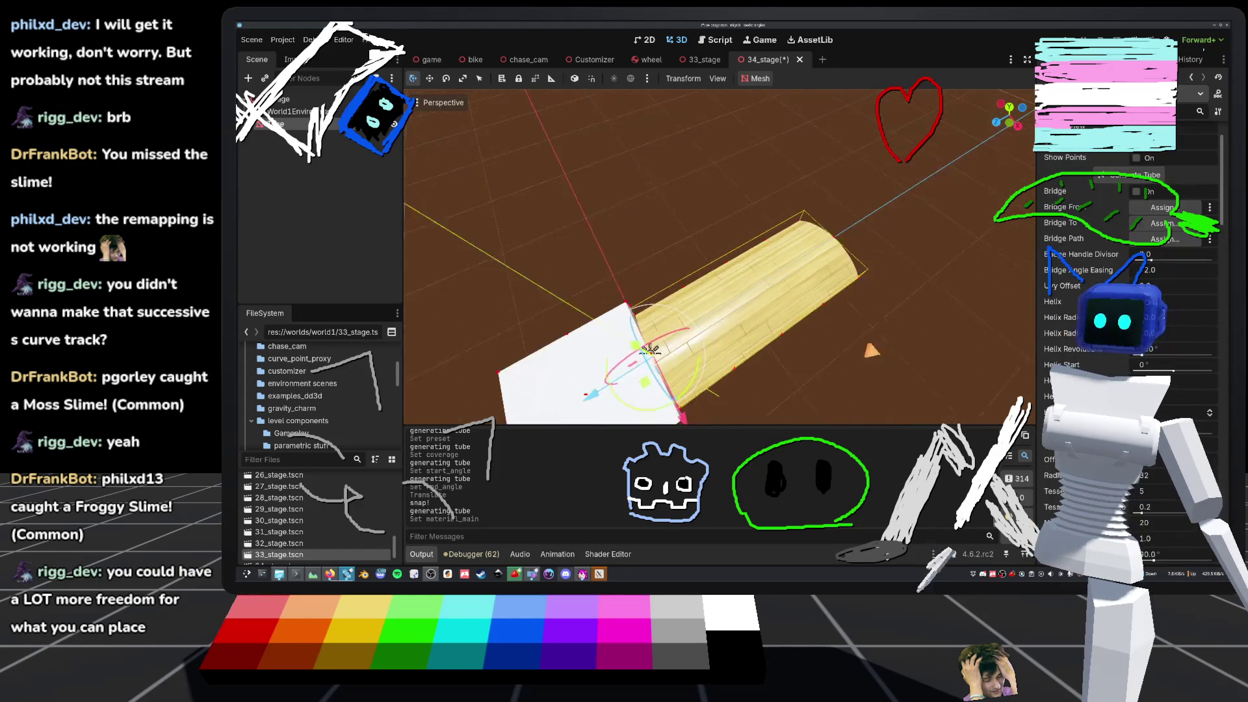
pyautogui.hotkey('ctrl', 's')
# - Inspect the slab and wooden tube from several angles, then duplicate the tube
pyautogui.press('KP_2')
pyautogui.press('KP_2')
pyautogui.press('KP_2')
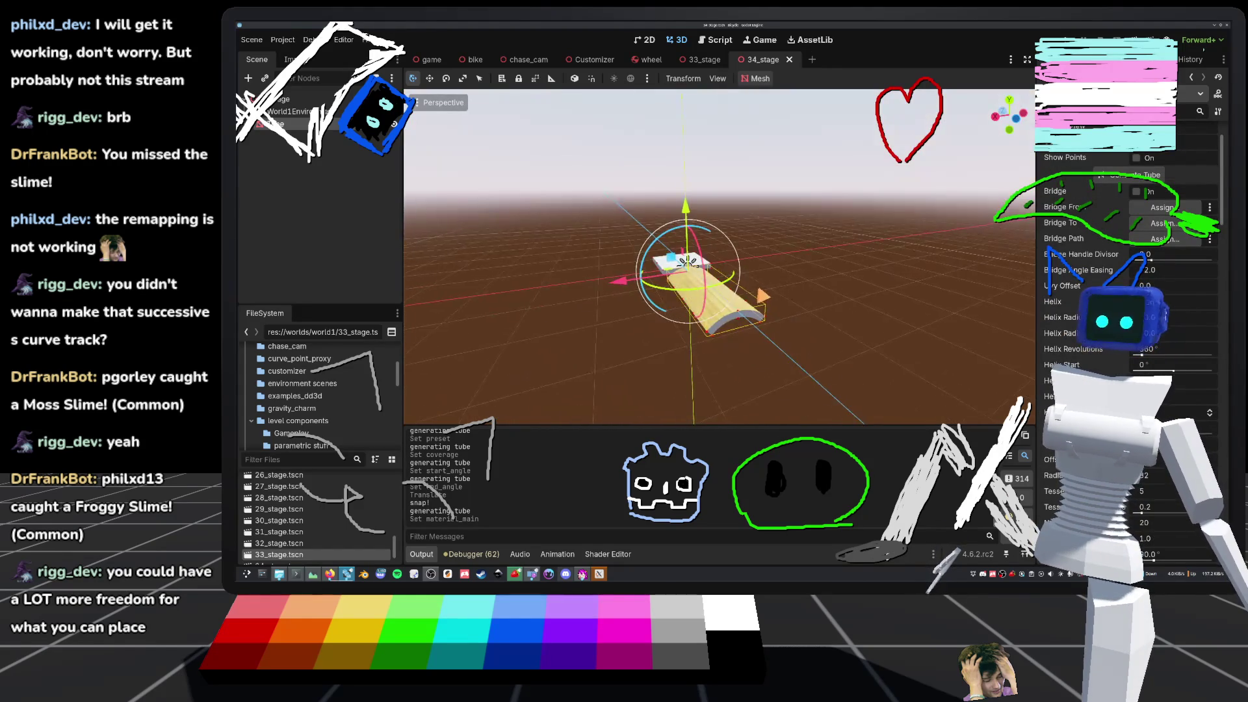
pyautogui.press('KP_8')
pyautogui.press('KP_8')
pyautogui.press('KP_8')
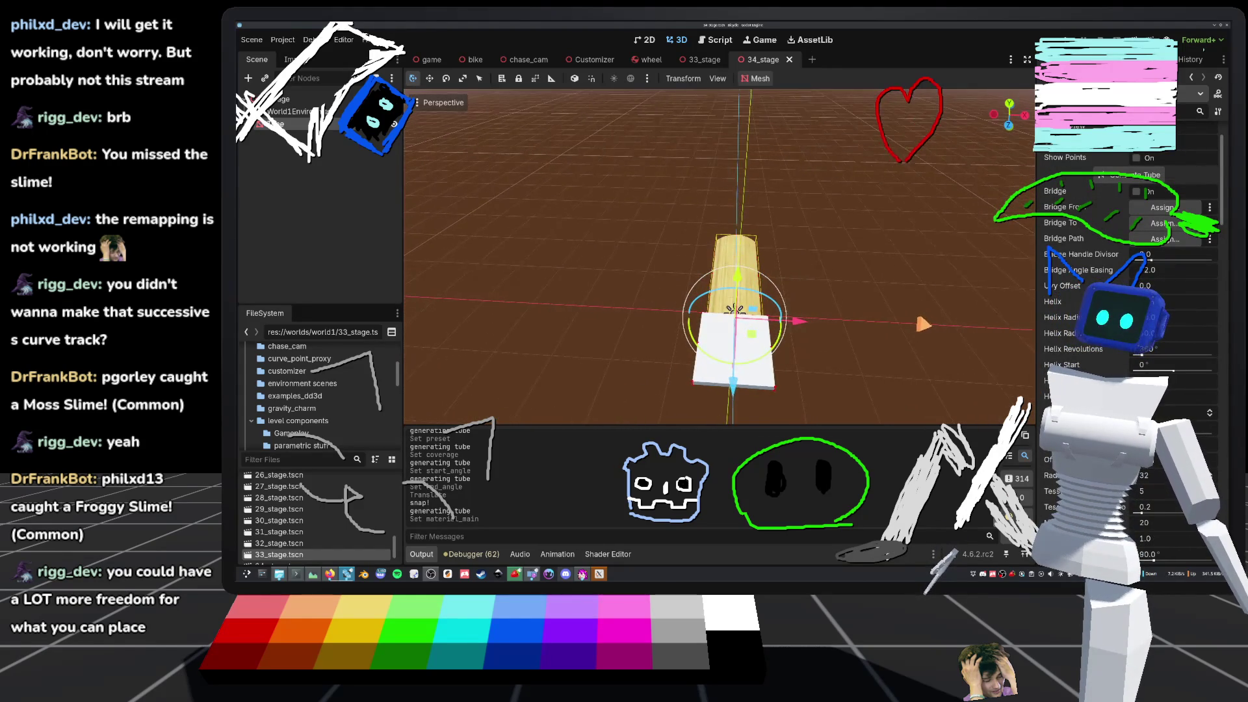
pyautogui.press('KP_2')
pyautogui.press('KP_2')
pyautogui.press('KP_4')
pyautogui.press('KP_4')
pyautogui.press('KP_4')
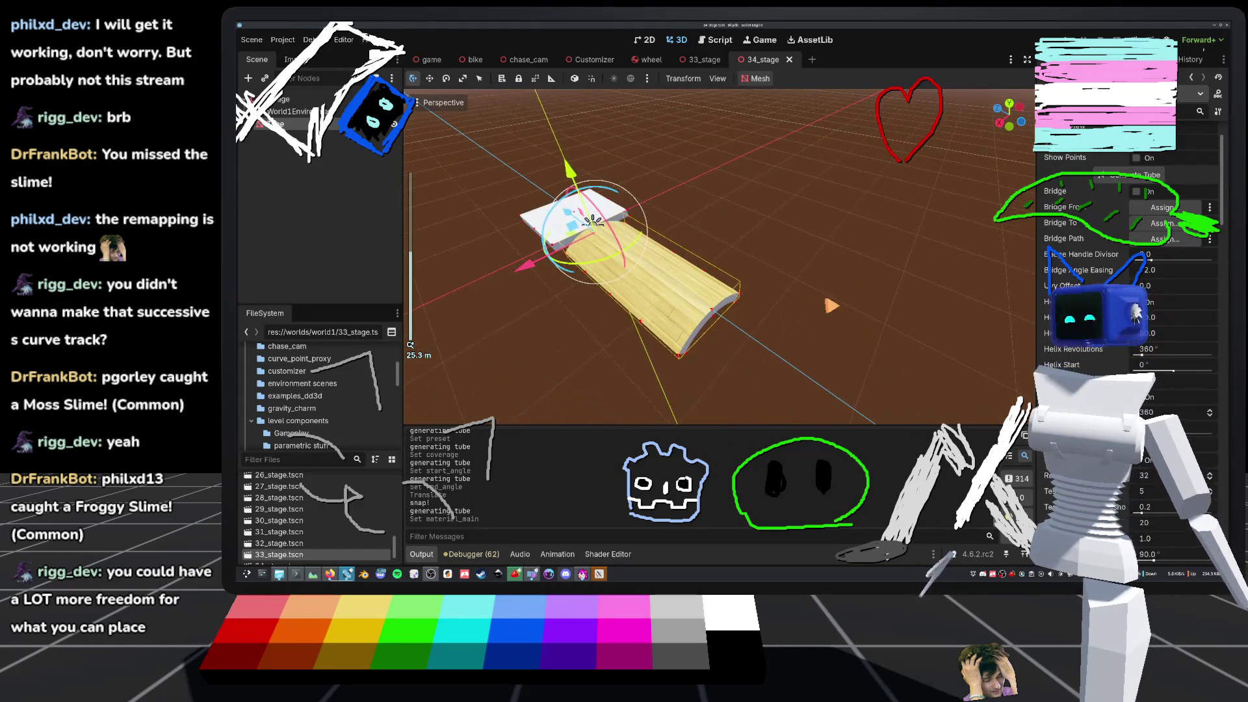
pyautogui.scroll(3, 719, 257)
pyautogui.press('KP_6')
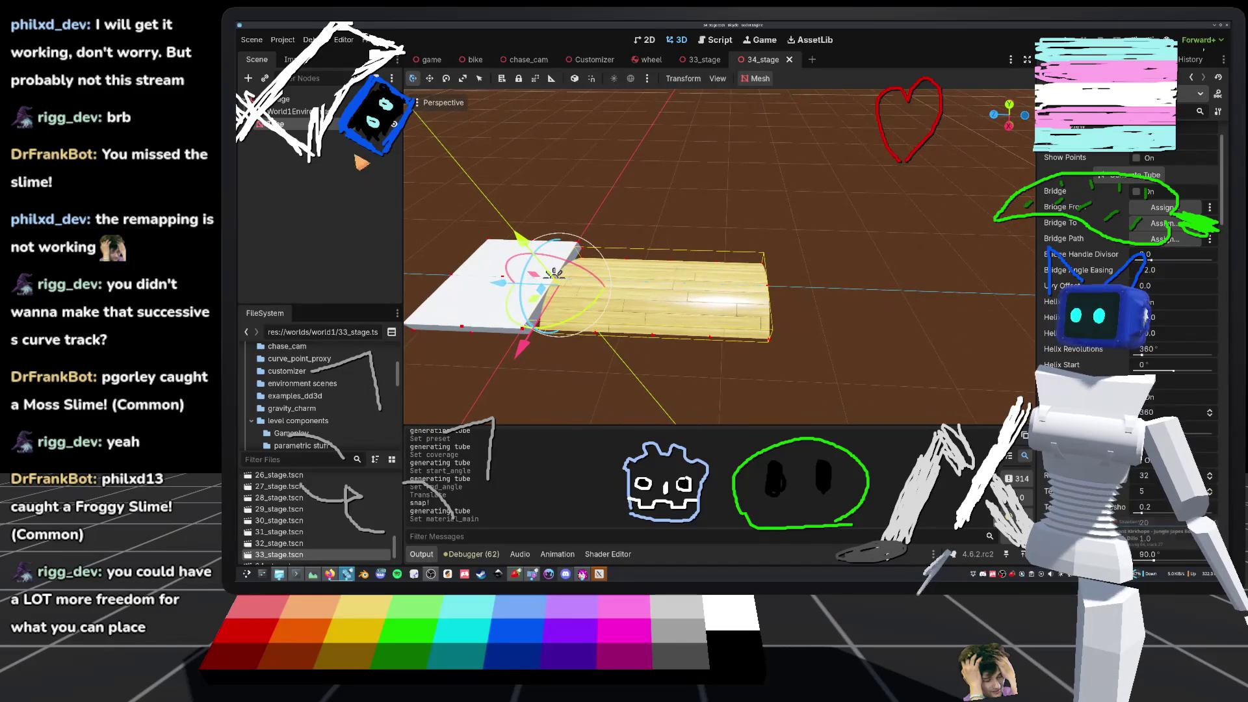
pyautogui.hotkey('ctrl', 'd')
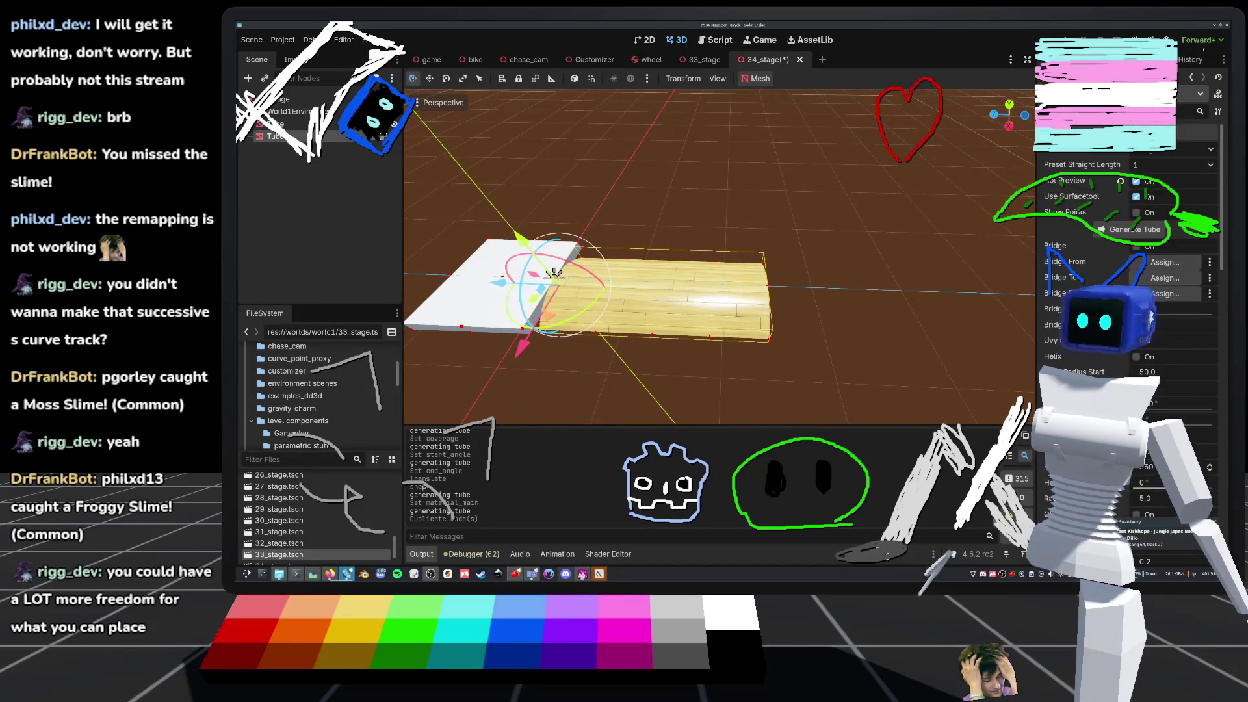
# - Slide the tube copy along the ground and make it a half-turn bend
pyautogui.moveTo(535, 306)
pyautogui.mouseDown()
pyautogui.moveTo(779, 310)
pyautogui.moveTo(765, 316)
pyautogui.mouseUp()
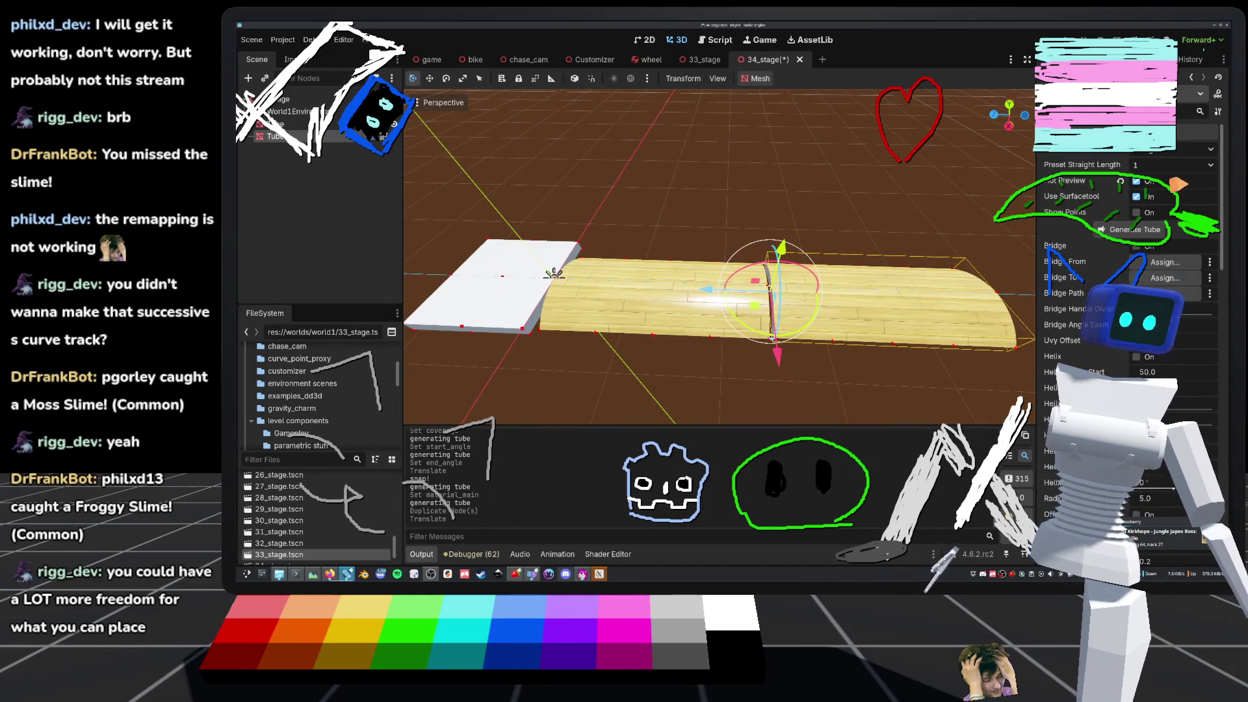
pyautogui.click(1188, 165)
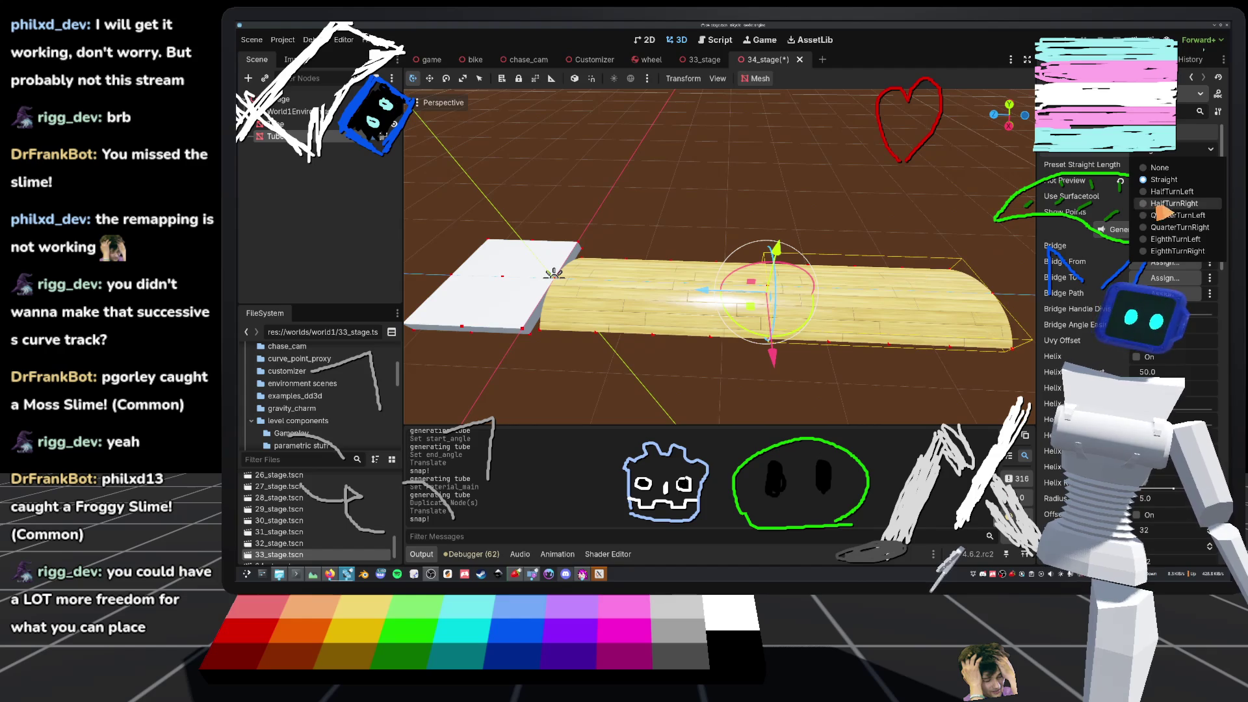
pyautogui.click(1173, 203)
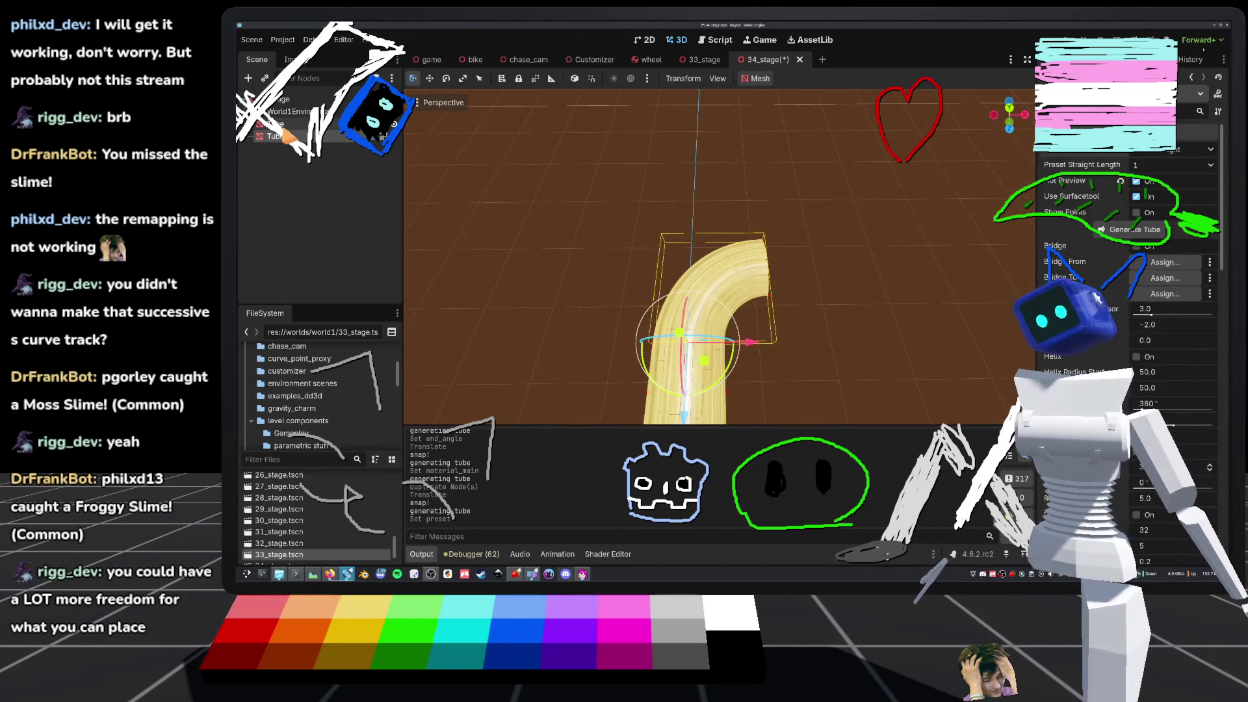
pyautogui.click(624, 208)
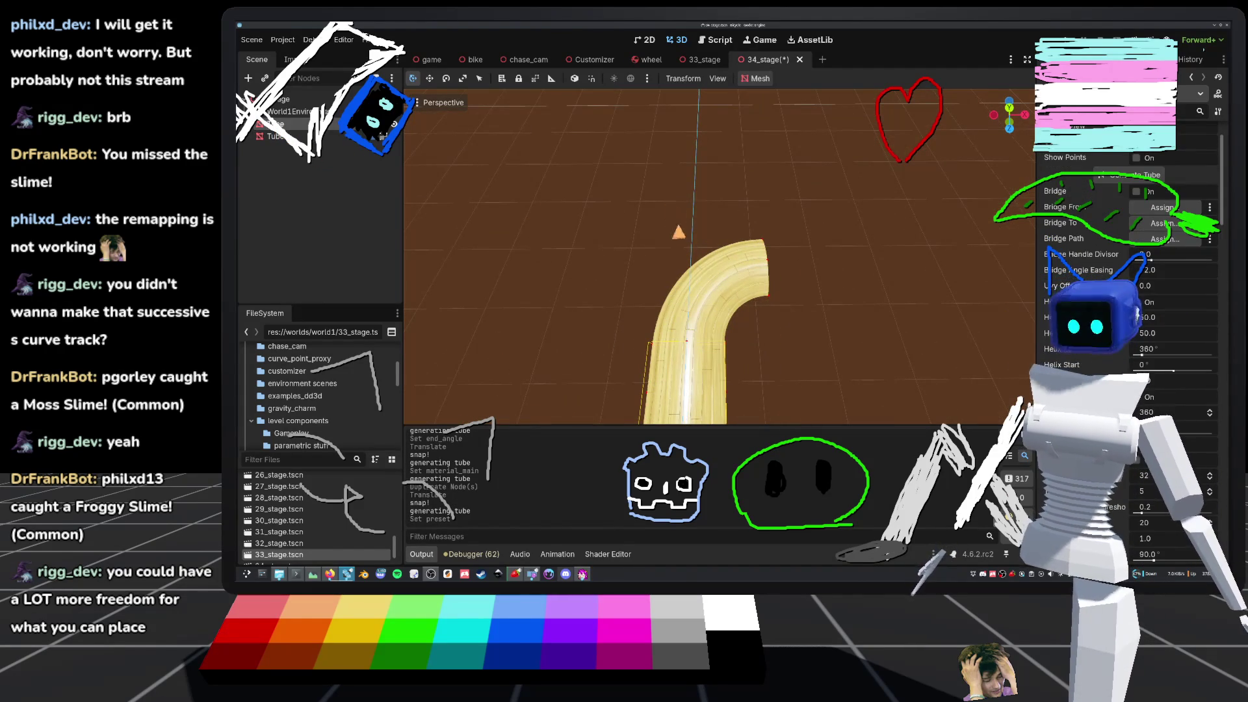
# - Duplicate the bend twice, snapping each copy onto the track end, then launch the game
pyautogui.scroll(-3, 715, 260)
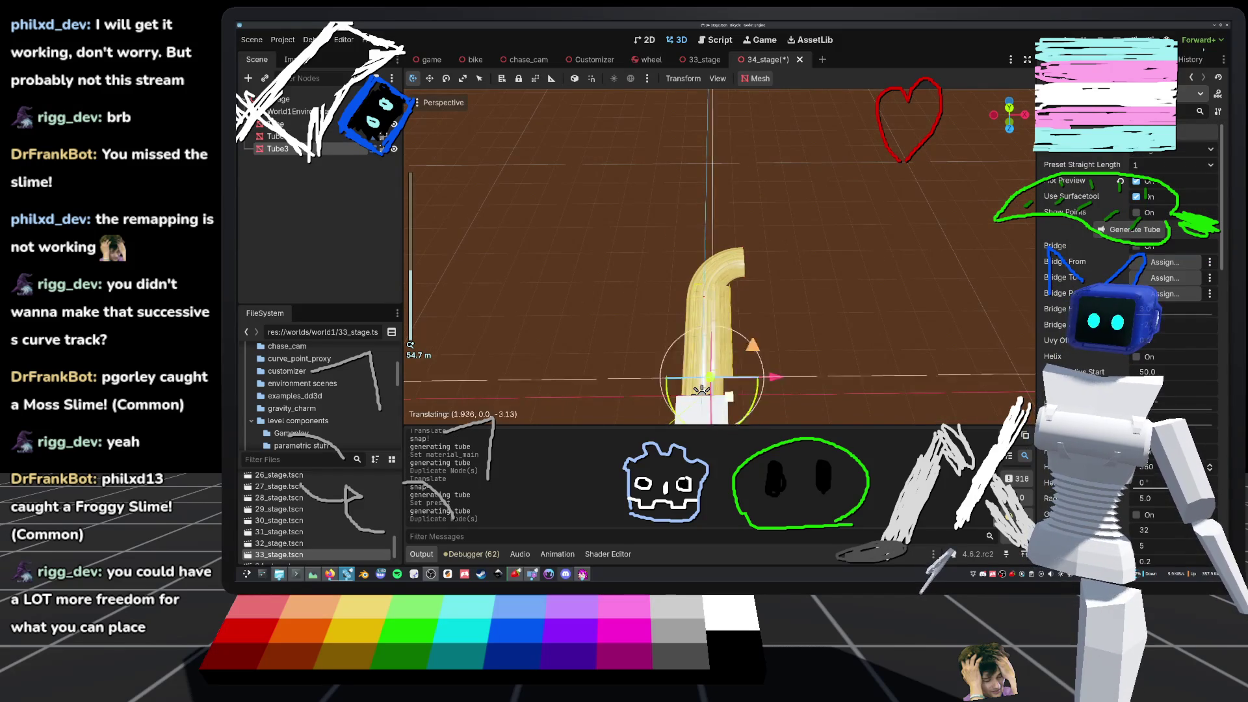
pyautogui.hotkey('ctrl', 'd')
pyautogui.press('Return')
pyautogui.scroll(3, 715, 260)
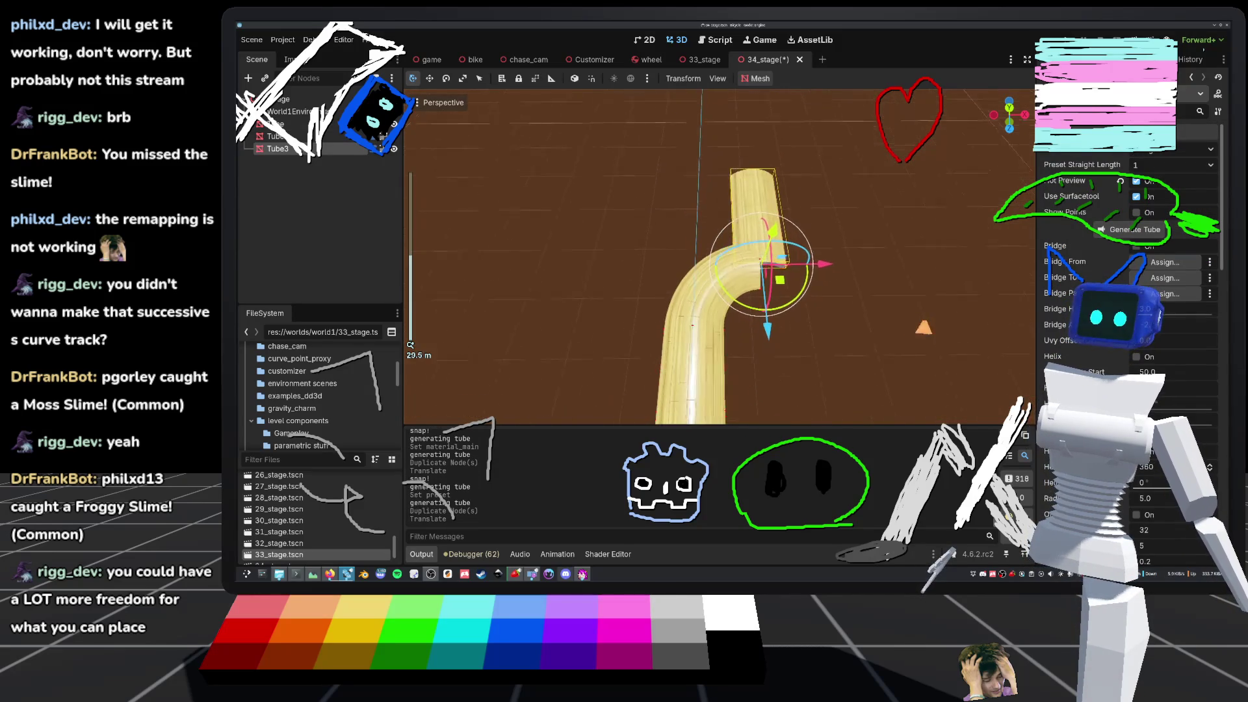
pyautogui.scroll(-3, 907, 342)
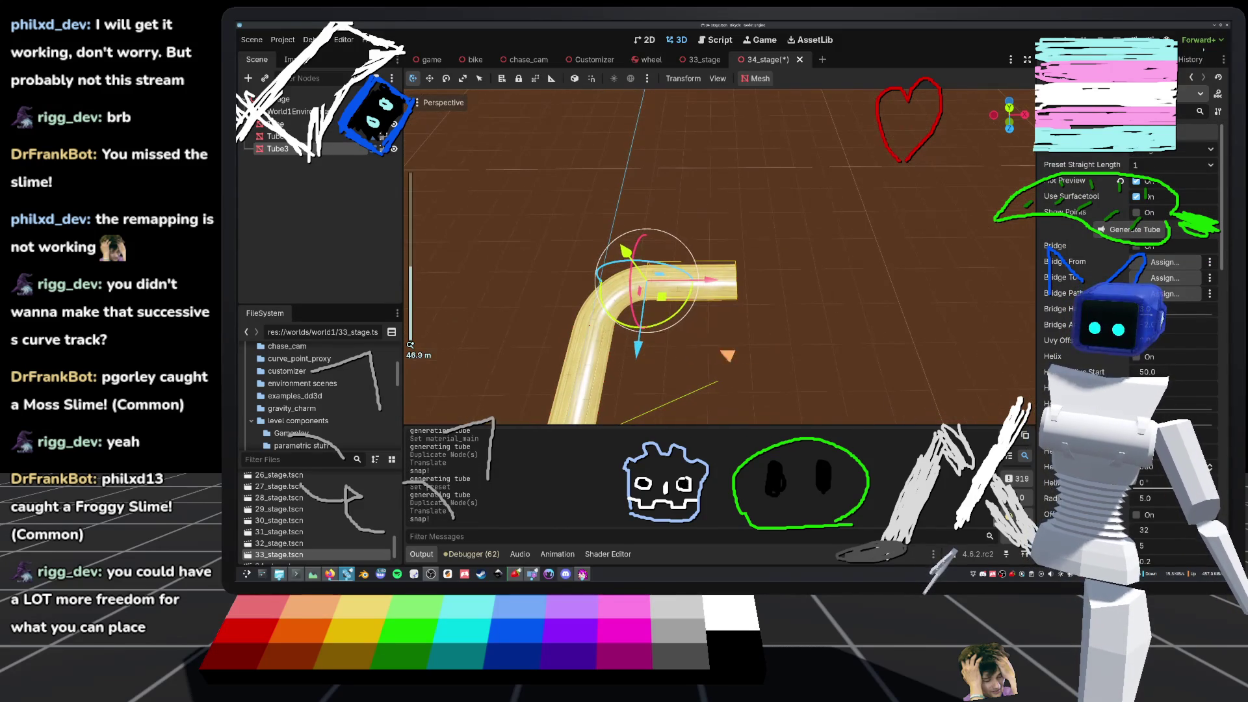
pyautogui.hotkey('ctrl', 'd')
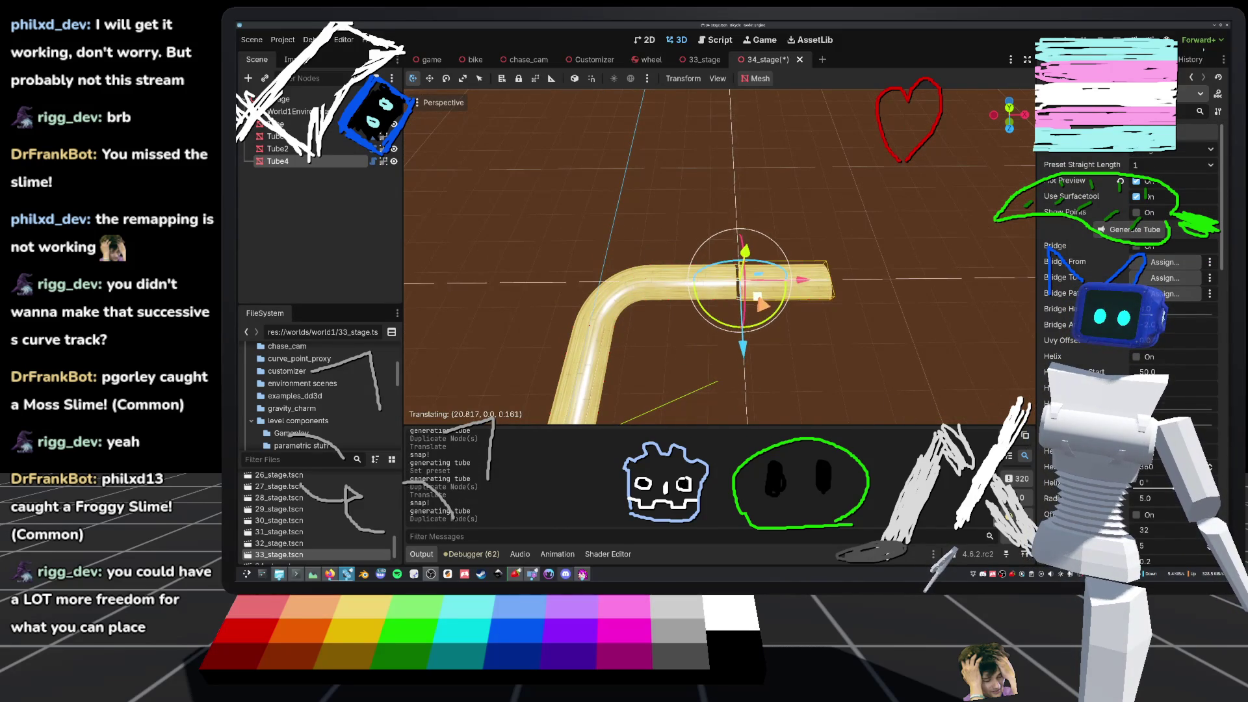
pyautogui.press('Return')
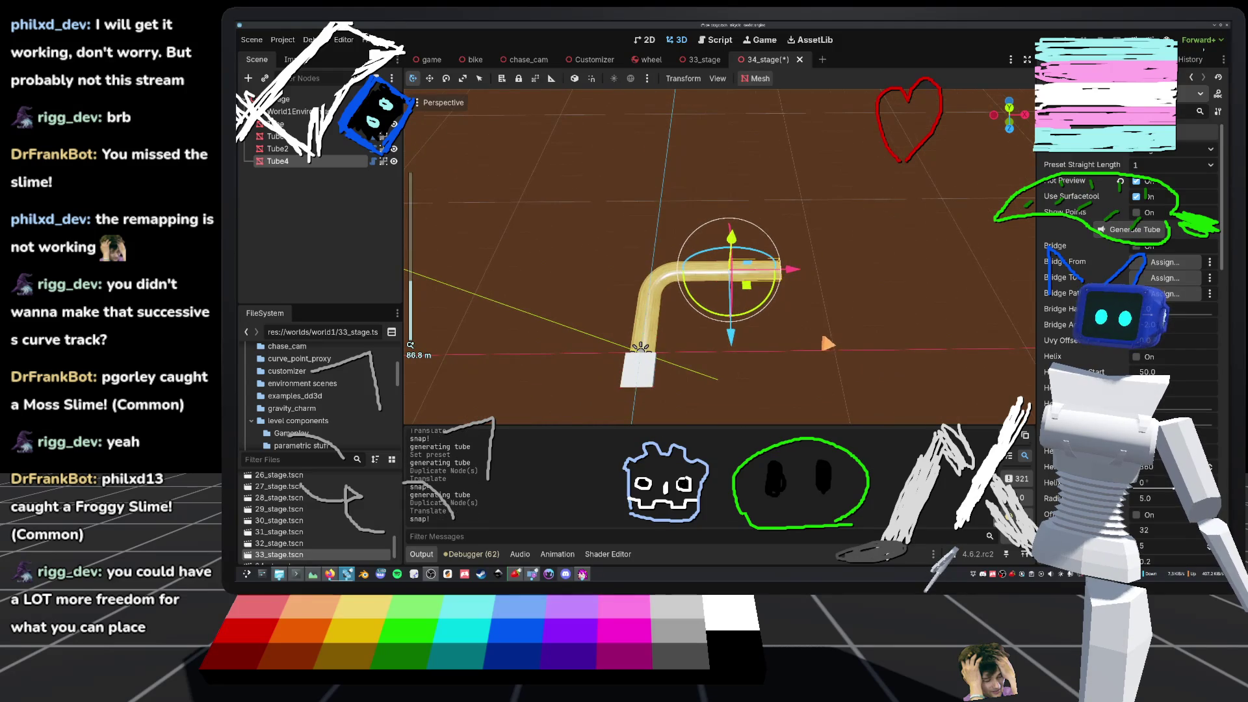
pyautogui.scroll(2, 805, 331)
pyautogui.scroll(-6, 851, 306)
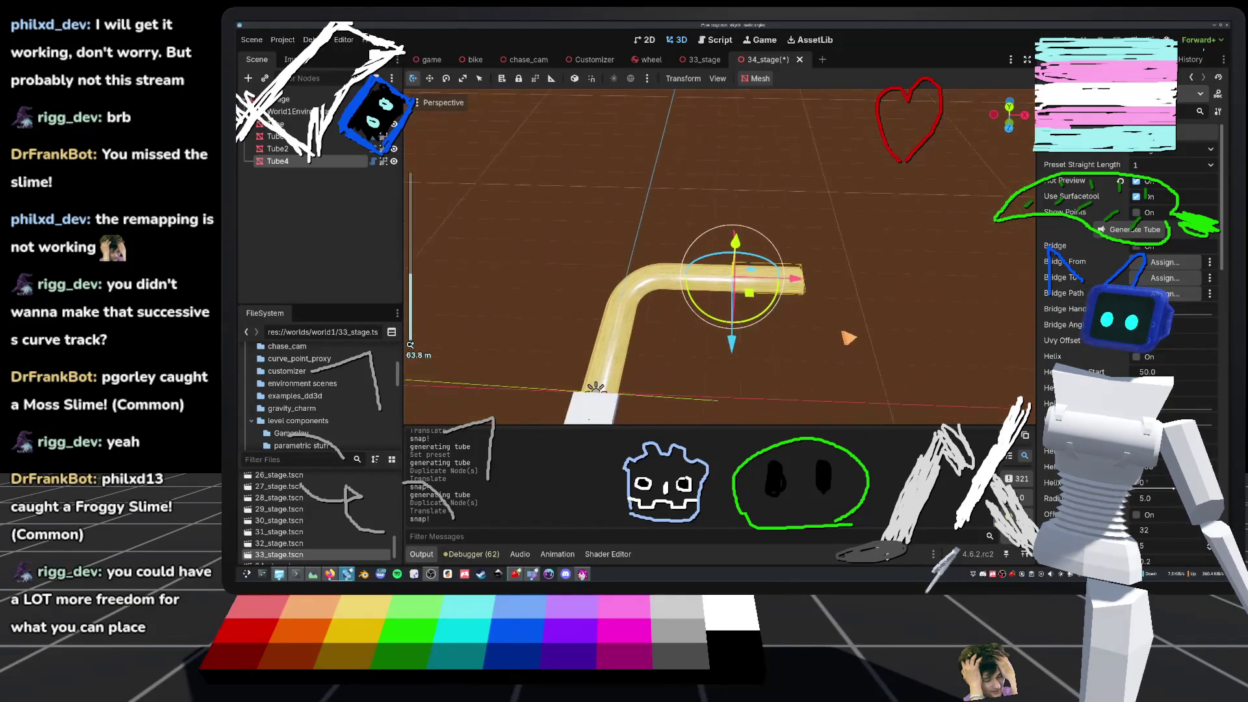
pyautogui.scroll(3, 728, 273)
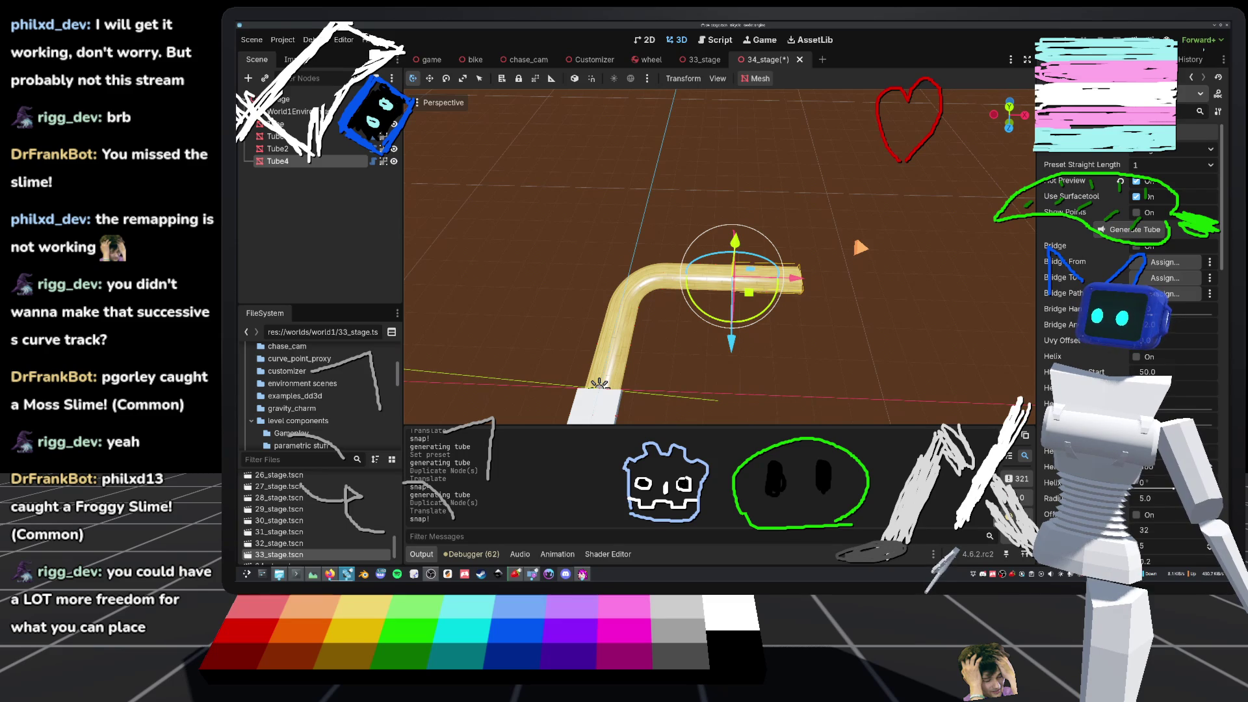
pyautogui.scroll(3, 715, 260)
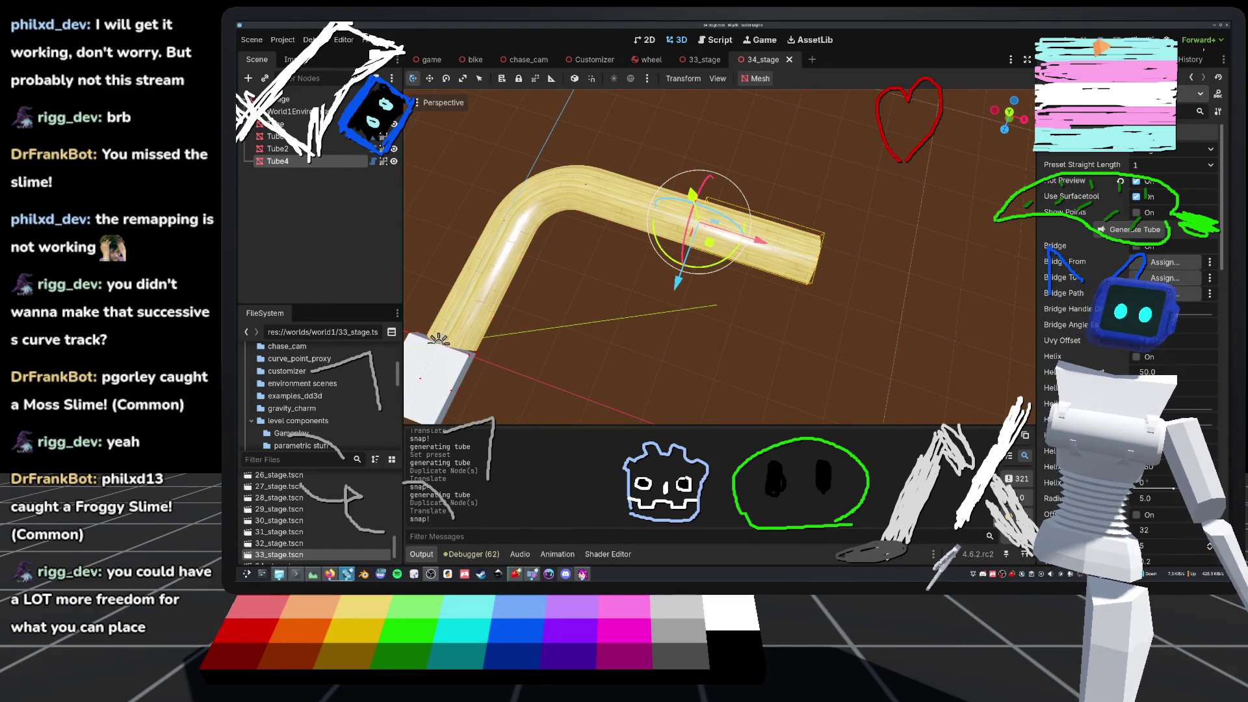
pyautogui.press('F5')
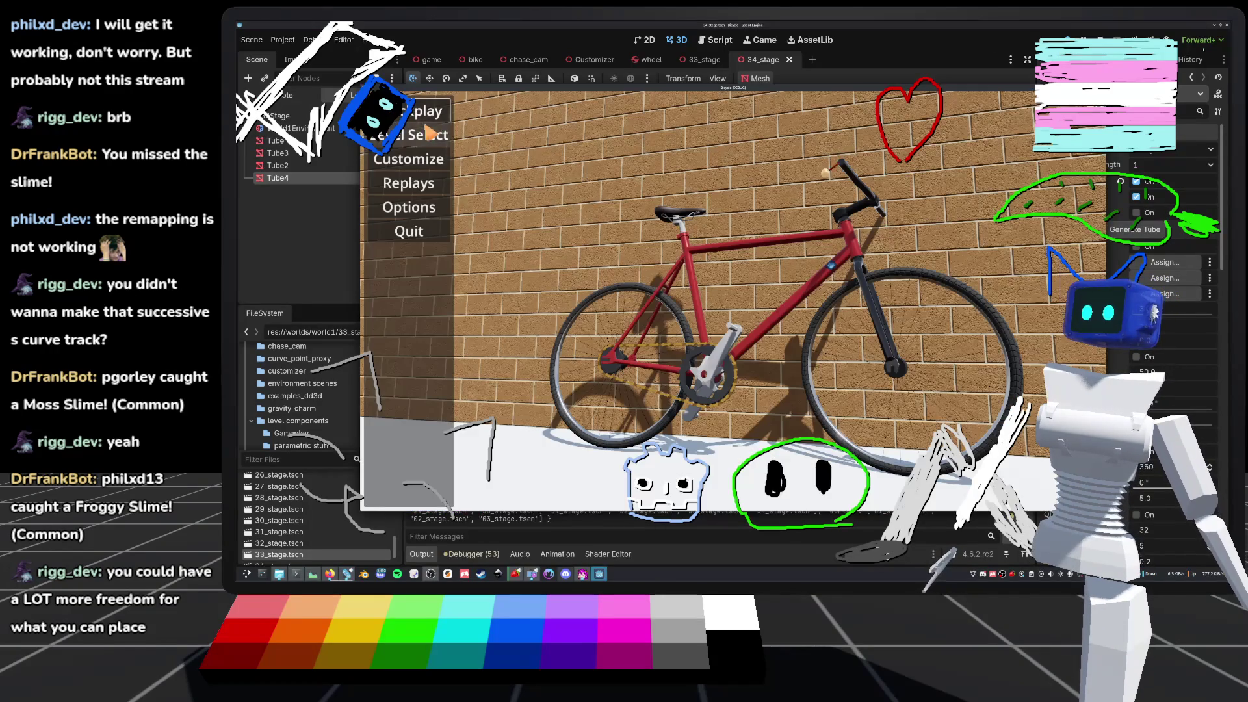
pyautogui.click(431, 133)
pyautogui.scroll(-5, 546, 390)
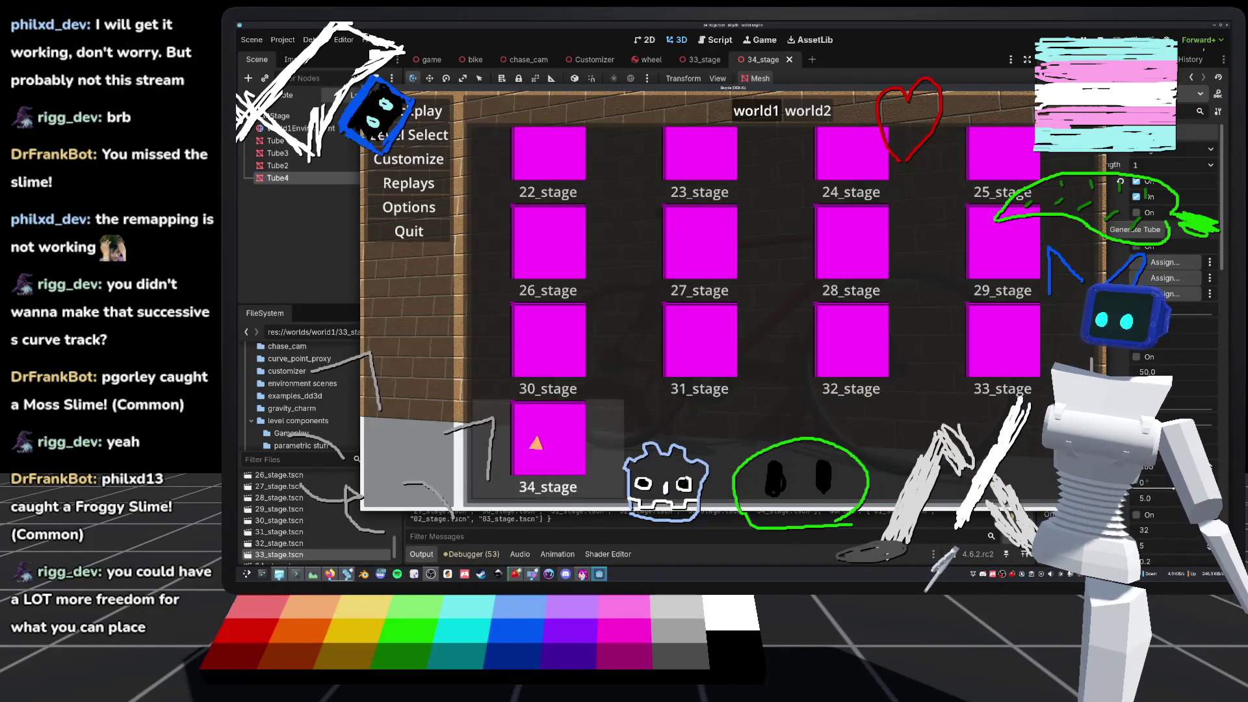
pyautogui.click(546, 438)
pyautogui.press('w')
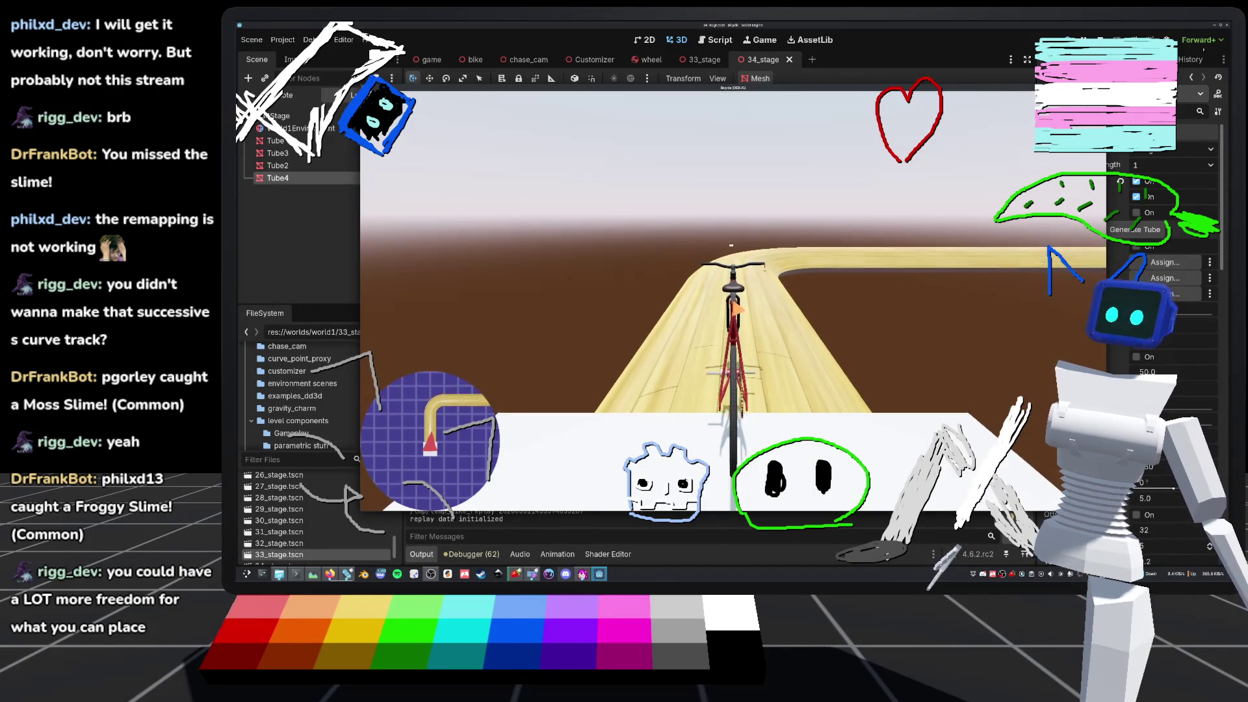
pyautogui.press('d')
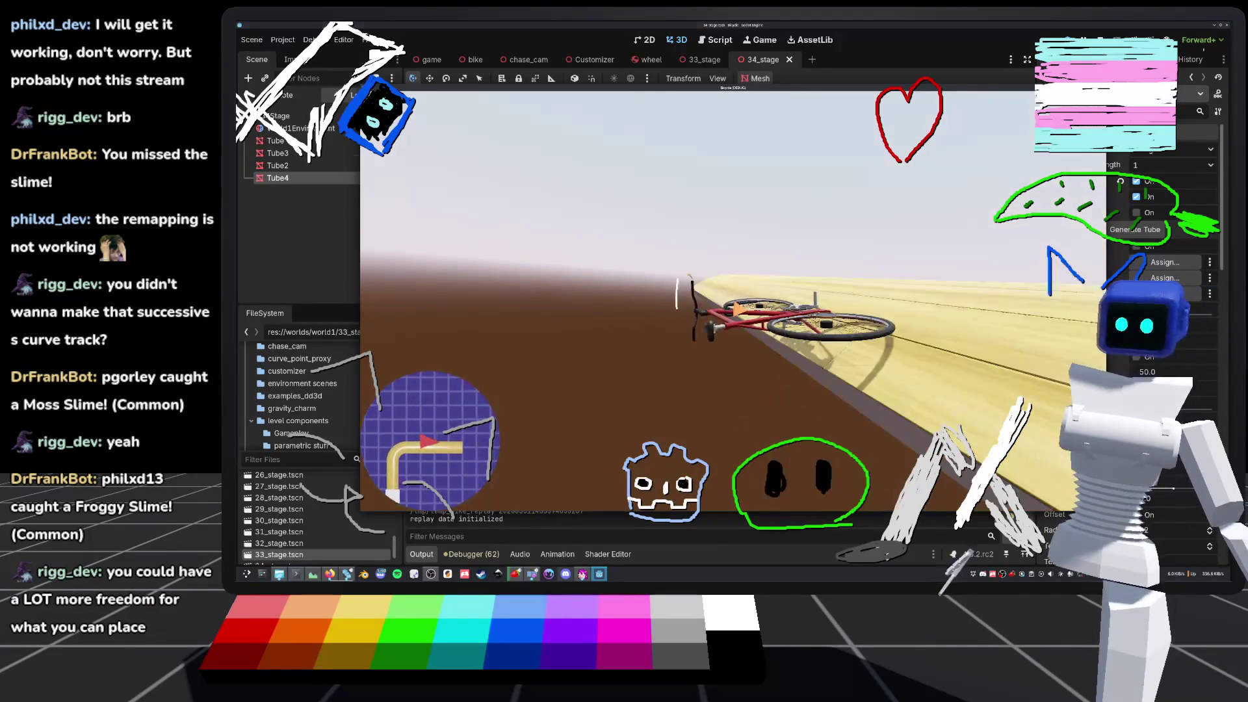
pyautogui.press('F8')
pyautogui.scroll(5, 650, 260)
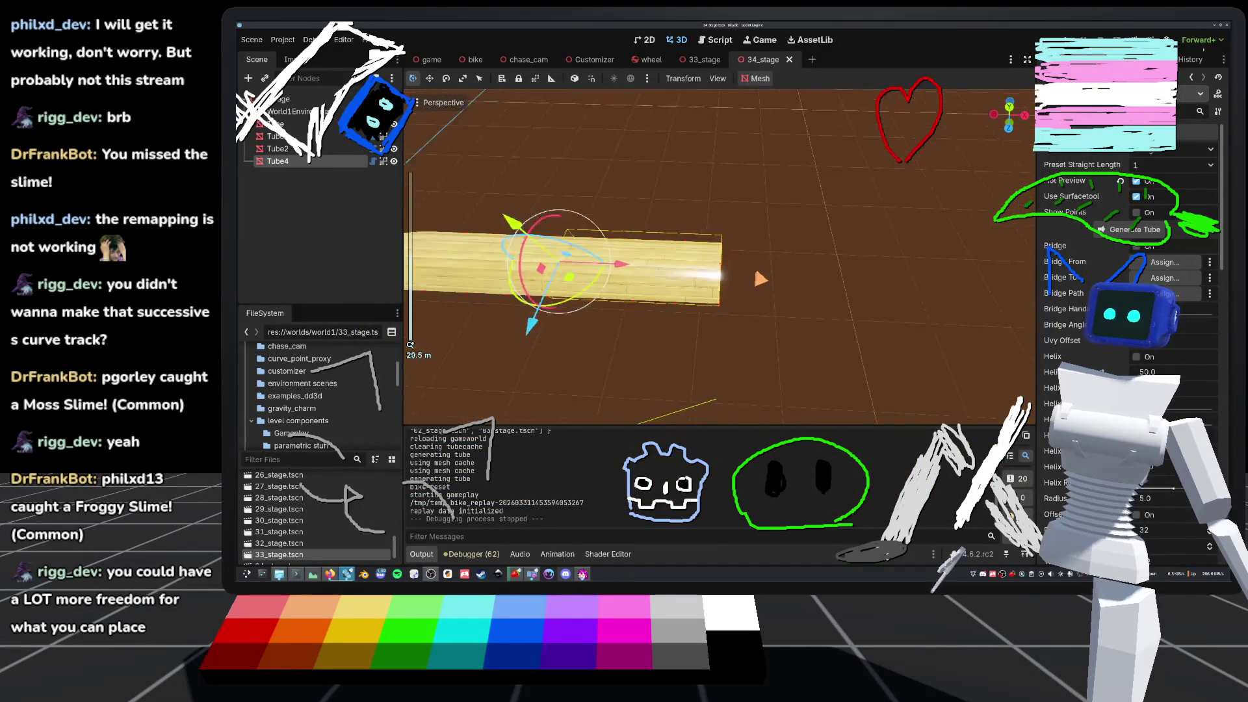
# - Add Tube5 as a curved turn past the bend, place Tube6 after it, and duplicate Tube7
pyautogui.scroll(-3, 585, 260)
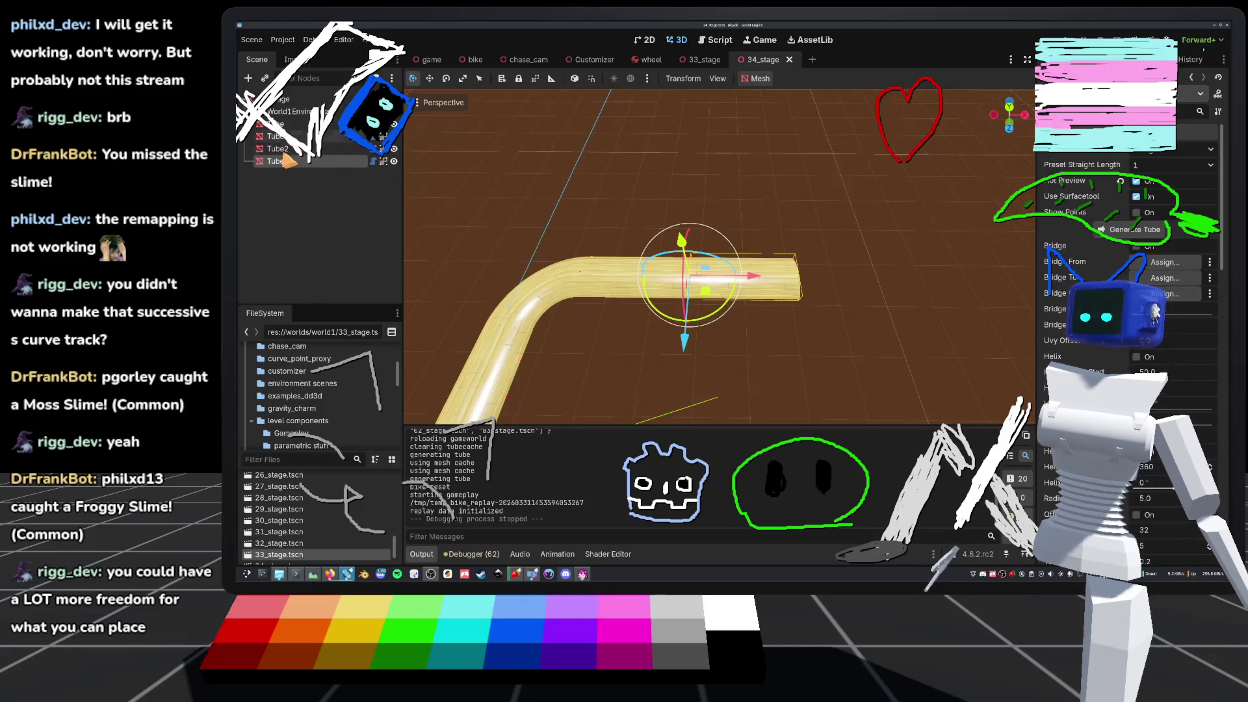
pyautogui.click(284, 125)
pyautogui.hotkey('ctrl', 'd')
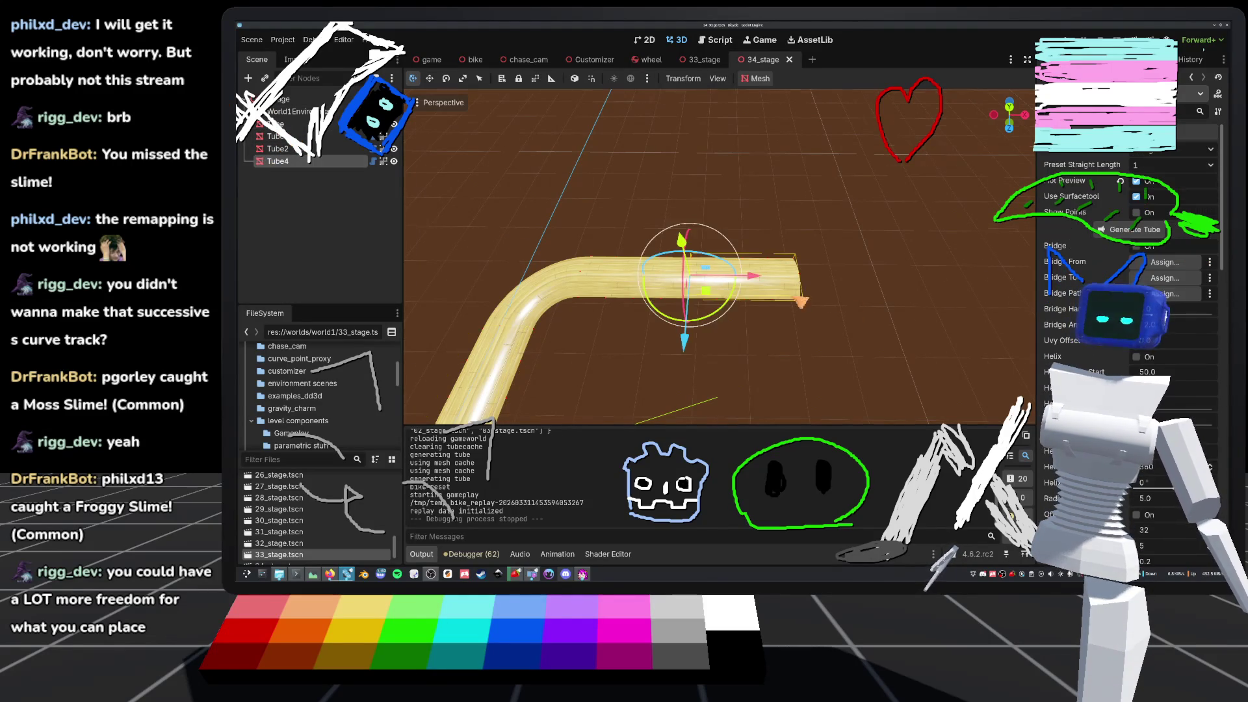
pyautogui.scroll(3, 676, 286)
pyautogui.moveTo(737, 285); pyautogui.dragTo(901, 284)
pyautogui.click(1208, 151)
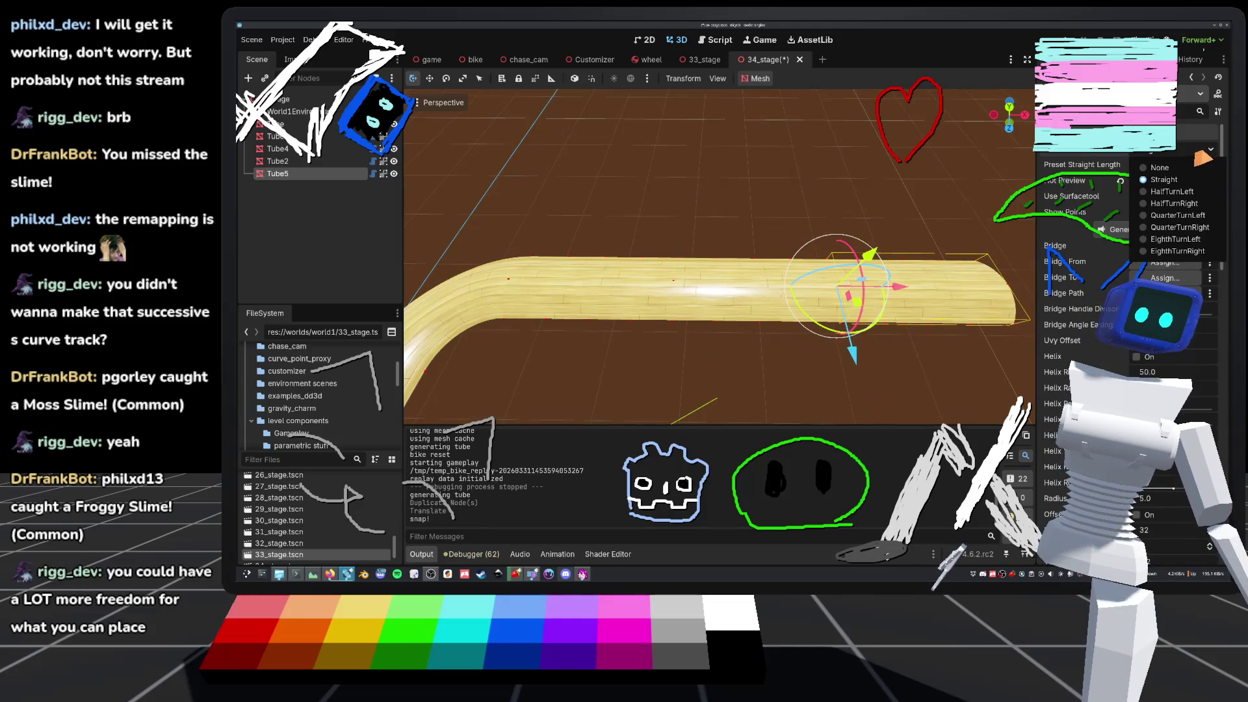
pyautogui.click(1178, 195)
pyautogui.hotkey('ctrl', 'd')
pyautogui.moveTo(856, 303)
pyautogui.mouseDown()
pyautogui.moveTo(909, 239)
pyautogui.moveTo(897, 260)
pyautogui.moveTo(806, 208)
pyautogui.mouseUp()
pyautogui.hotkey('ctrl', 'd')
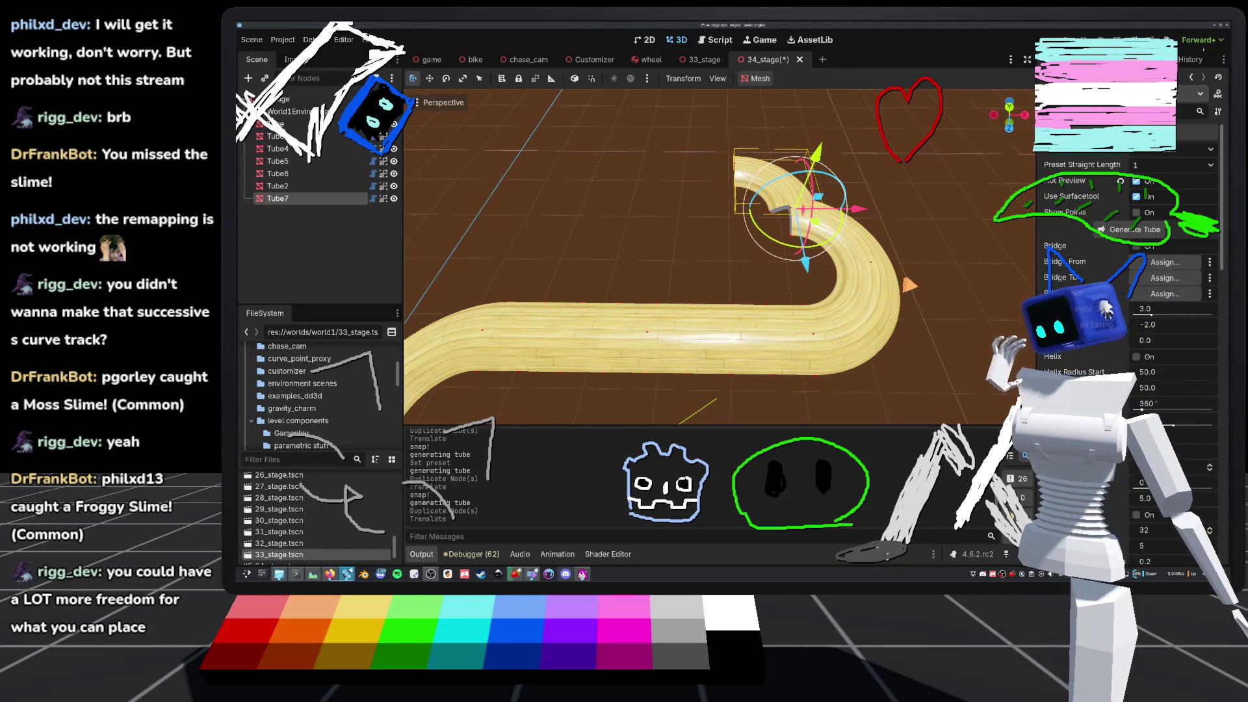
# - Make Tube7 a Straight piece joined to the curve and save the scene
pyautogui.click(1202, 149)
pyautogui.click(1173, 184)
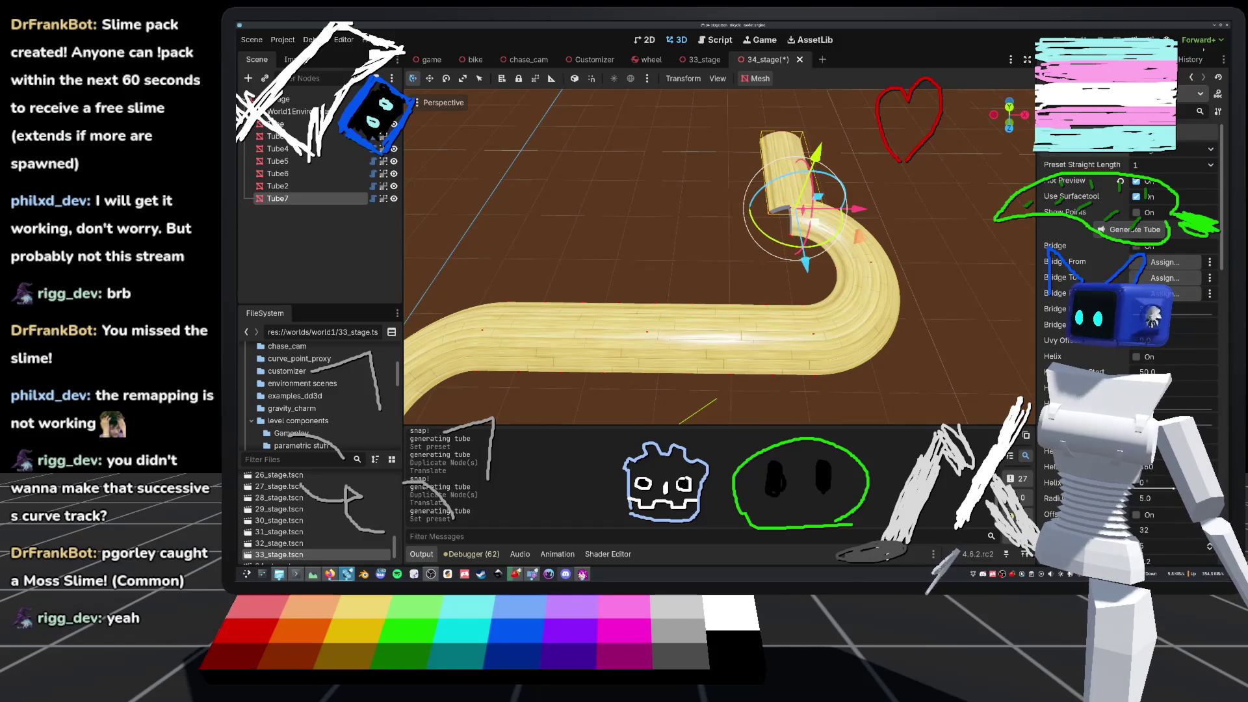
pyautogui.scroll(3, 715, 260)
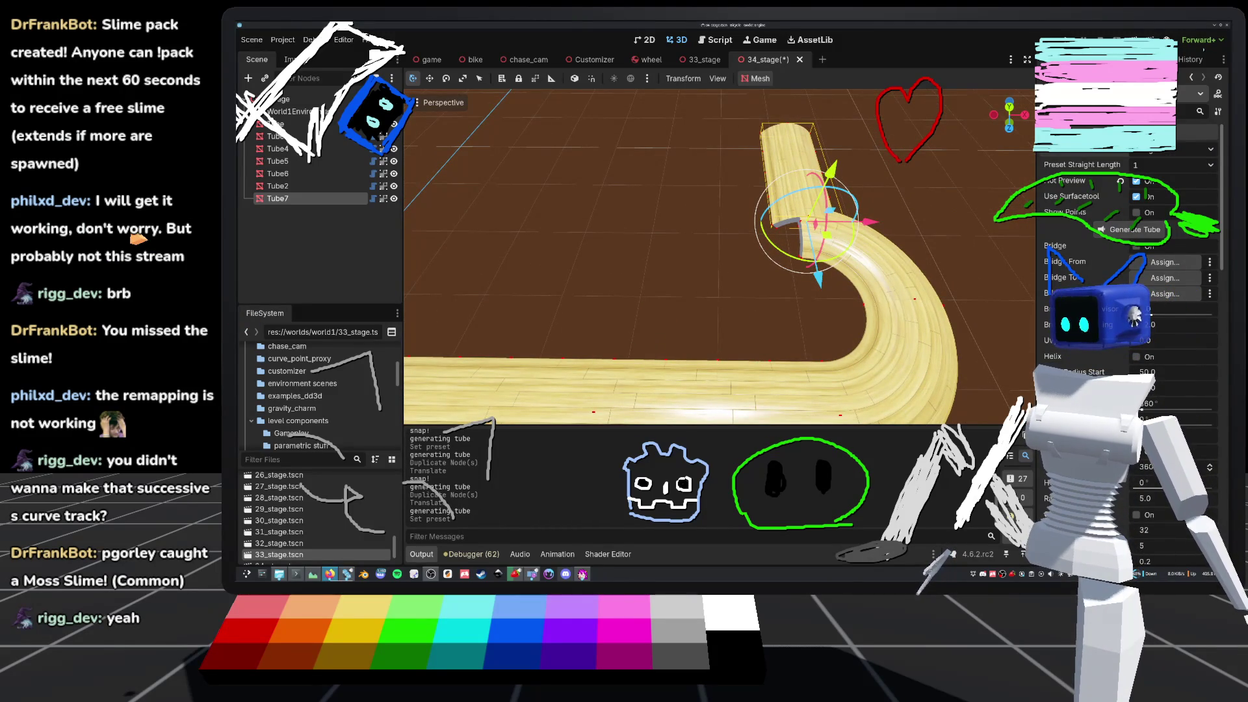
pyautogui.moveTo(868, 221)
pyautogui.mouseDown()
pyautogui.moveTo(851, 208)
pyautogui.moveTo(949, 198)
pyautogui.mouseUp()
pyautogui.scroll(-5, 949, 199)
pyautogui.hotkey('ctrl', 's')
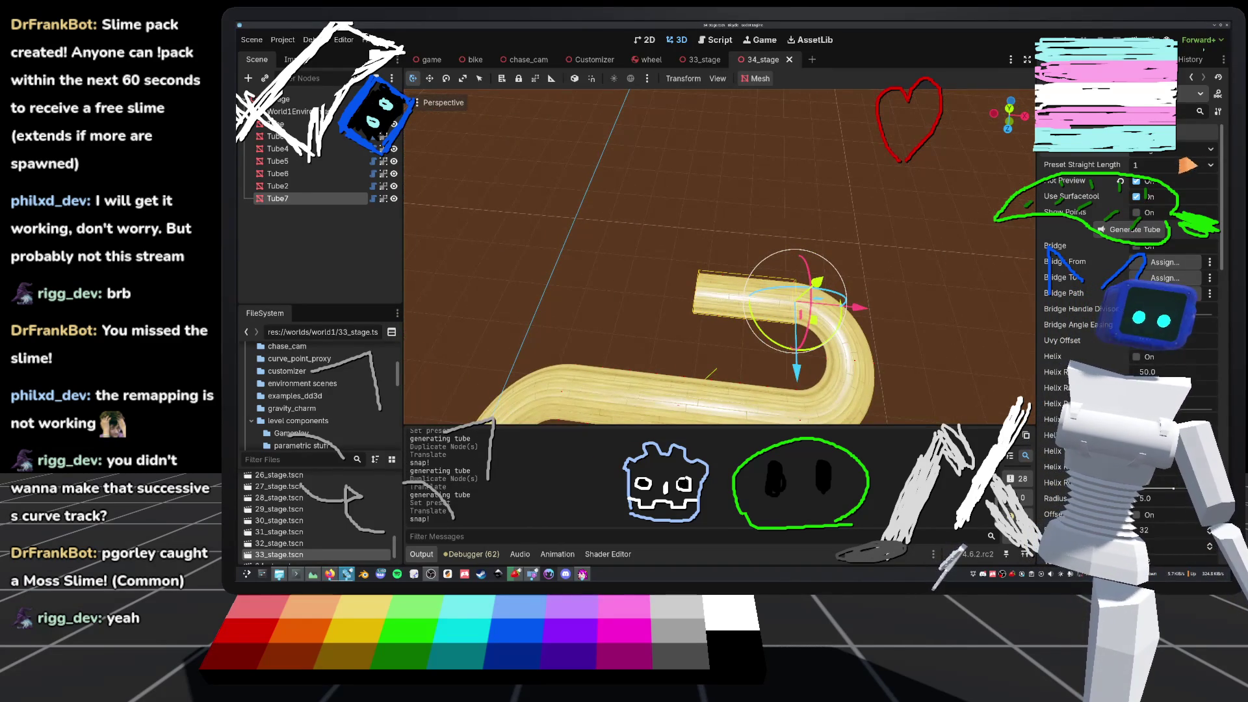
# - Duplicate straight copies Tube8 to Tube10 and slide them along the track
pyautogui.scroll(-3, 955, 270)
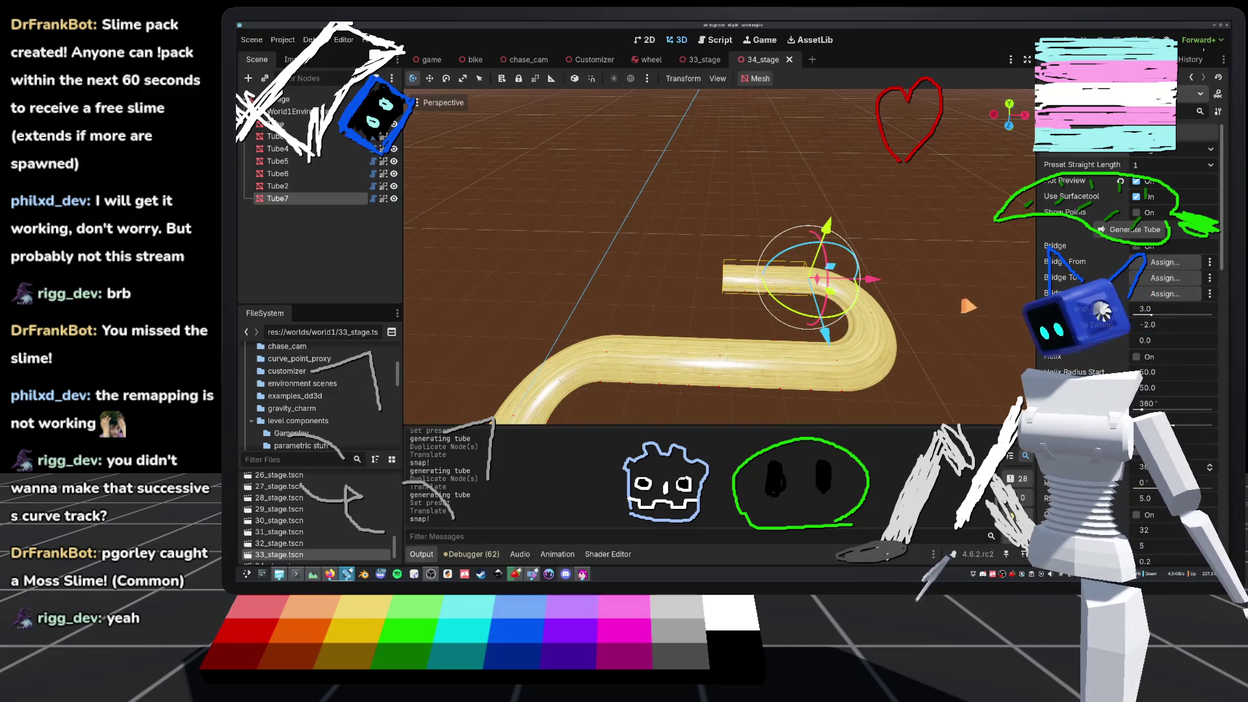
pyautogui.hotkey('ctrl', 'd')
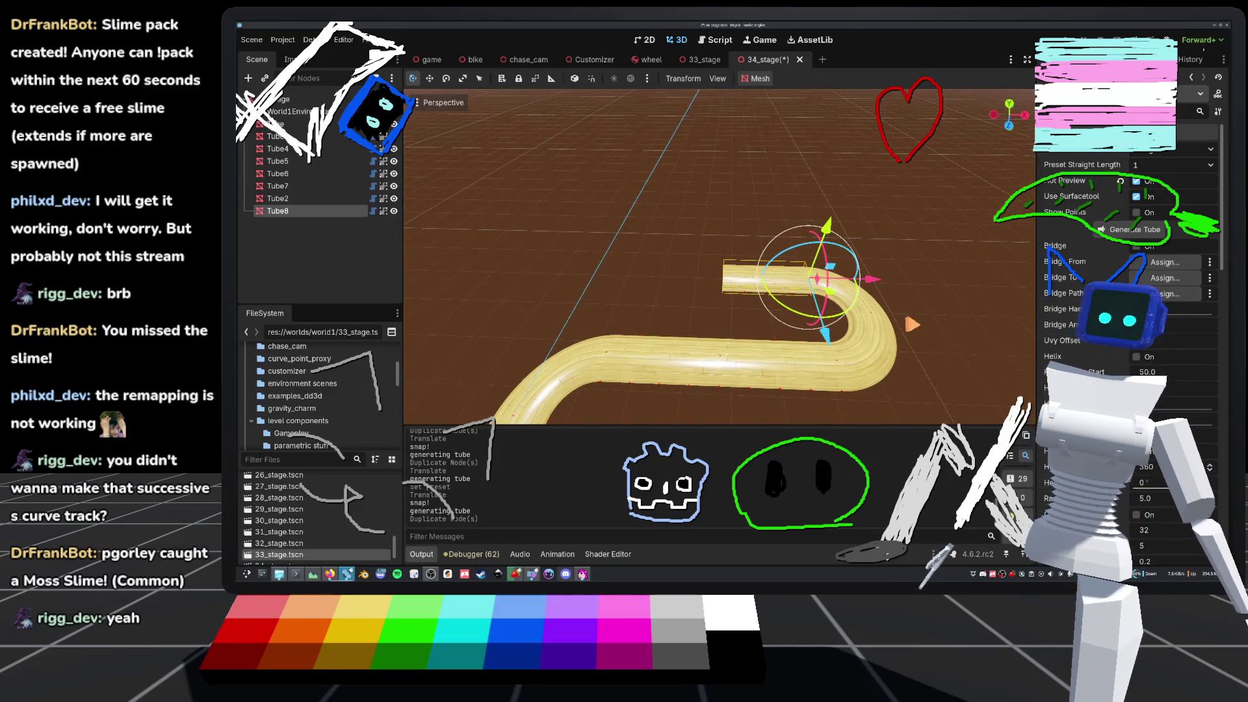
pyautogui.scroll(4, 721, 257)
pyautogui.moveTo(923, 299)
pyautogui.mouseDown()
pyautogui.moveTo(733, 295)
pyautogui.moveTo(754, 296)
pyautogui.moveTo(748, 260)
pyautogui.moveTo(797, 274)
pyautogui.moveTo(689, 276)
pyautogui.moveTo(747, 277)
pyautogui.moveTo(737, 261)
pyautogui.mouseUp()
pyautogui.scroll(-5, 778, 356)
pyautogui.hotkey('ctrl', 'd')
pyautogui.scroll(-3, 778, 357)
pyautogui.hotkey('ctrl', 'd')
pyautogui.hotkey('ctrl', 'd')
pyautogui.scroll(3, 737, 261)
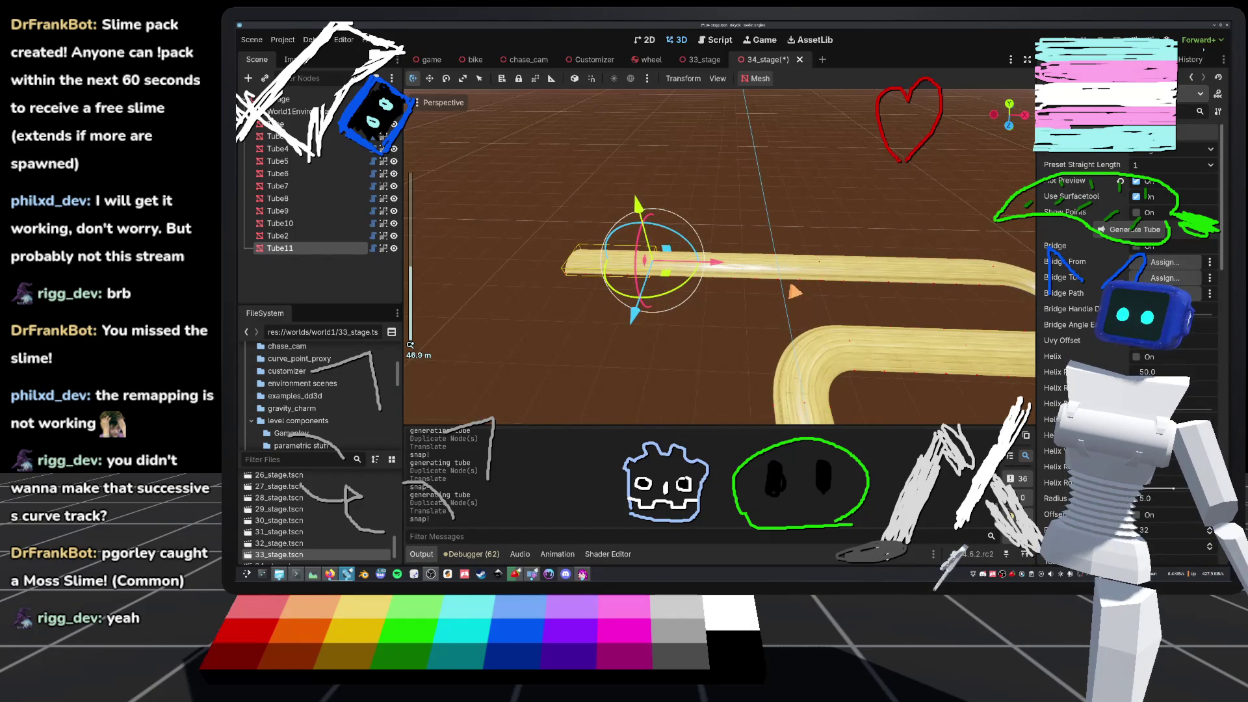
pyautogui.scroll(5, 738, 260)
# - Extend the straight with Tube11 to Tube13, moving each along X
pyautogui.moveTo(703, 267)
pyautogui.mouseDown()
pyautogui.moveTo(687, 268)
pyautogui.moveTo(711, 267)
pyautogui.mouseUp()
pyautogui.scroll(-5, 715, 260)
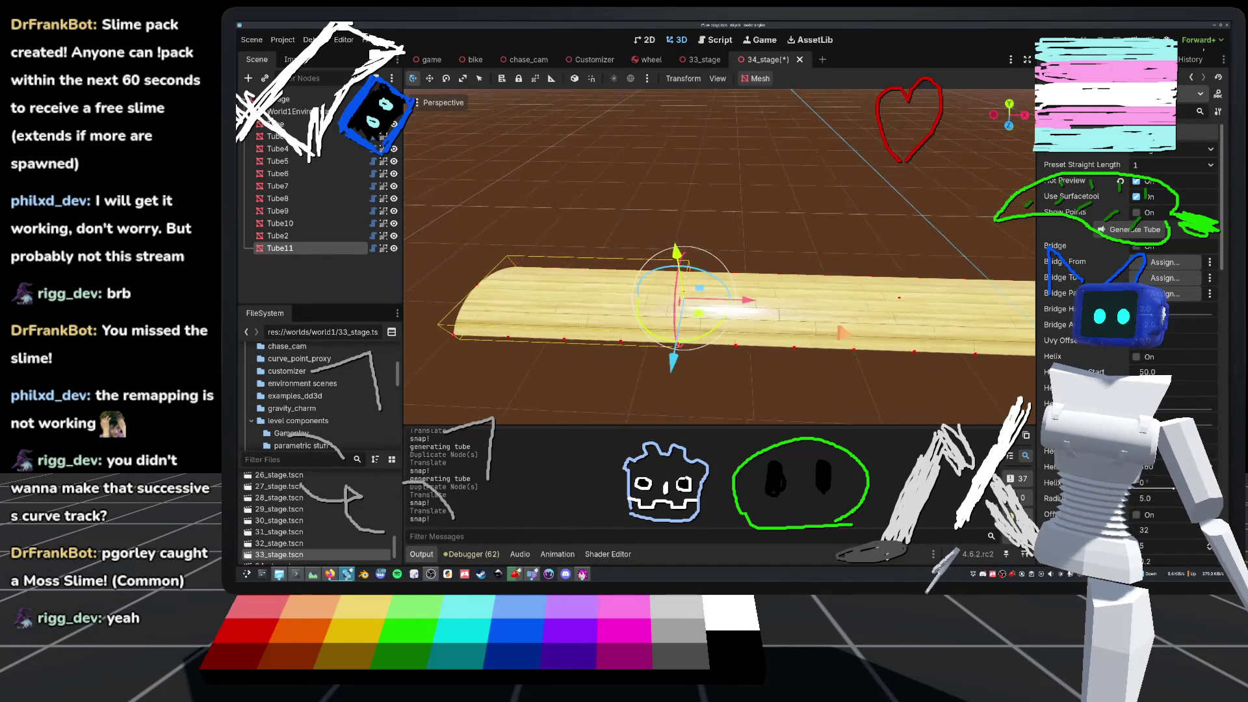
pyautogui.hotkey('ctrl', 'd')
pyautogui.scroll(3, 715, 260)
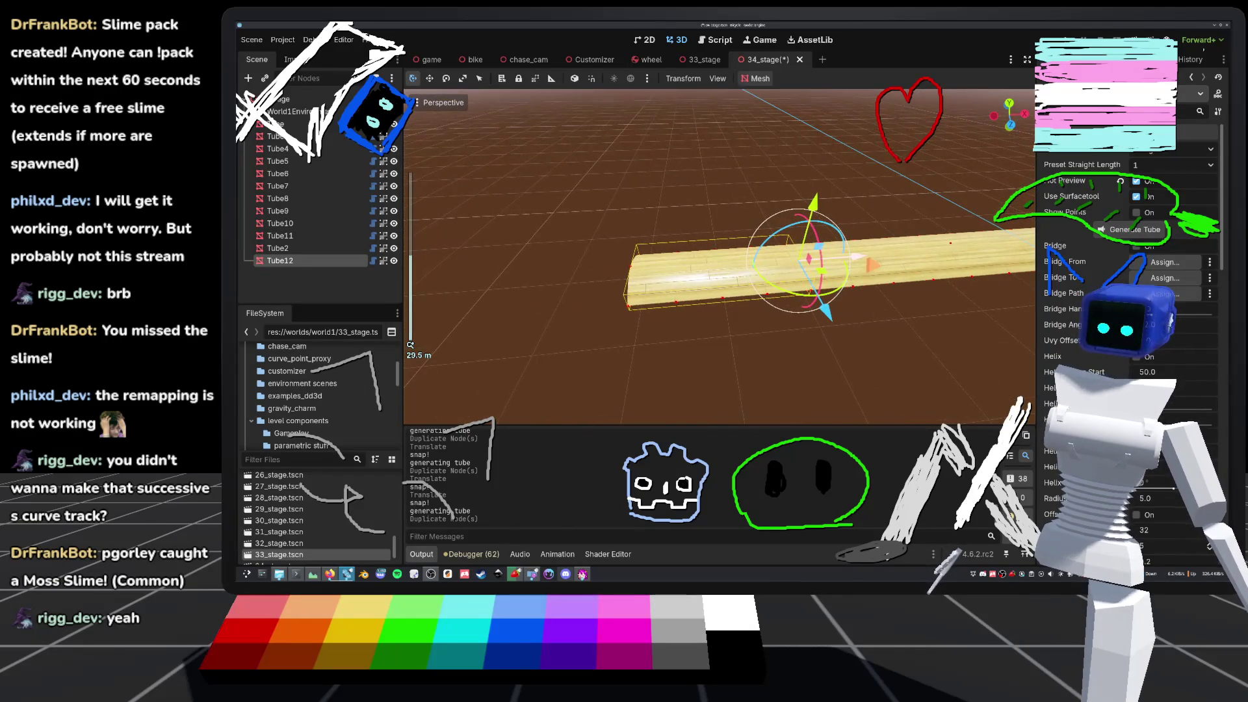
pyautogui.hotkey('ctrl', 'd')
pyautogui.moveTo(774, 254)
pyautogui.mouseDown()
pyautogui.moveTo(658, 275)
pyautogui.moveTo(680, 275)
pyautogui.mouseUp()
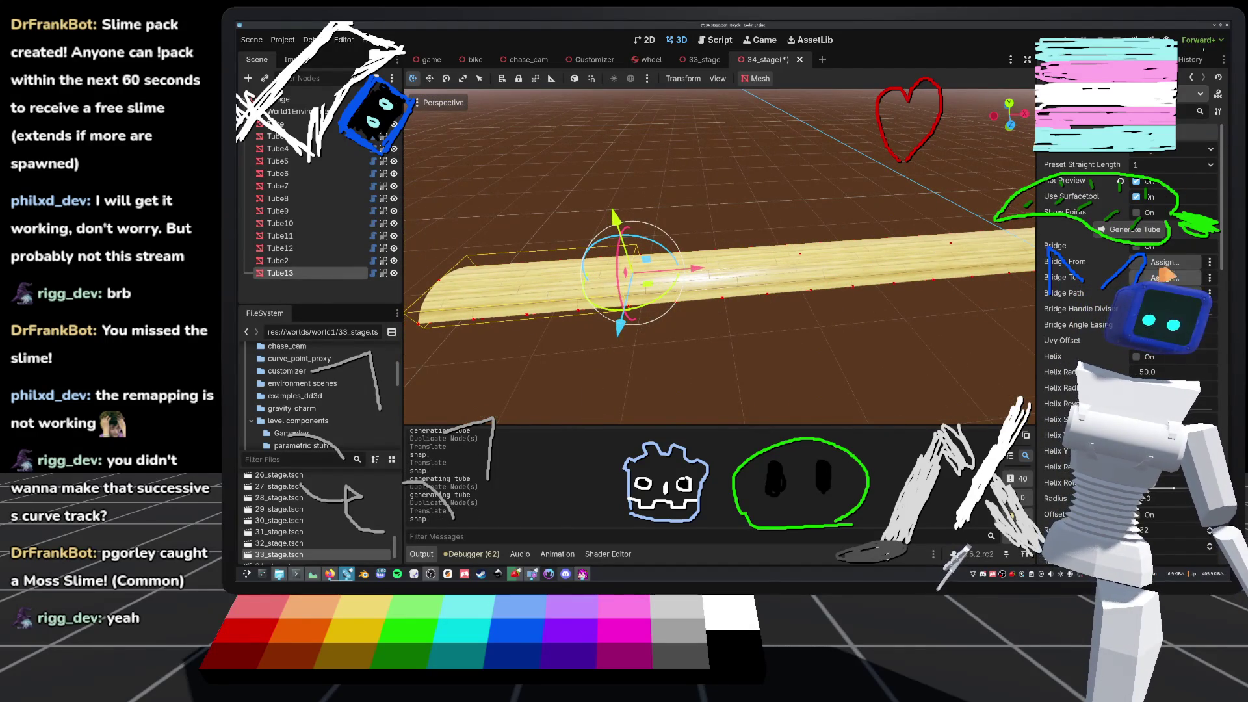
pyautogui.click(1185, 148)
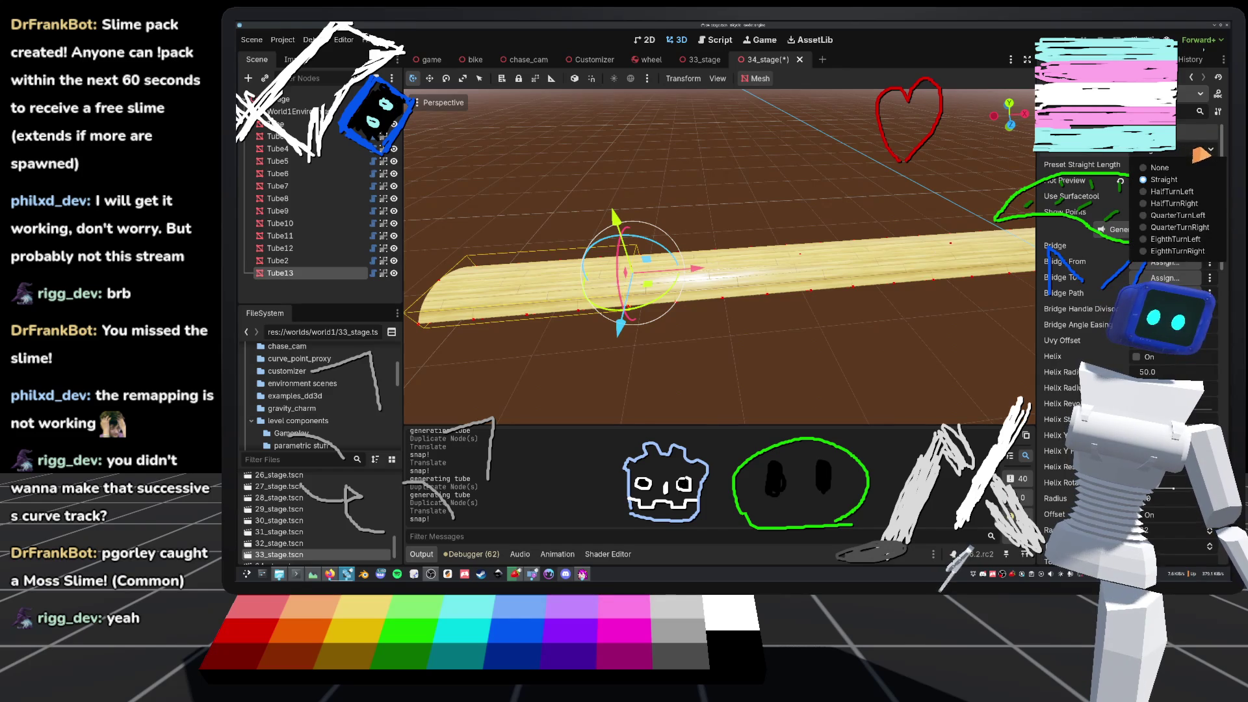
# - Turn Tube13 into a half-turn and line up its duplicate Tube14 with the track
pyautogui.click(1178, 205)
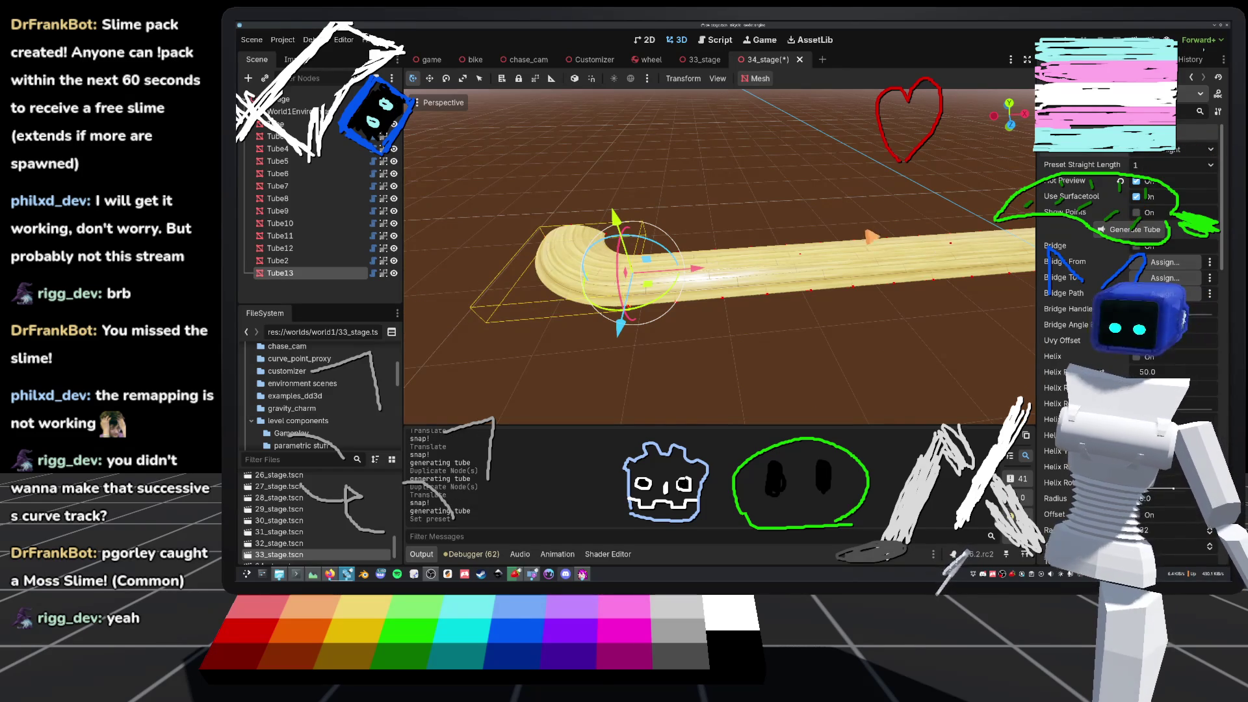
pyautogui.hotkey('ctrl', 'd')
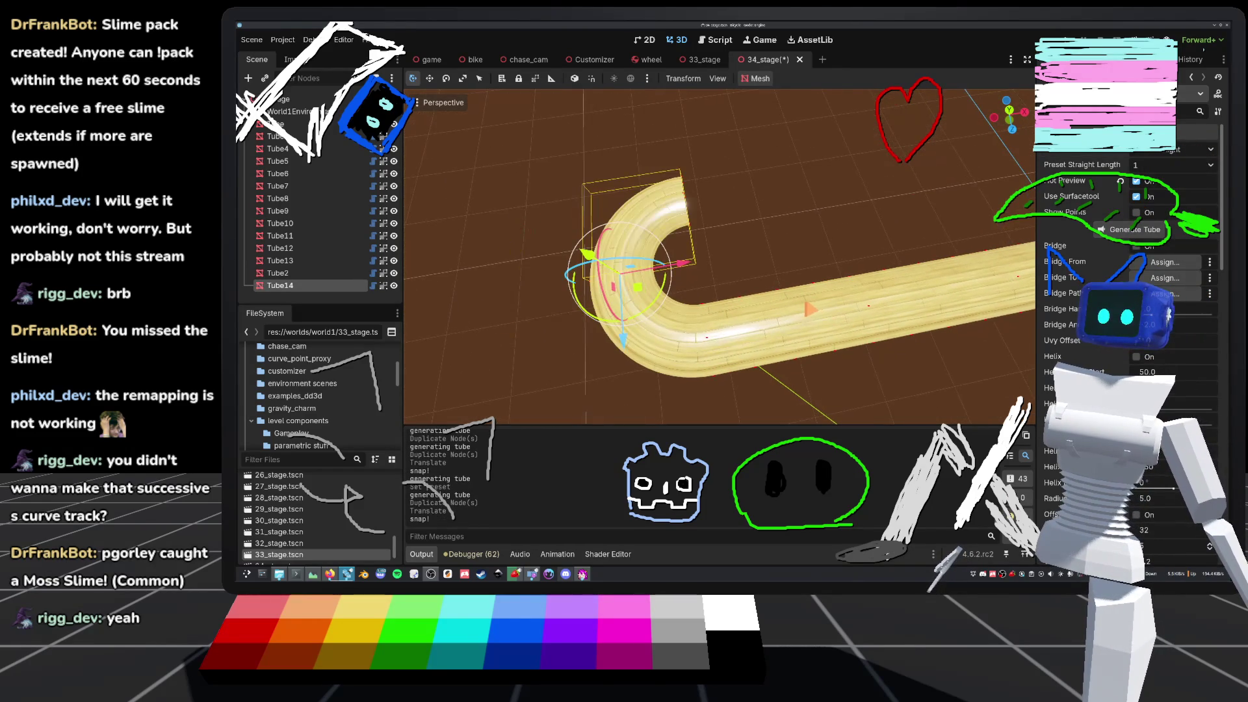
pyautogui.scroll(-3, 720, 257)
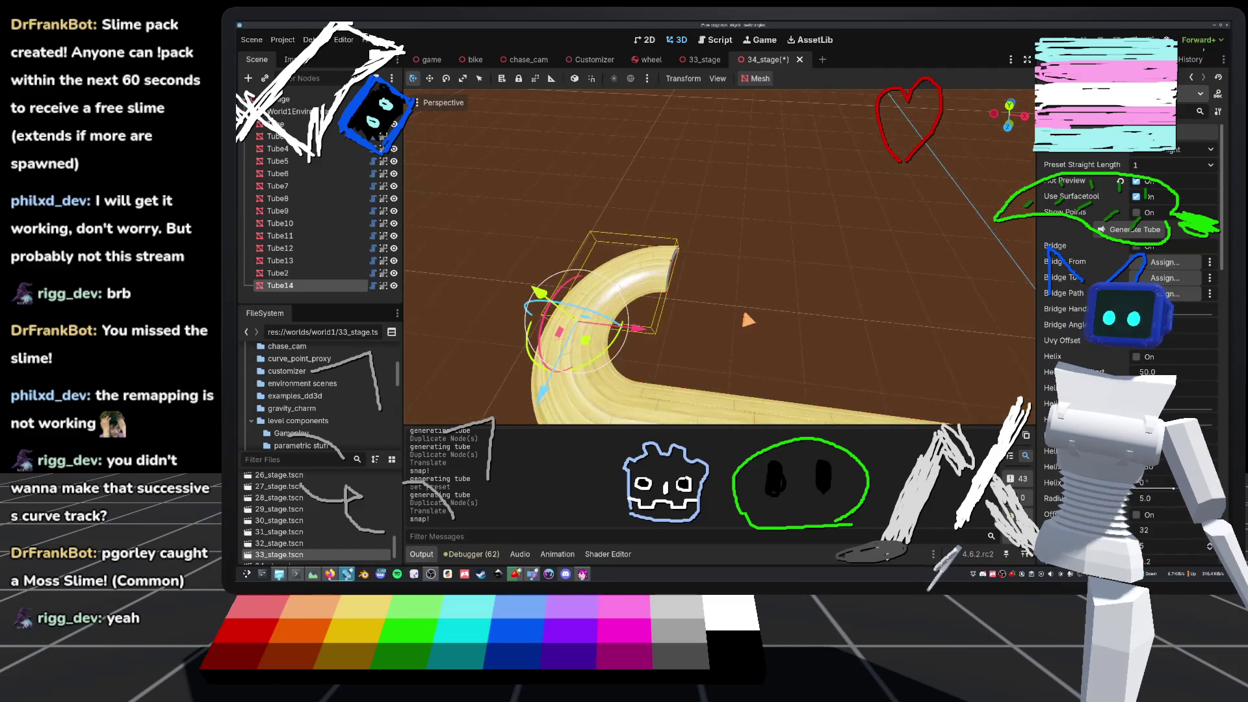
pyautogui.scroll(-2, 719, 257)
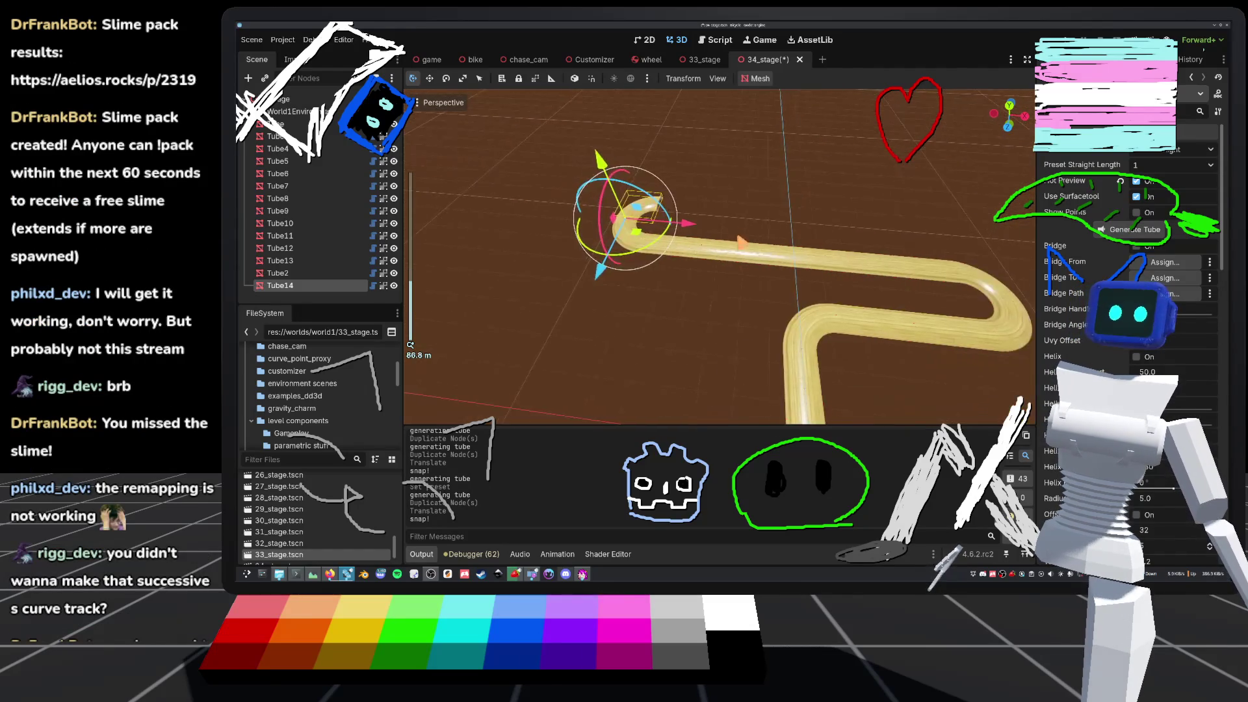
pyautogui.scroll(2, 720, 257)
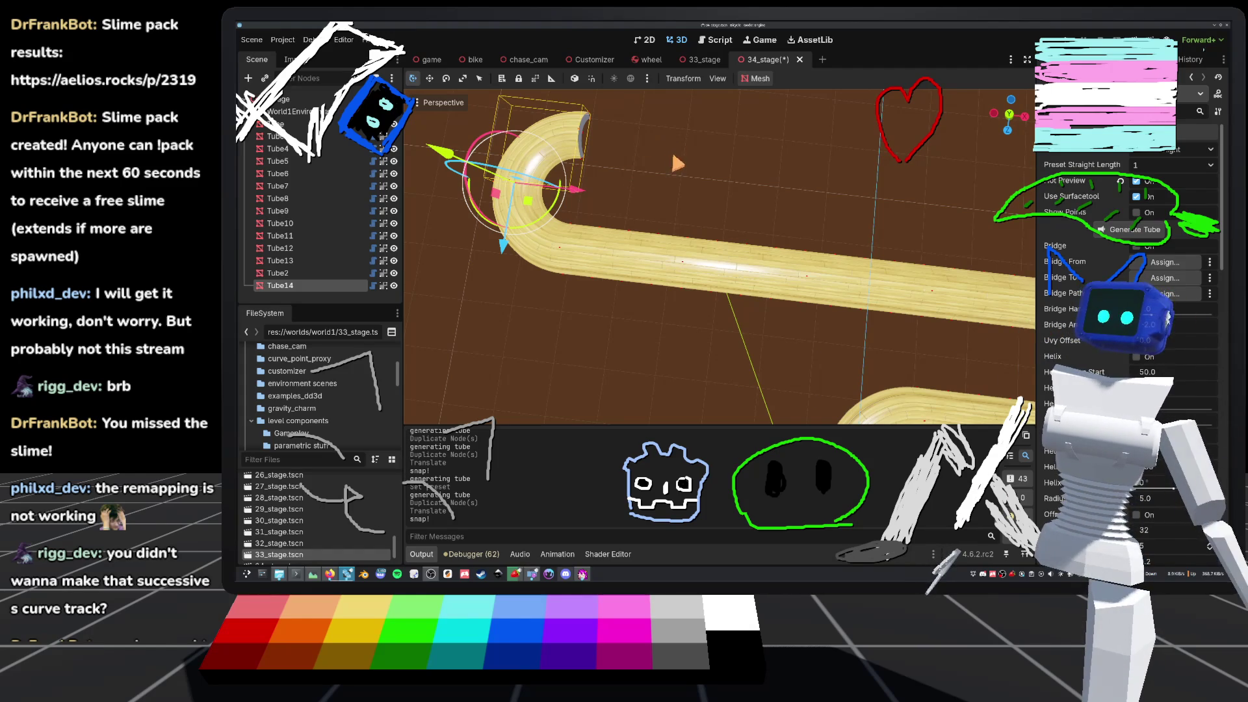
pyautogui.press('f')
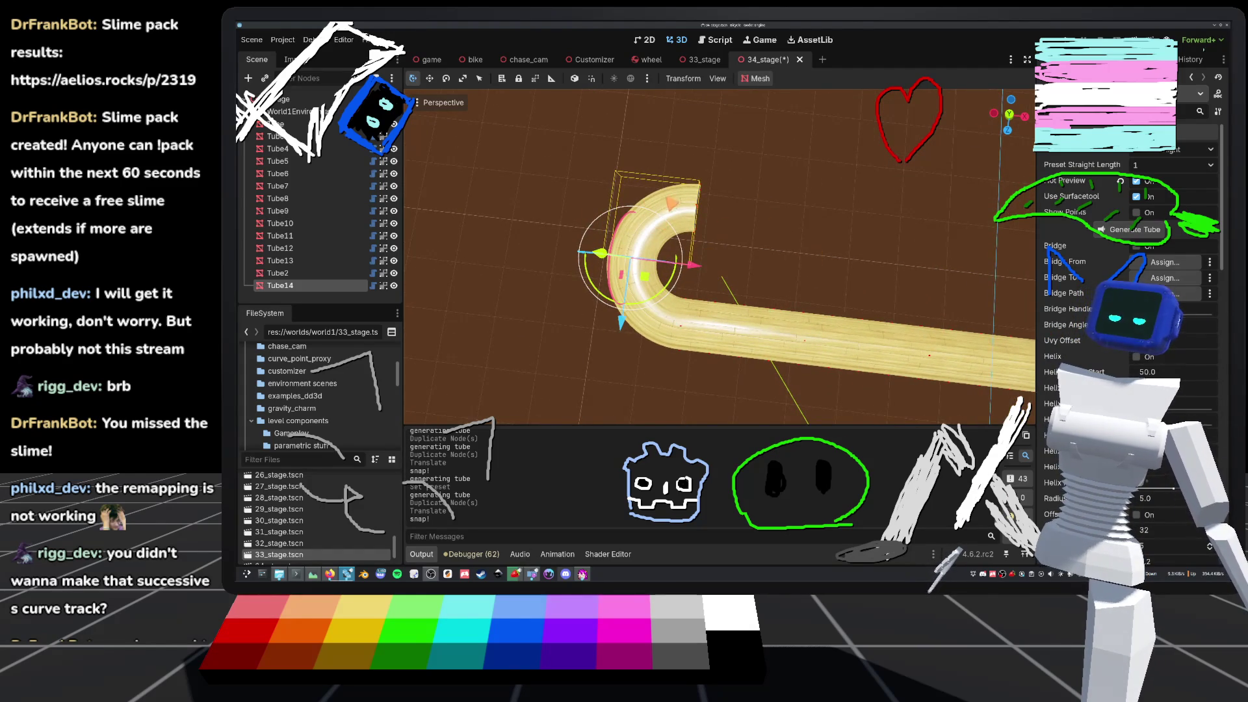
pyautogui.scroll(-3, 786, 208)
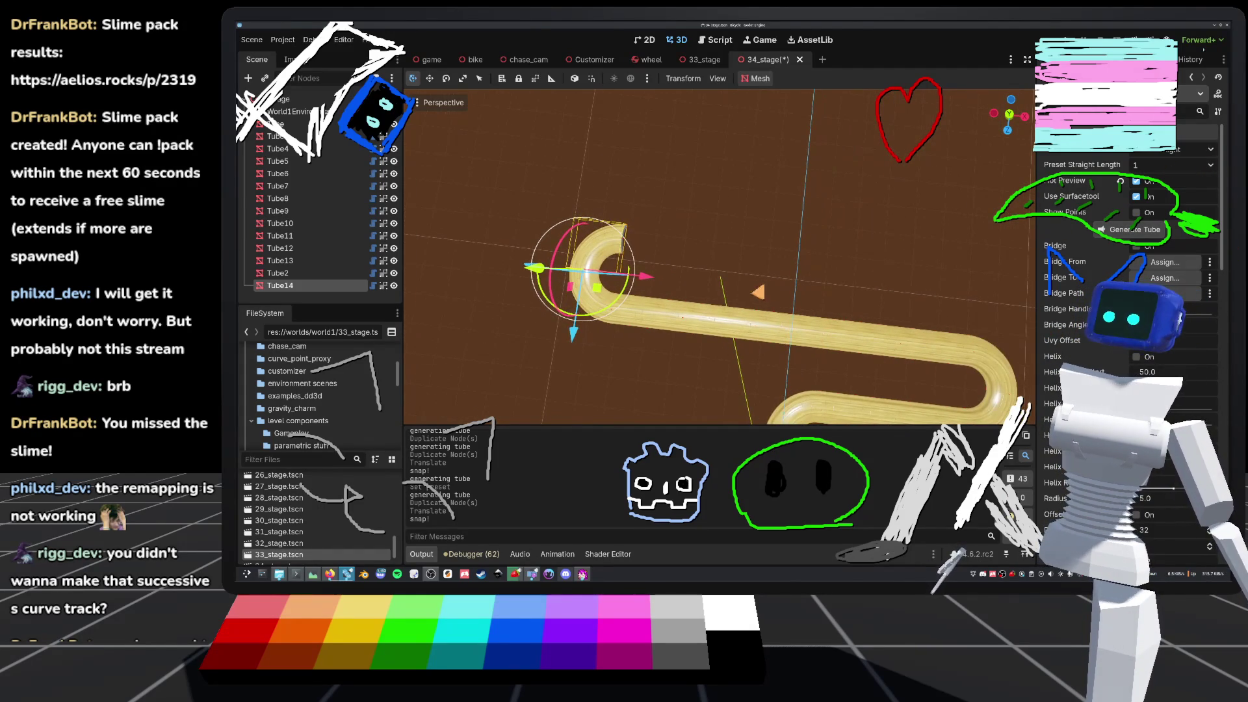
pyautogui.scroll(3, 759, 292)
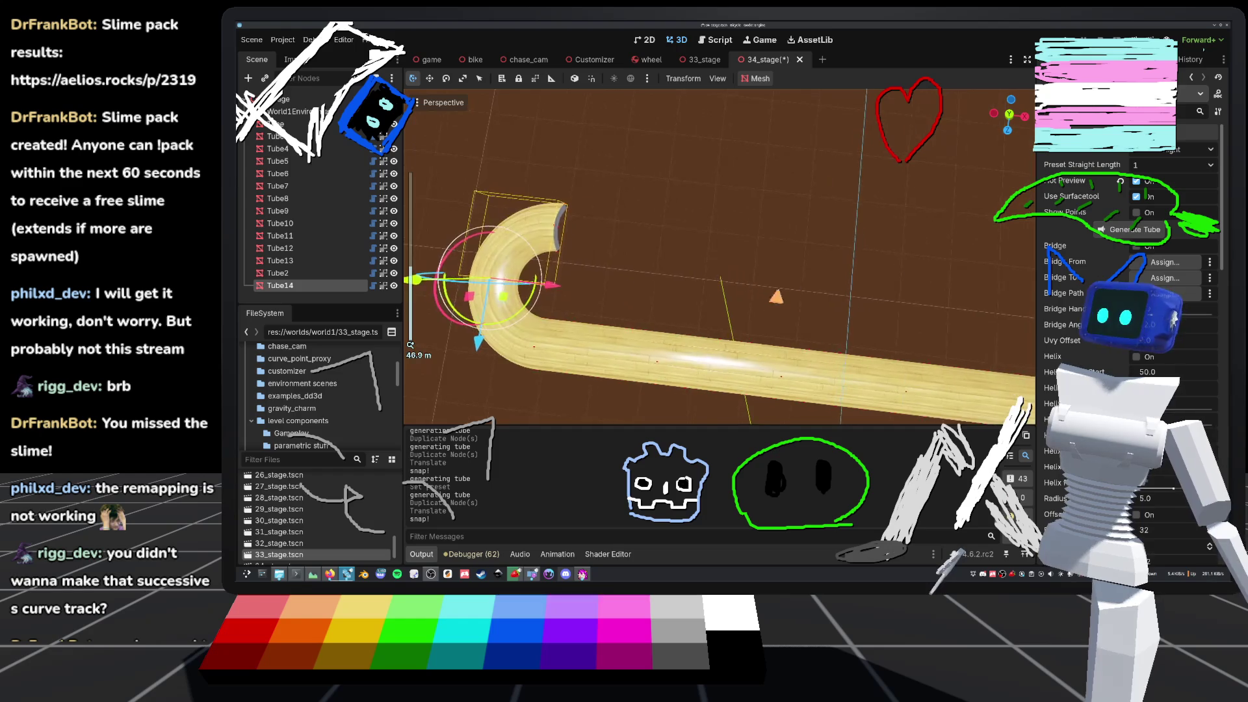
pyautogui.hotkey('ctrl', 'z')
pyautogui.scroll(3, 719, 257)
pyautogui.moveTo(528, 168); pyautogui.dragTo(793, 196)
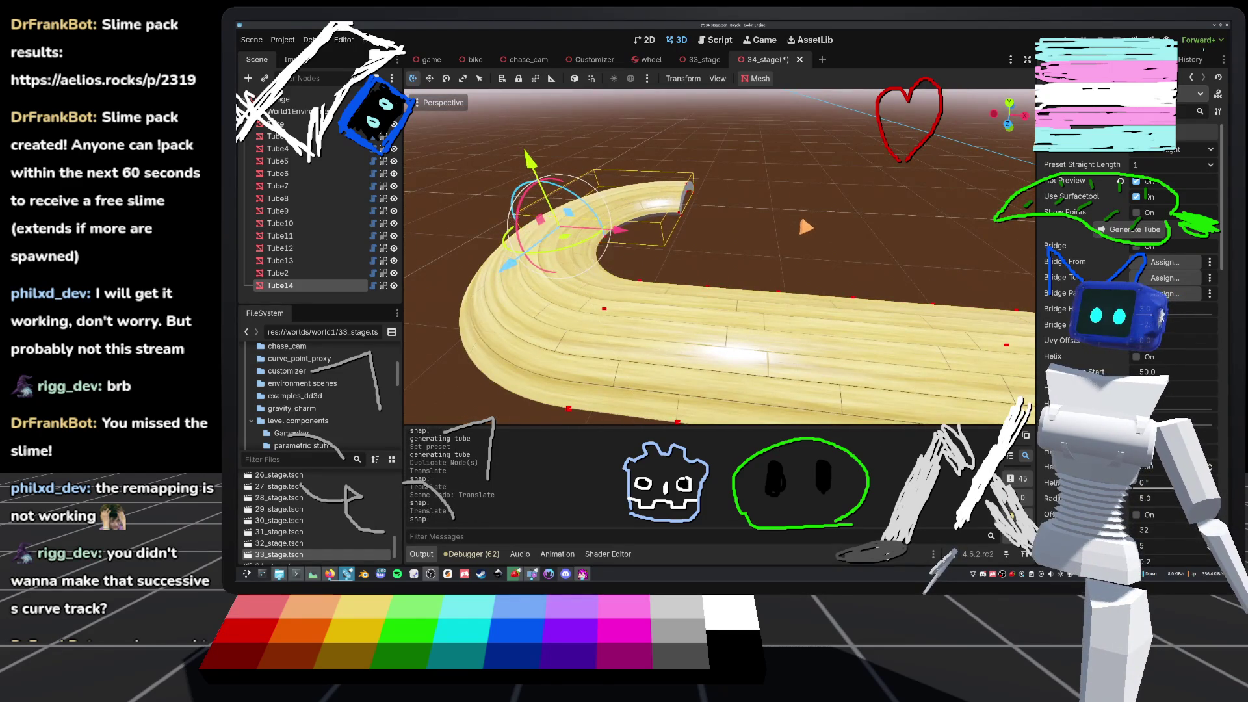
# - Duplicate another segment and switch its preset from QuarterTurnLeft to a straight shape
pyautogui.hotkey('ctrl', 'd')
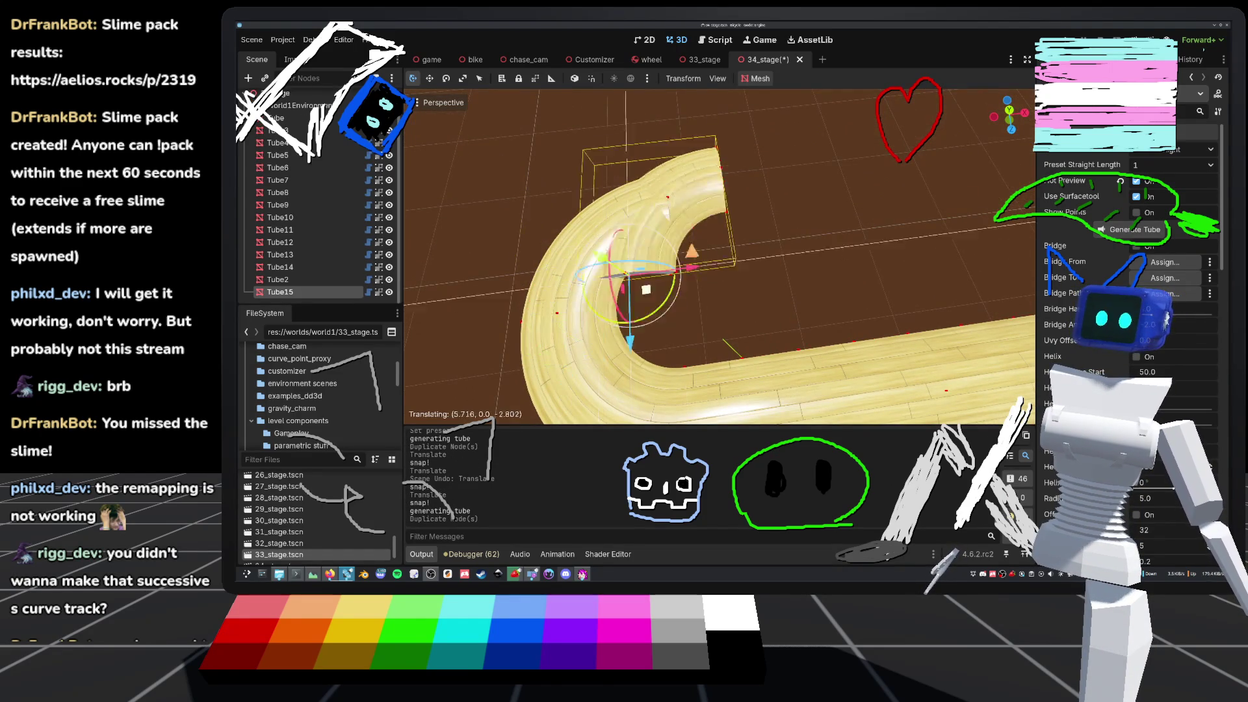
pyautogui.click(1208, 151)
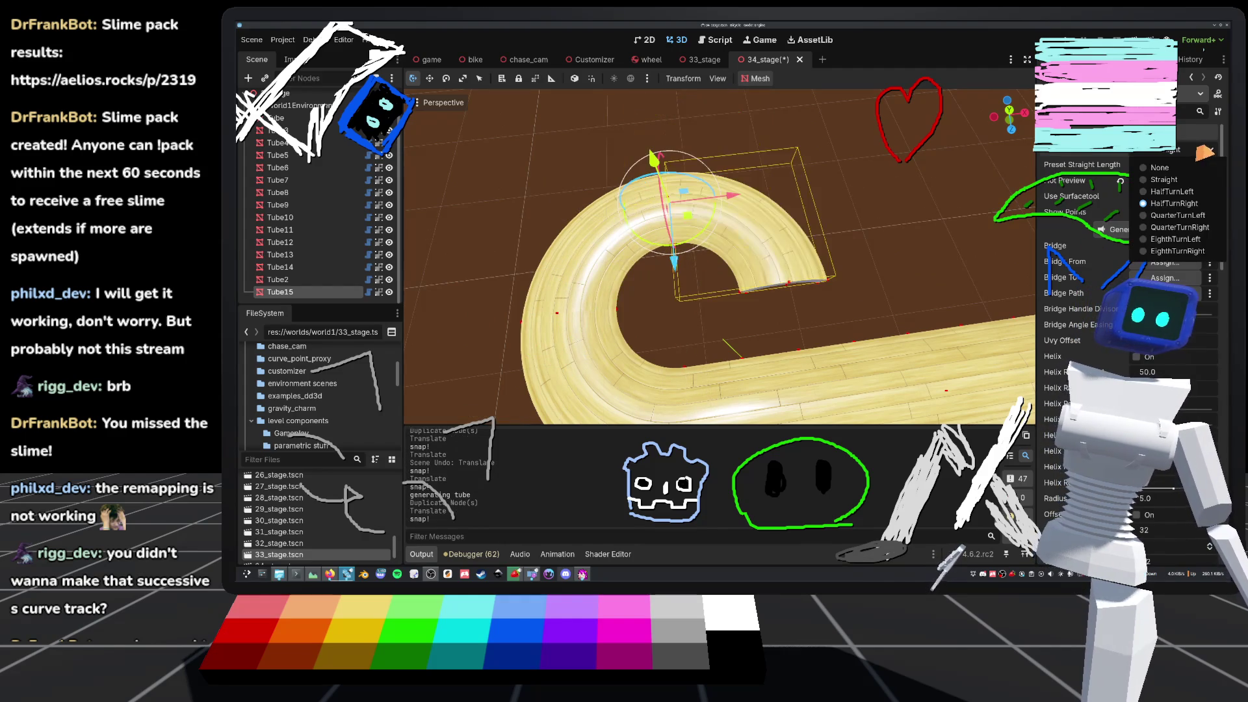
pyautogui.click(1147, 216)
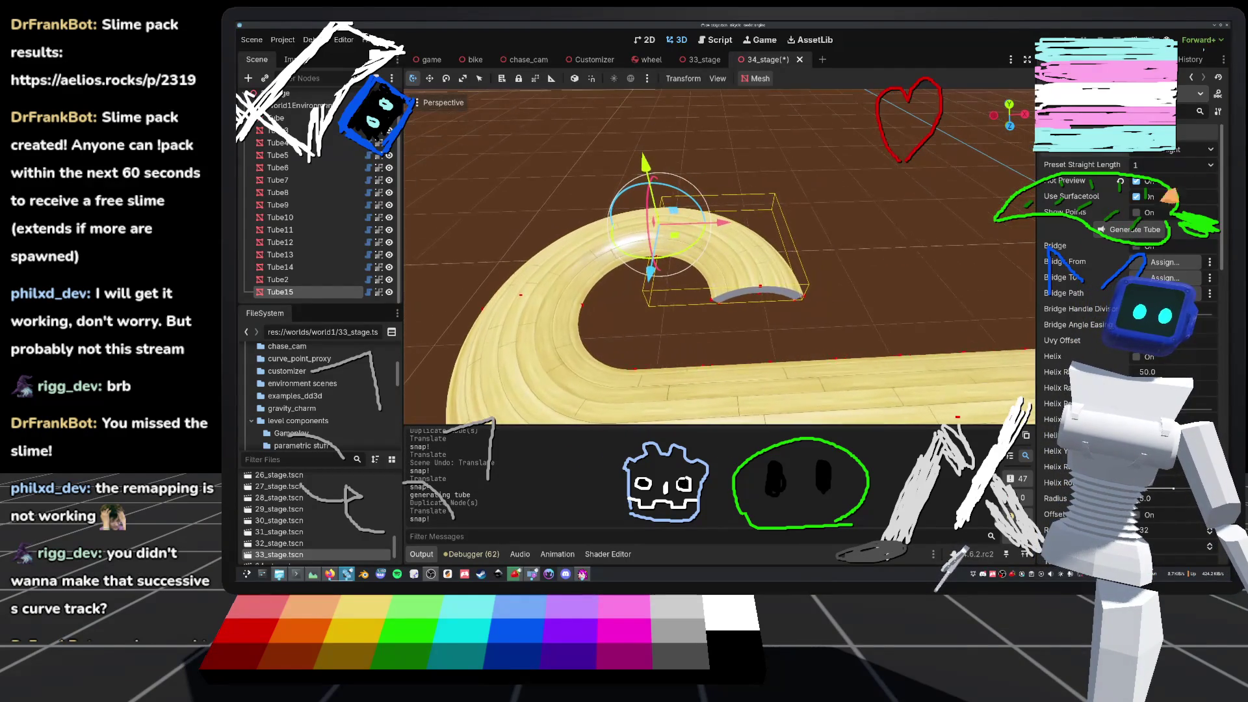
pyautogui.click(1208, 150)
pyautogui.click(1179, 189)
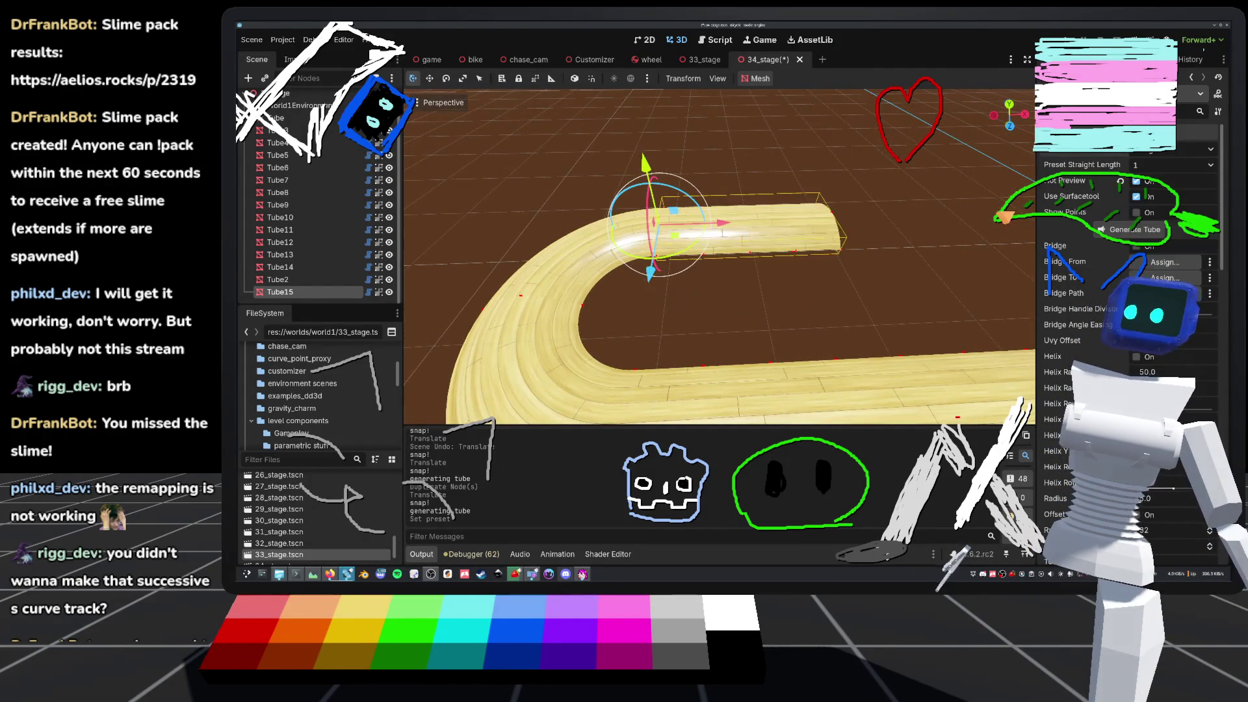
pyautogui.scroll(-5, 687, 316)
# - Add straight copies at the track end, moving each along the X axis
pyautogui.hotkey('ctrl', 'd')
pyautogui.moveTo(694, 283)
pyautogui.mouseDown()
pyautogui.moveTo(776, 283)
pyautogui.moveTo(744, 280)
pyautogui.moveTo(816, 304)
pyautogui.moveTo(791, 304)
pyautogui.mouseUp()
pyautogui.scroll(4, 778, 294)
pyautogui.hotkey('ctrl', 'd')
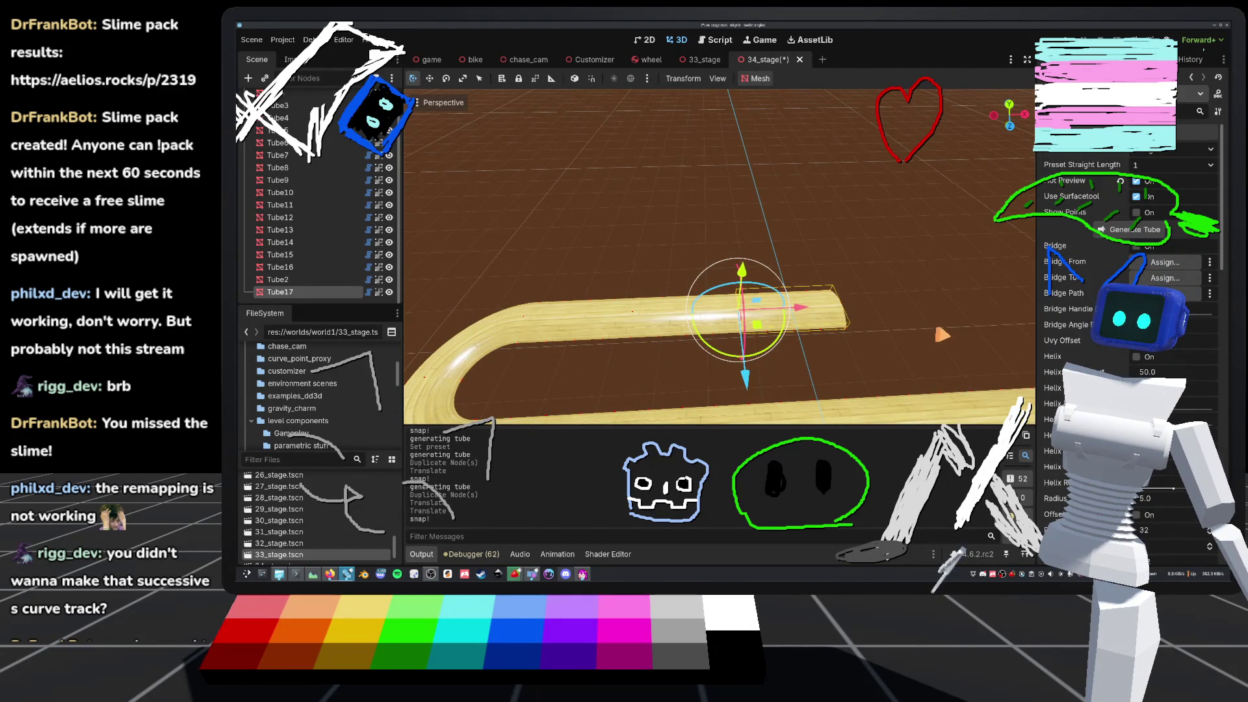
pyautogui.moveTo(691, 287); pyautogui.dragTo(688, 288)
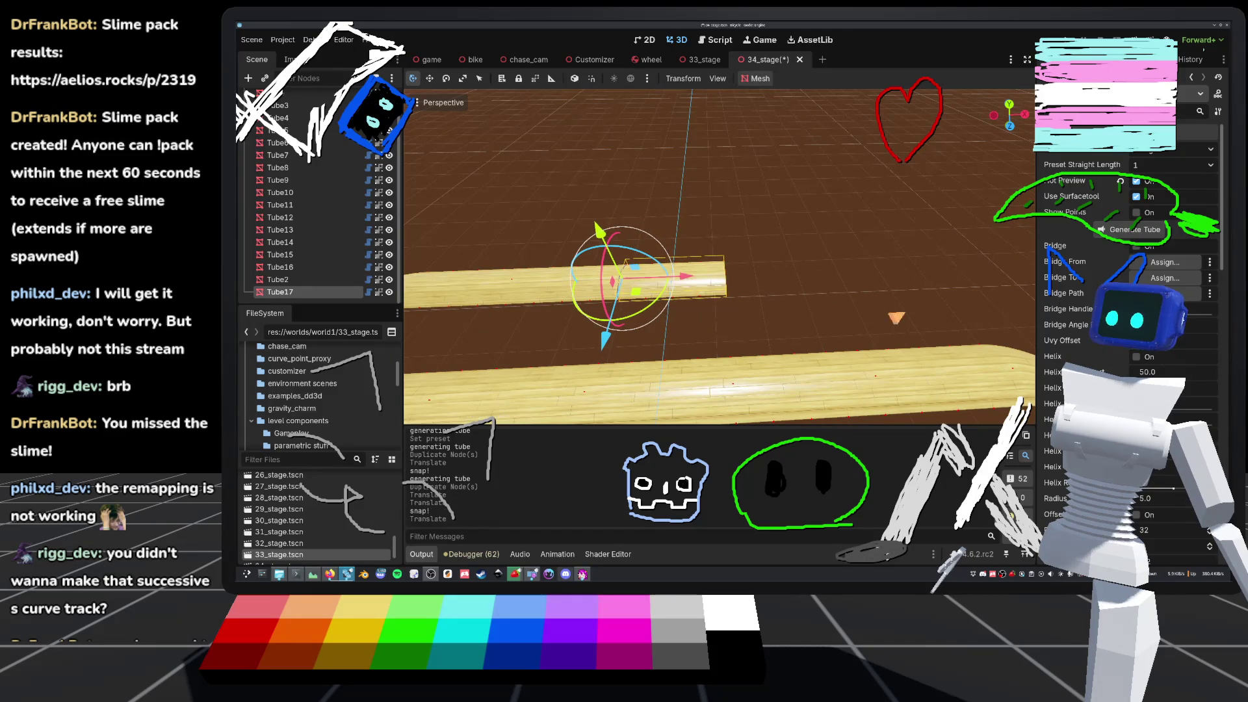
pyautogui.hotkey('ctrl', 'd')
pyautogui.press('g')
pyautogui.press('x')
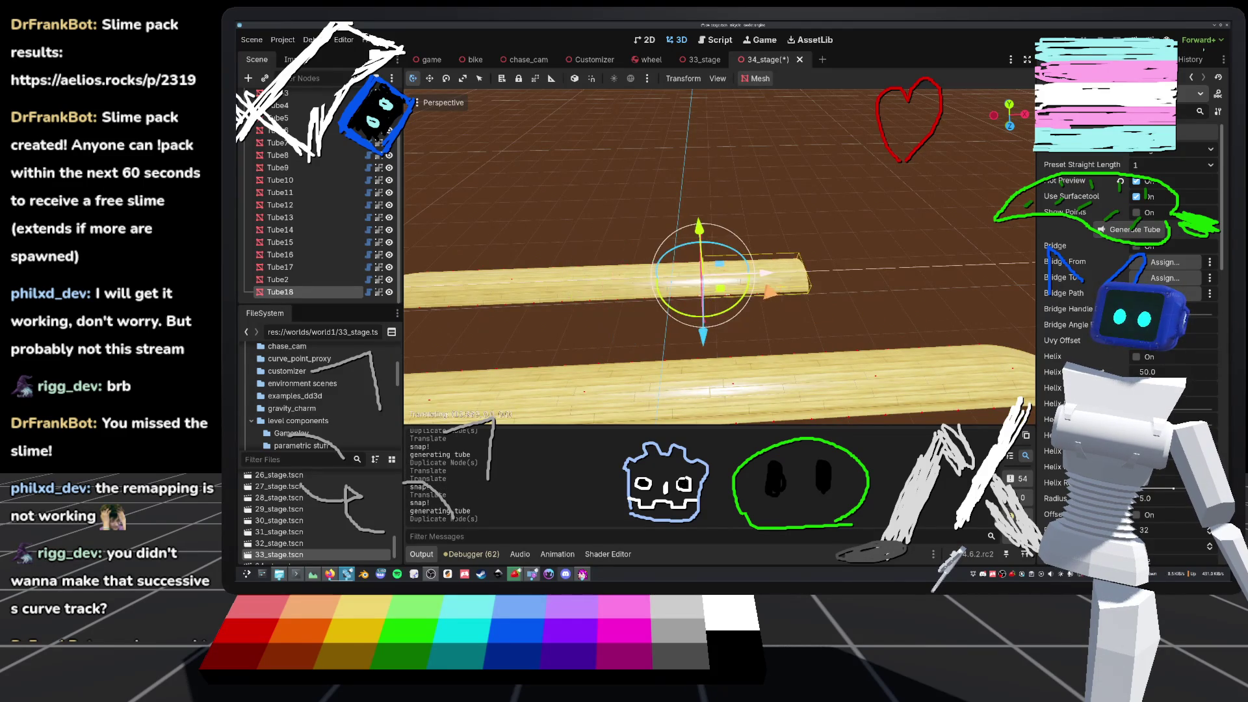
pyautogui.press('Return')
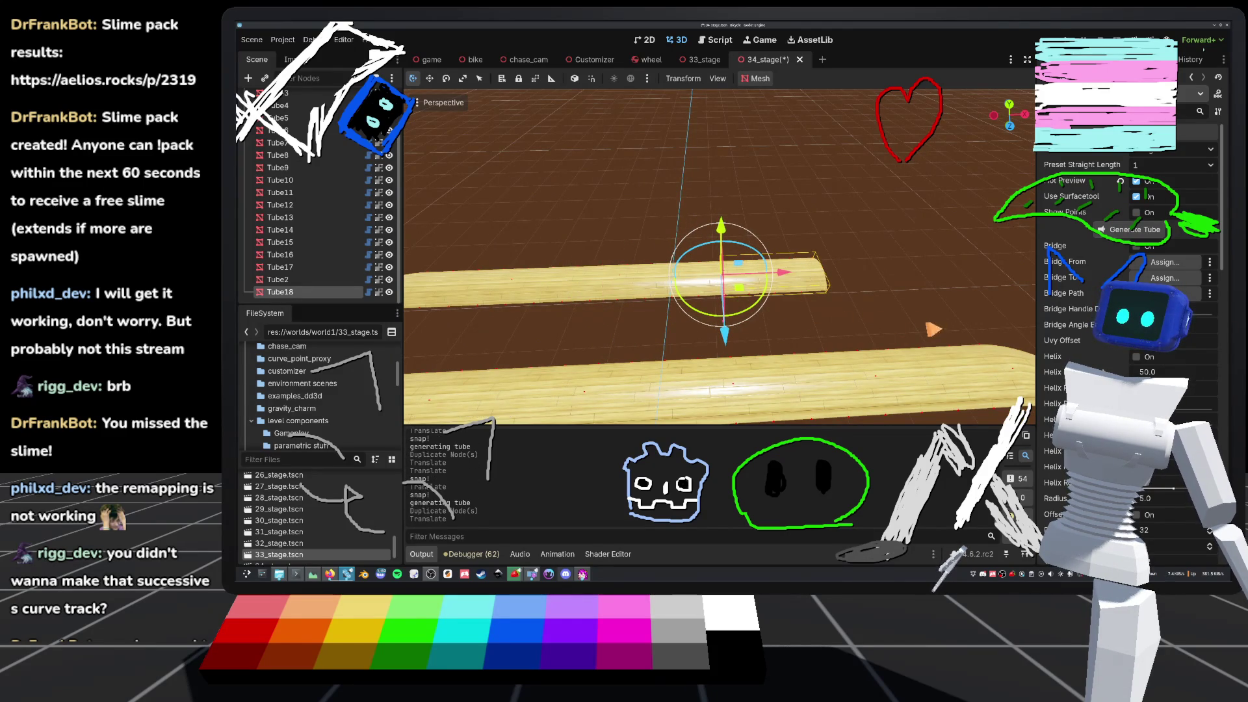
# - Add one more X-aligned straight copy and save the stage scene
pyautogui.hotkey('ctrl', 'd')
pyautogui.press('g')
pyautogui.press('x')
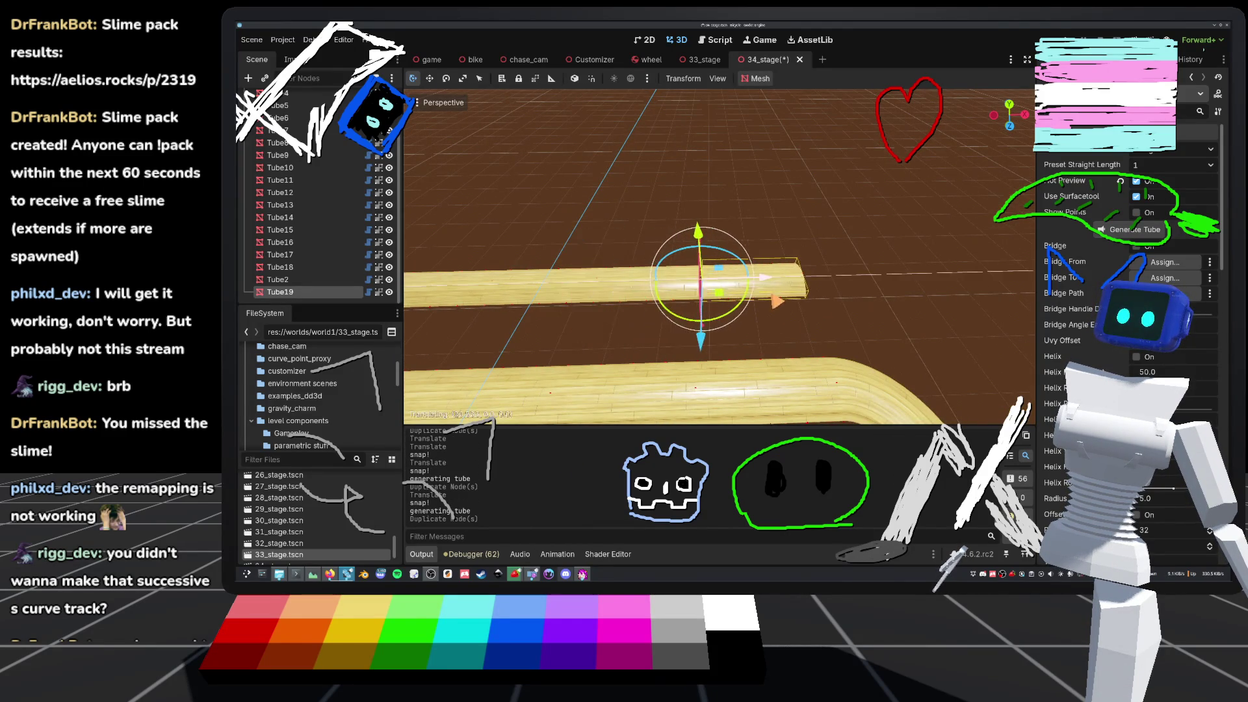
pyautogui.press('Return')
pyautogui.scroll(-3, 715, 260)
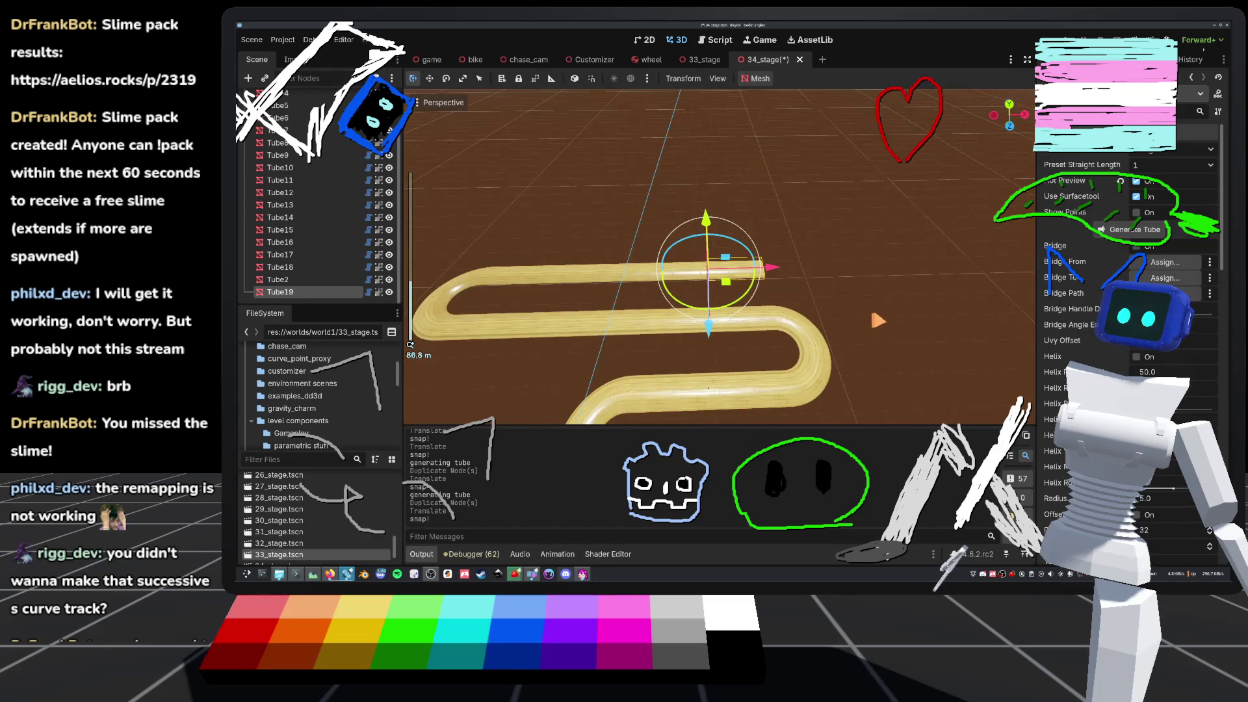
pyautogui.scroll(8, 868, 297)
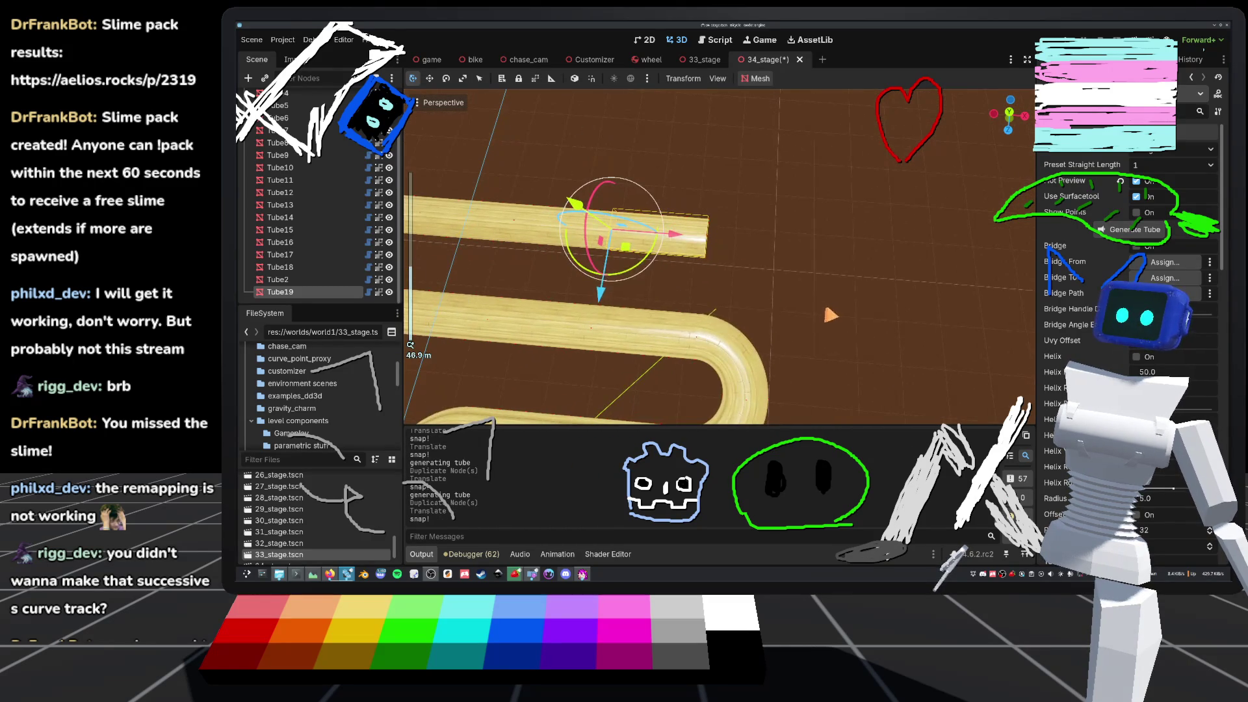
pyautogui.hotkey('ctrl', 's')
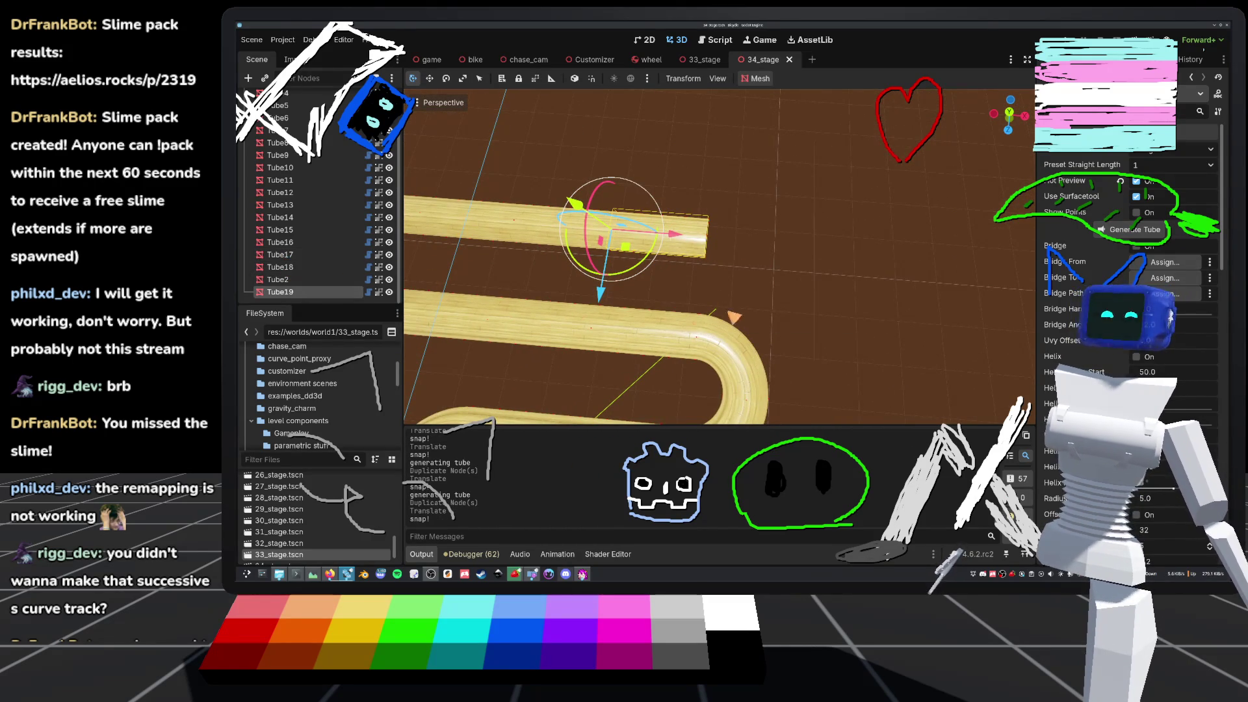
# - Add a new segment at the track end and make it a HalfTurnLeft hairpin
pyautogui.hotkey('ctrl', 'd')
pyautogui.press('g')
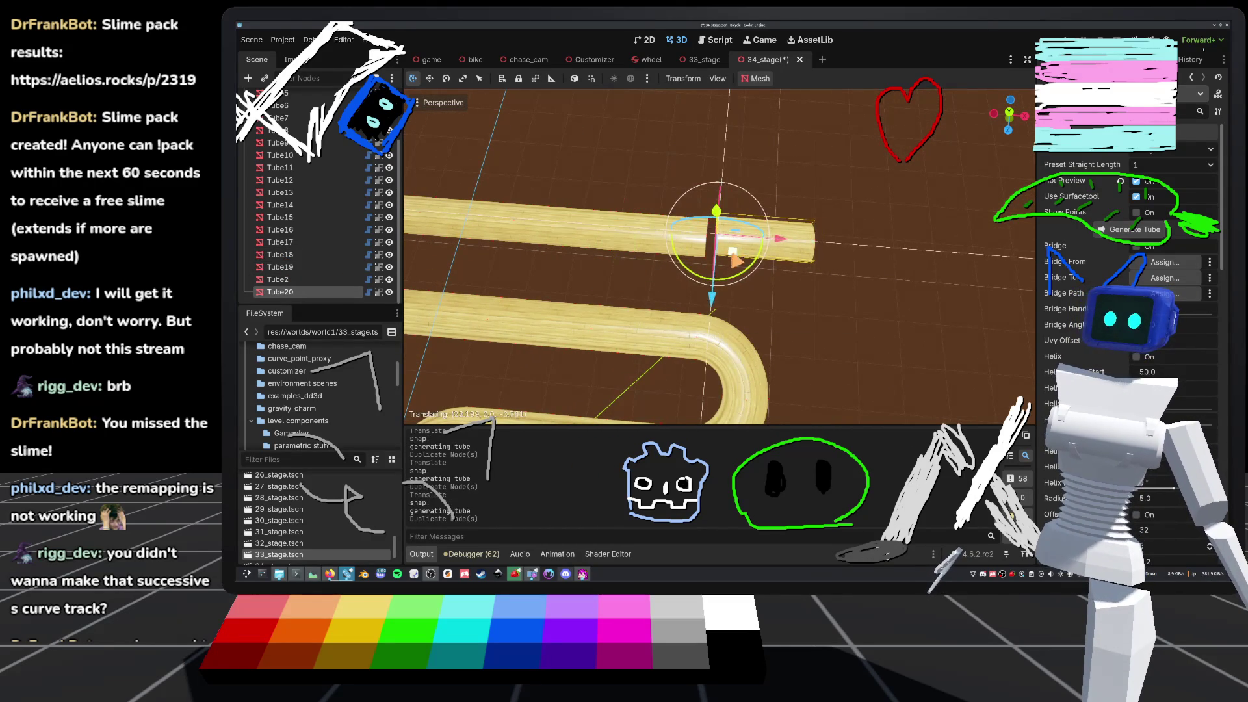
pyautogui.click(725, 256)
pyautogui.moveTo(802, 317); pyautogui.dragTo(806, 288)
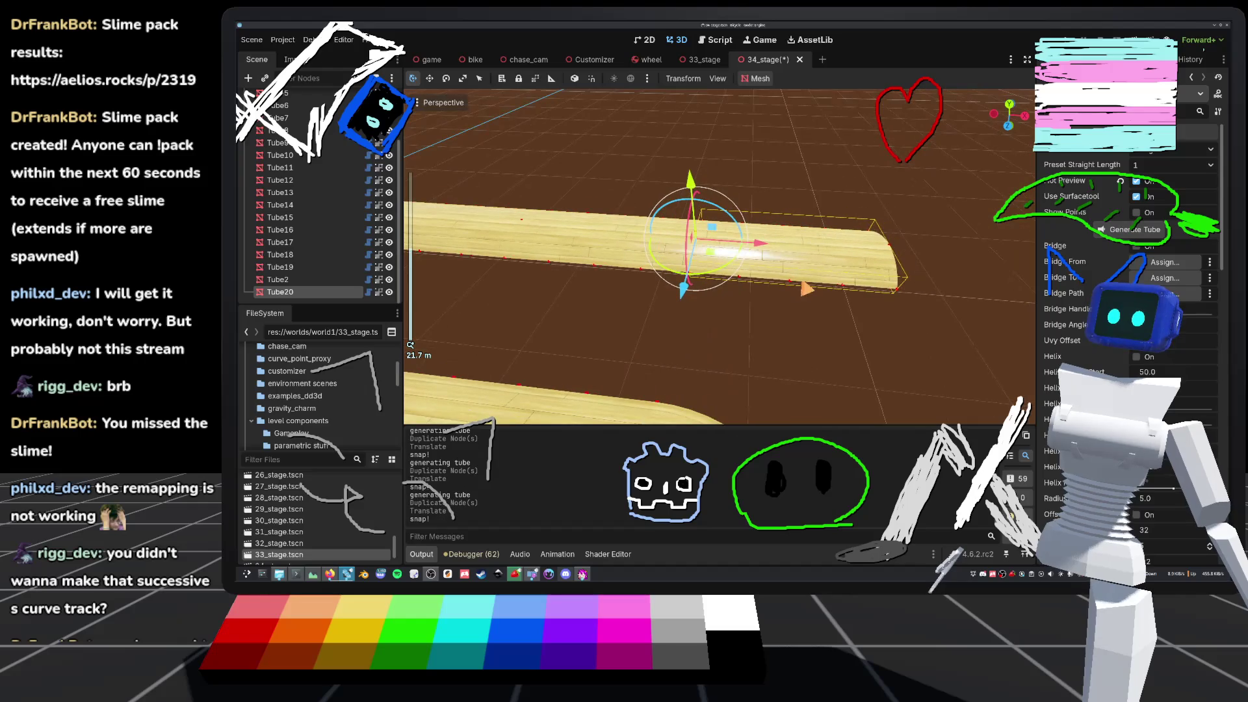
pyautogui.click(1200, 150)
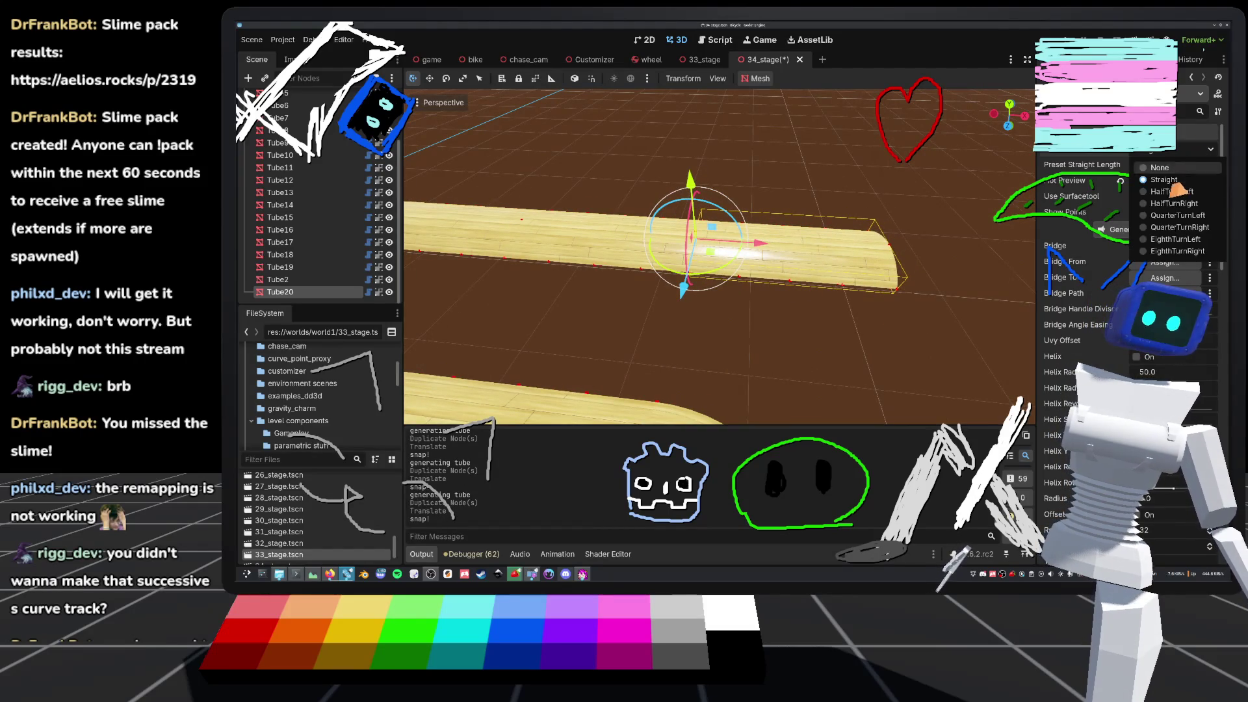
pyautogui.click(1173, 191)
# - Attach a copy of the hairpin to the track end and add one more segment after it
pyautogui.hotkey('ctrl', 'd')
pyautogui.press('g')
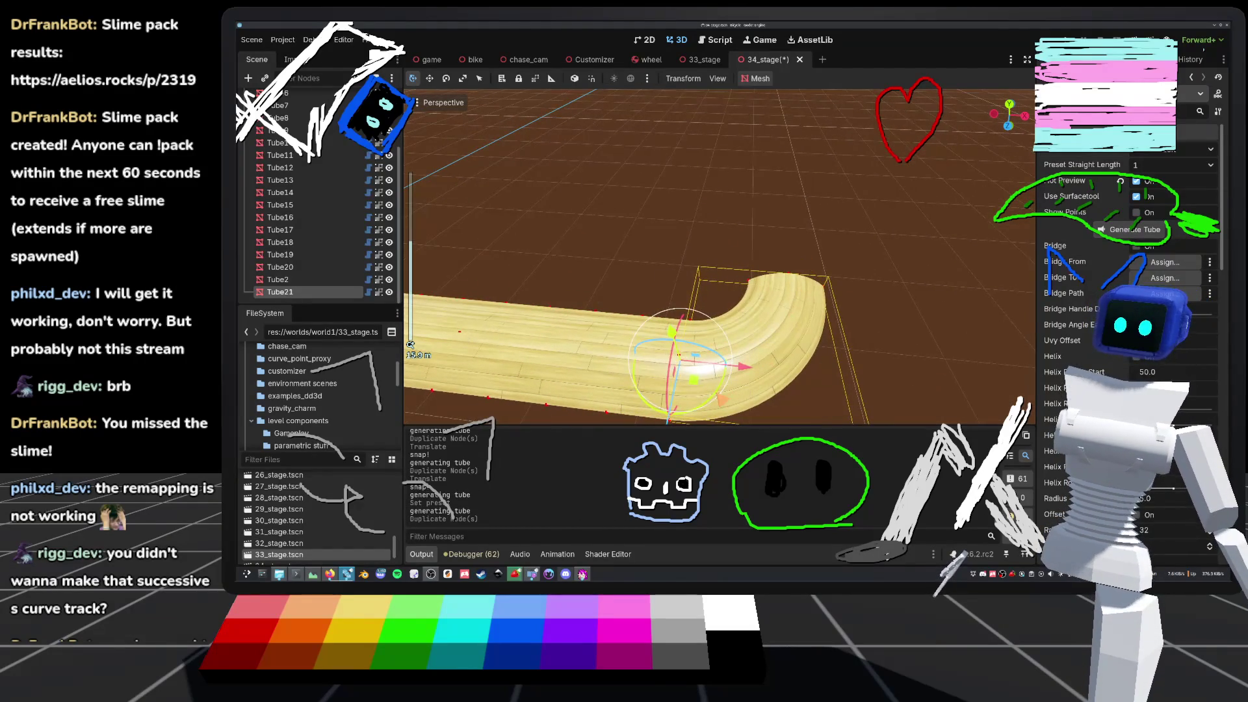
pyautogui.press('Return')
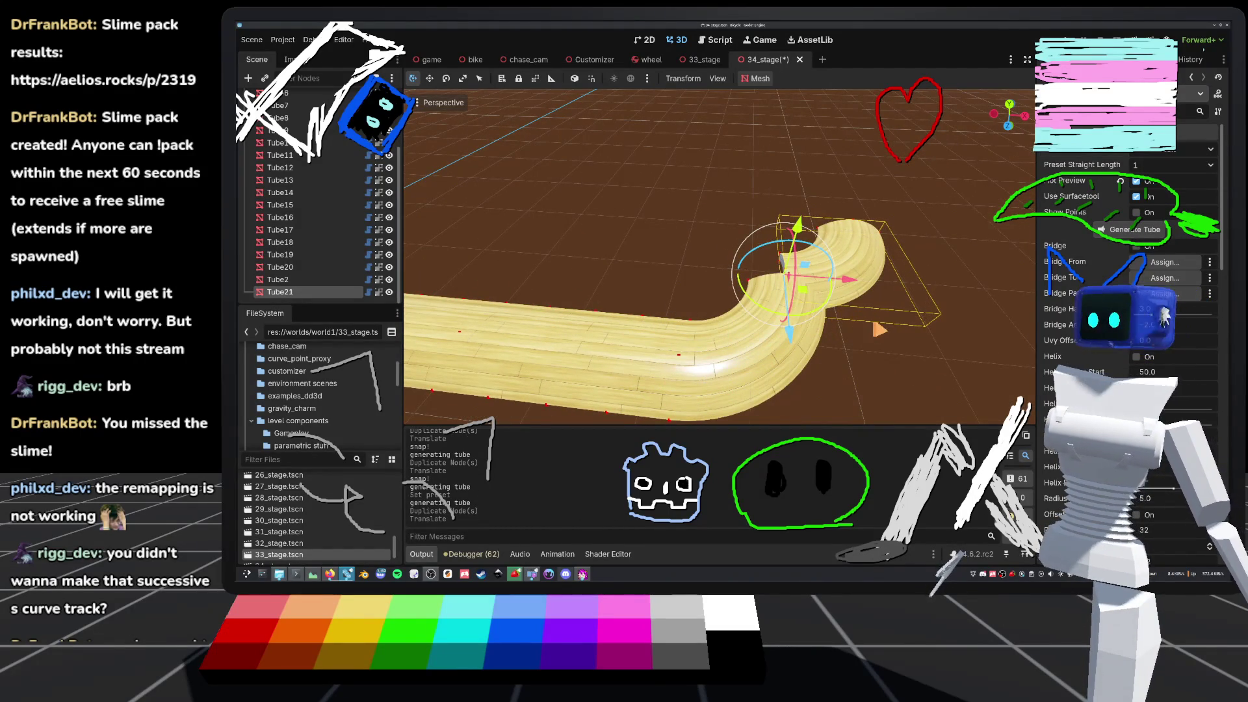
pyautogui.scroll(-3, 657, 289)
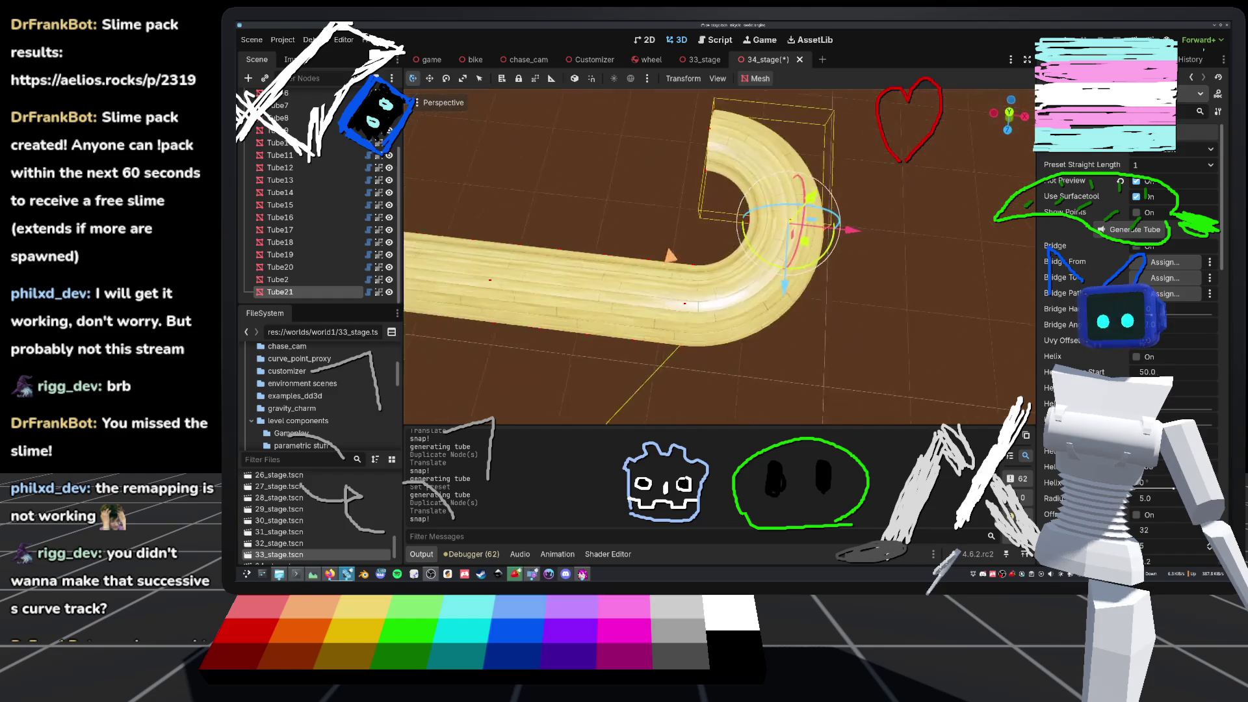
pyautogui.hotkey('ctrl', 'd')
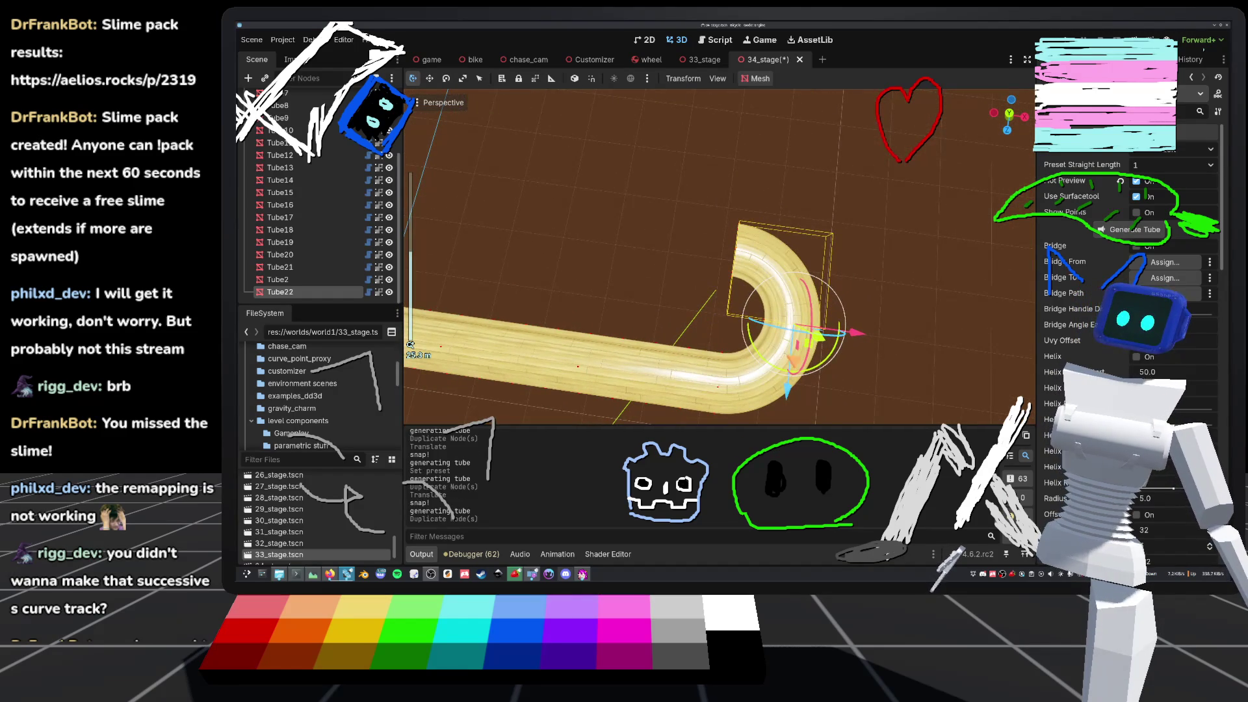
pyautogui.scroll(2, 715, 292)
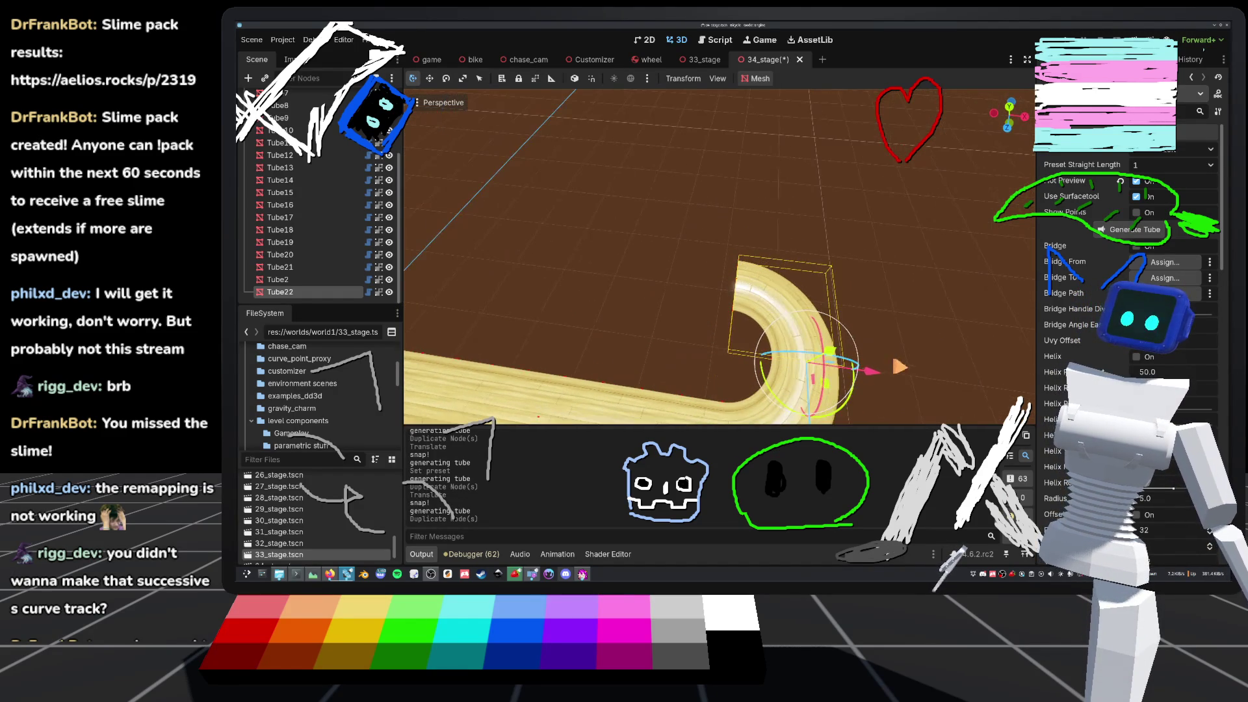
pyautogui.moveTo(829, 351); pyautogui.dragTo(752, 301)
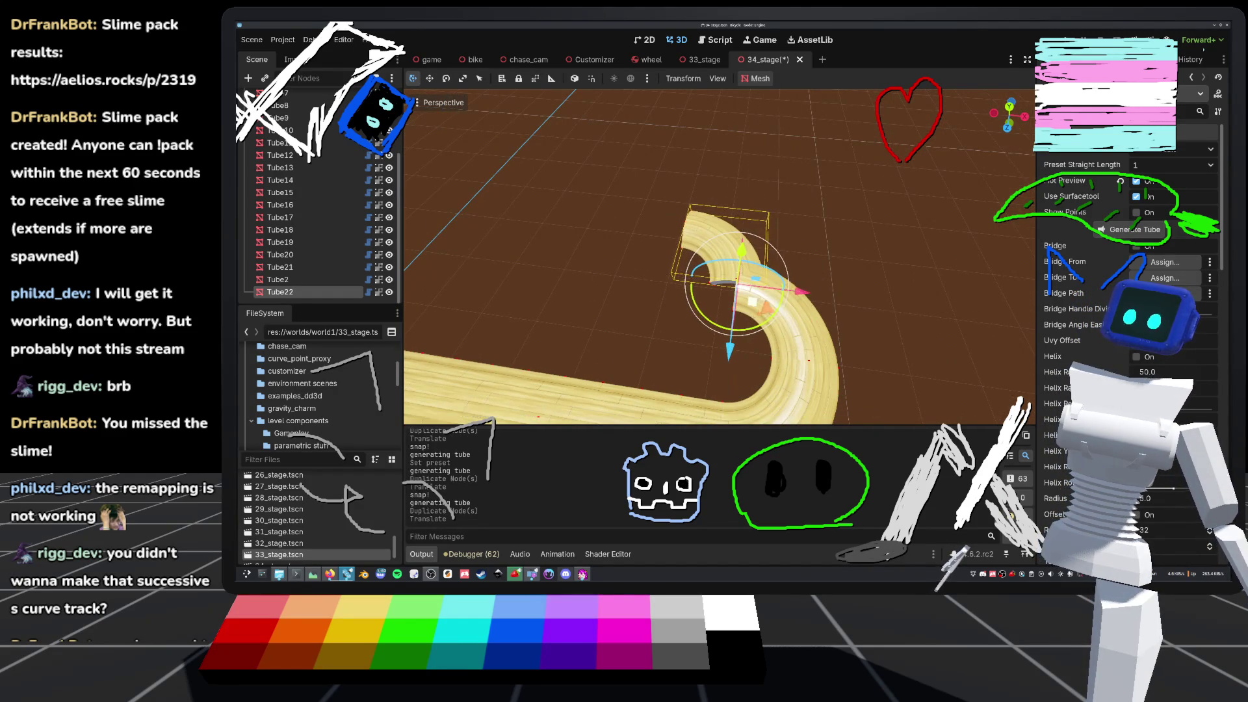
# - Make the new tube segment a half-turn hairpin using the shape presets
pyautogui.click(1203, 149)
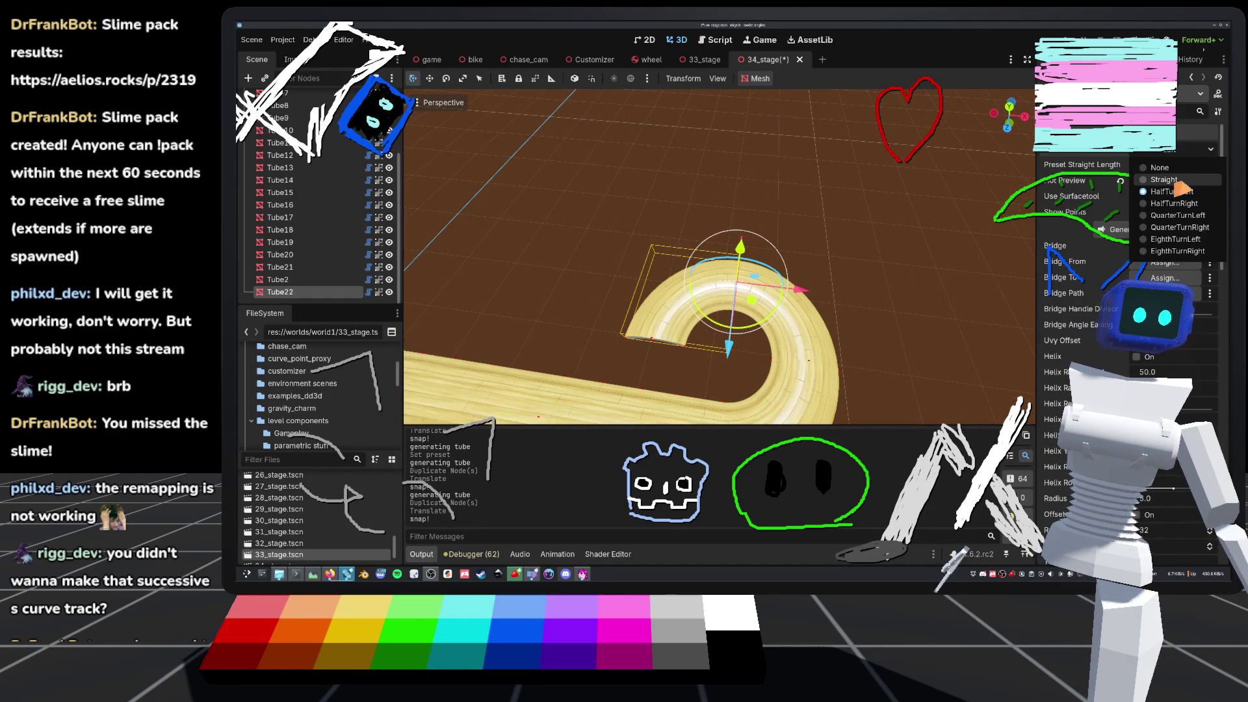
pyautogui.click(1176, 189)
pyautogui.scroll(-1, 715, 292)
pyautogui.scroll(-6, 715, 260)
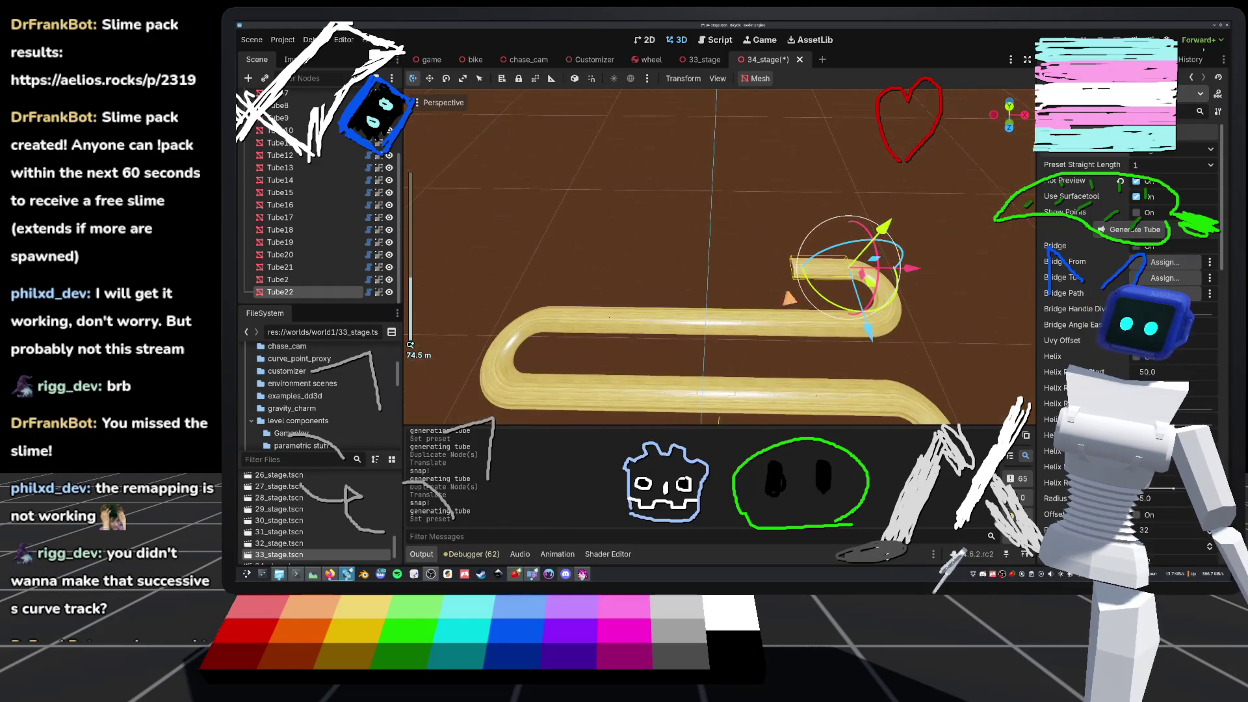
# - Duplicate Tube22 as Tube23 and slide the copy to the track's end
pyautogui.hotkey('ctrl', 'd')
pyautogui.moveTo(914, 276); pyautogui.dragTo(857, 268)
pyautogui.scroll(-8, 715, 260)
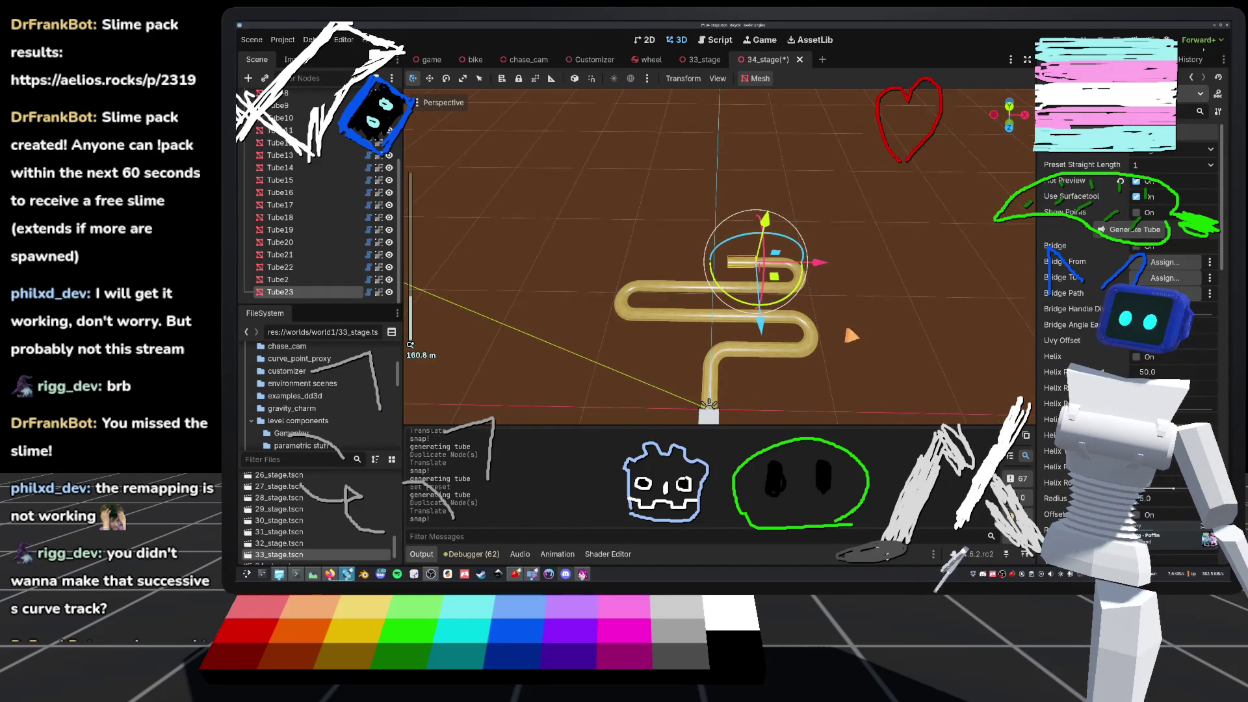
# - Save the 34_stage scene and run the project for a playtest
pyautogui.moveTo(707, 396); pyautogui.dragTo(702, 273)
pyautogui.scroll(2, 702, 302)
pyautogui.scroll(2, 702, 273)
pyautogui.hotkey('ctrl', 's')
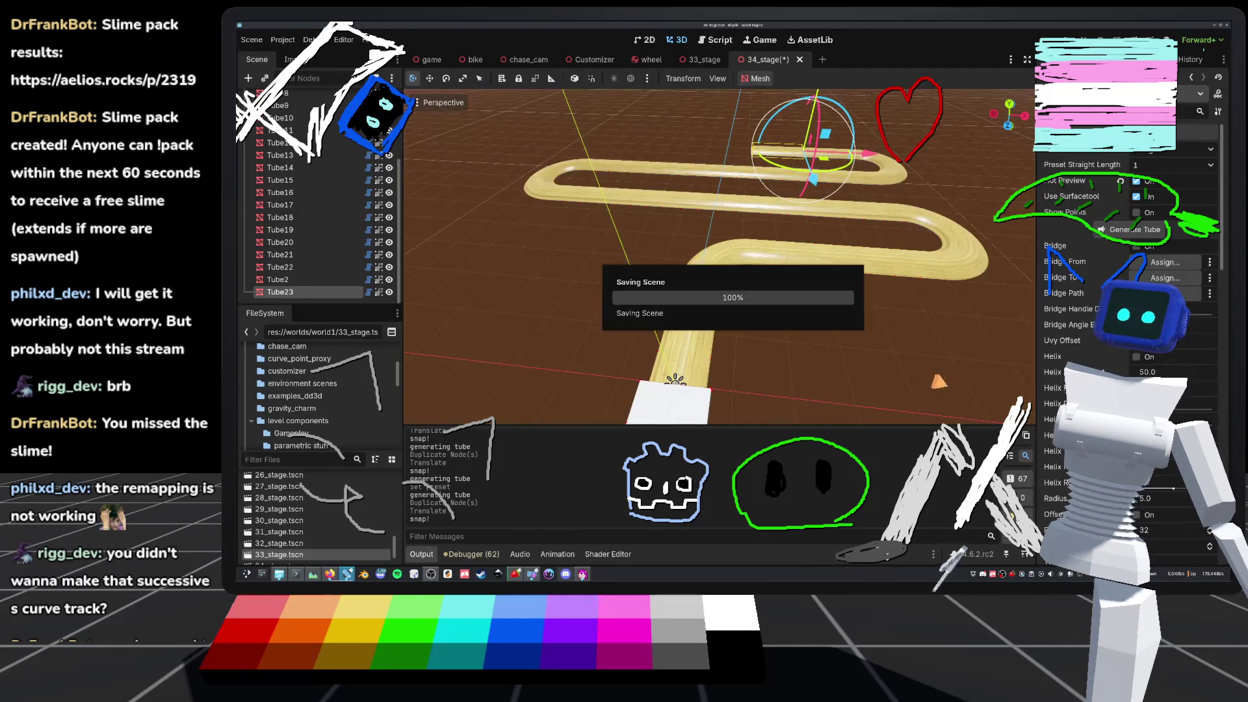
pyautogui.press('F5')
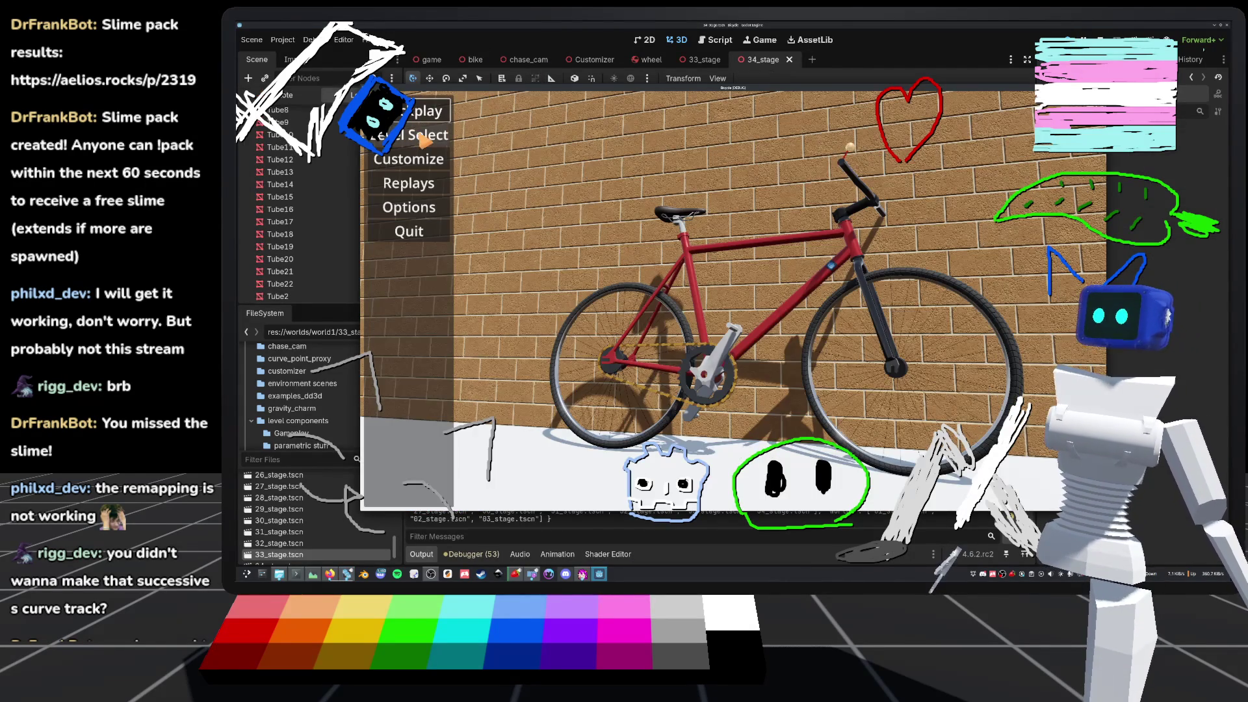
# - Load the newest stage, 34_stage, from the game's Level Select grid
pyautogui.click(410, 134)
pyautogui.scroll(-5, 752, 293)
pyautogui.click(549, 439)
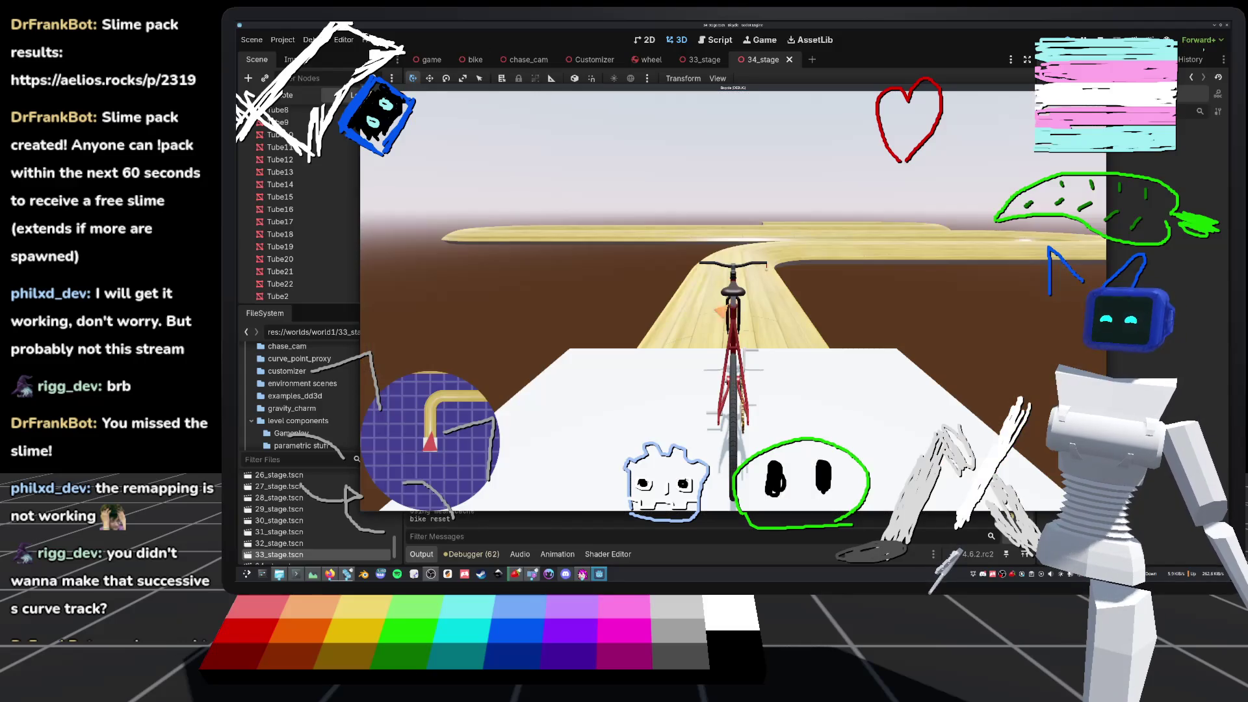
# - Ride the bike onto the wooden track, respawning it at the start after crashes
pyautogui.press('w')
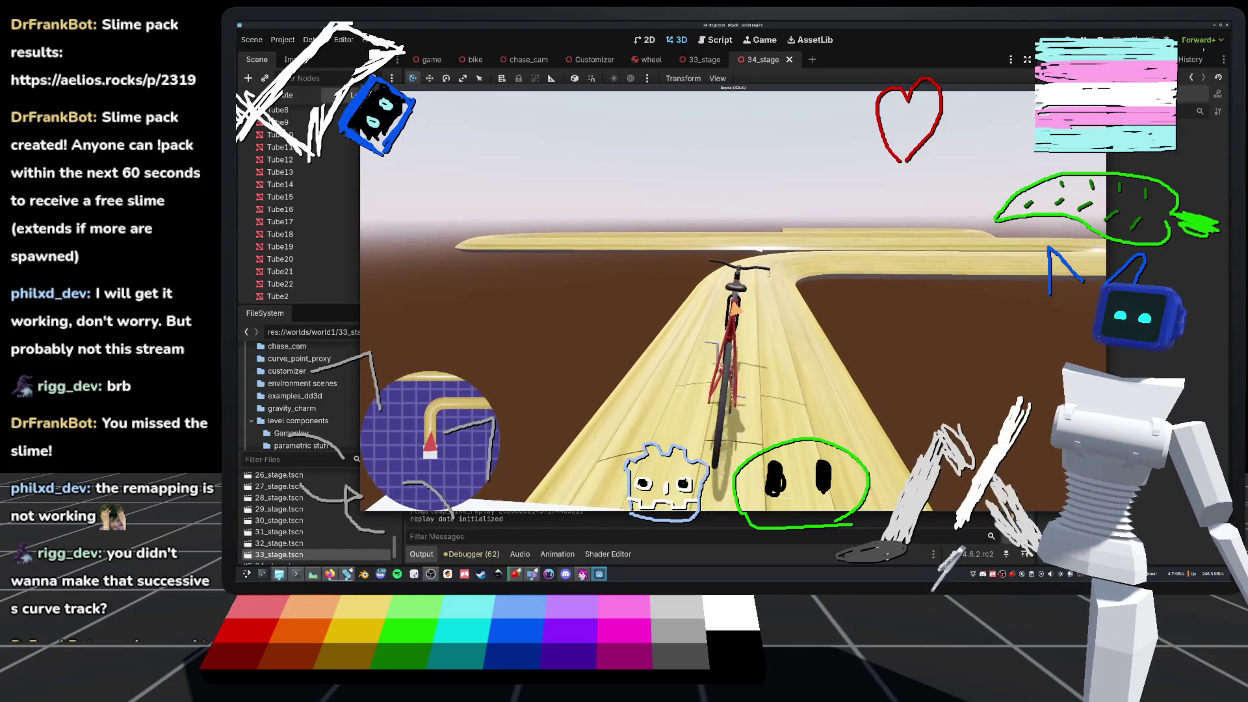
pyautogui.press('d')
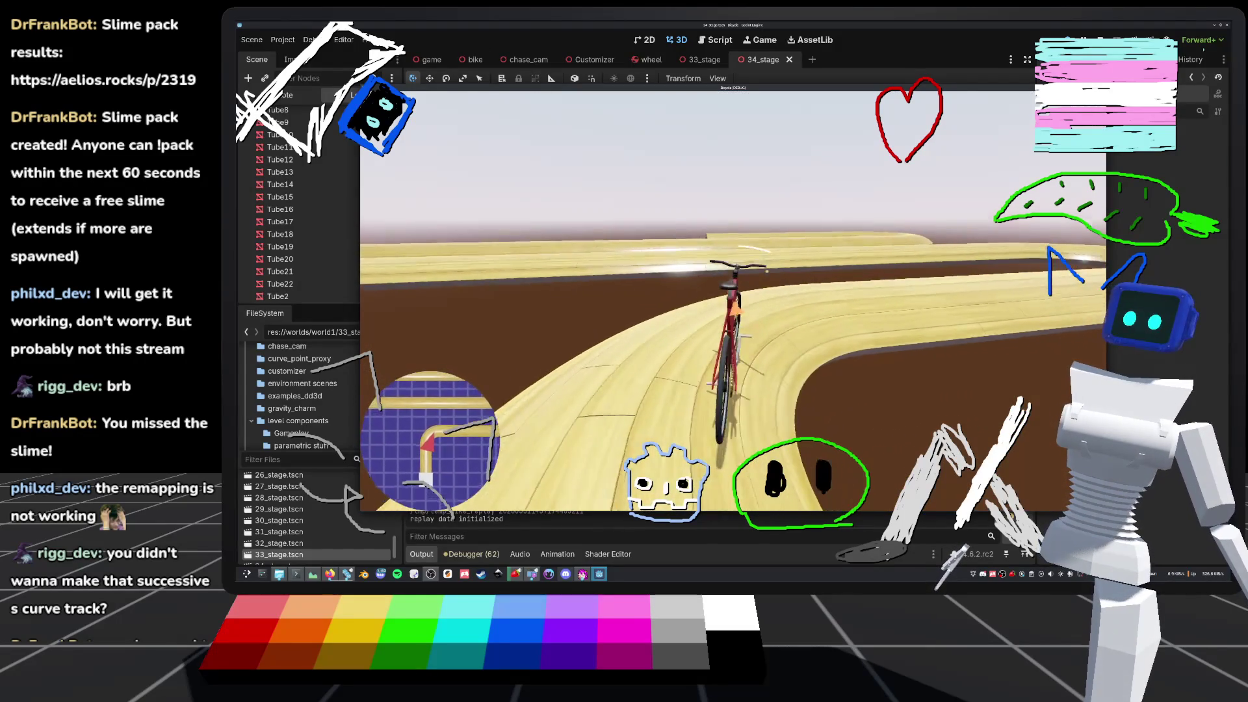
pyautogui.press('r')
pyautogui.press('w')
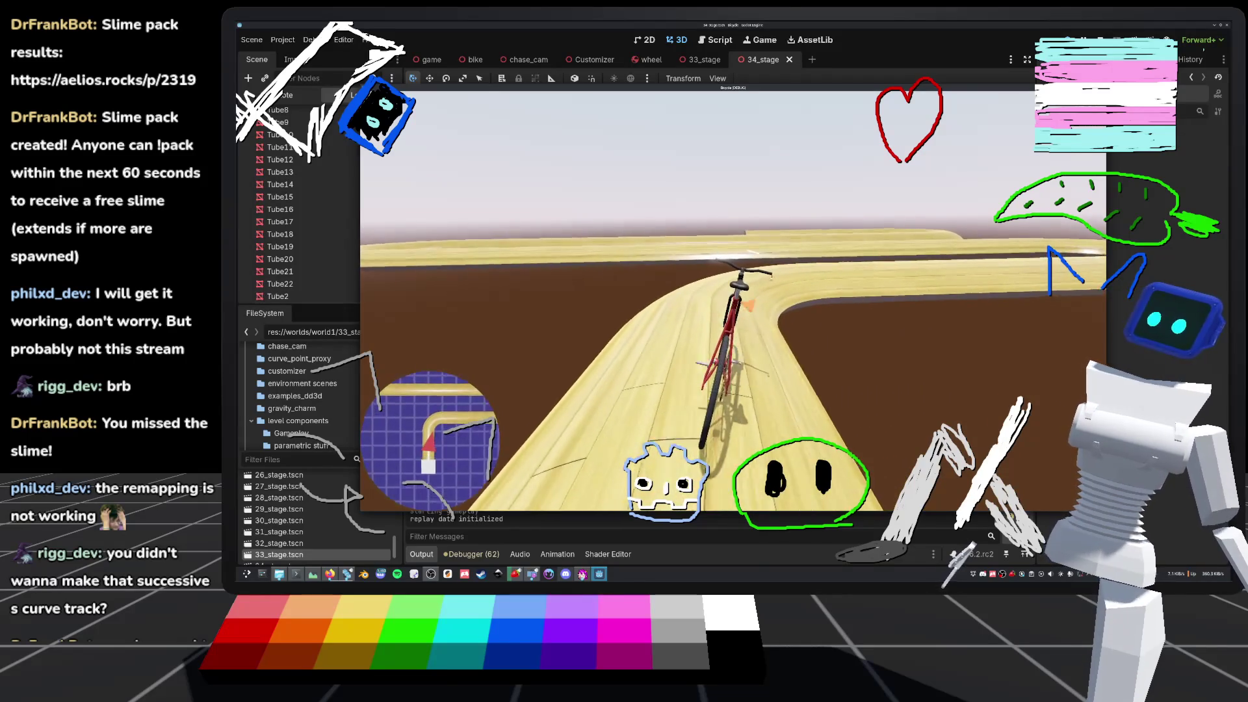
pyautogui.press('r')
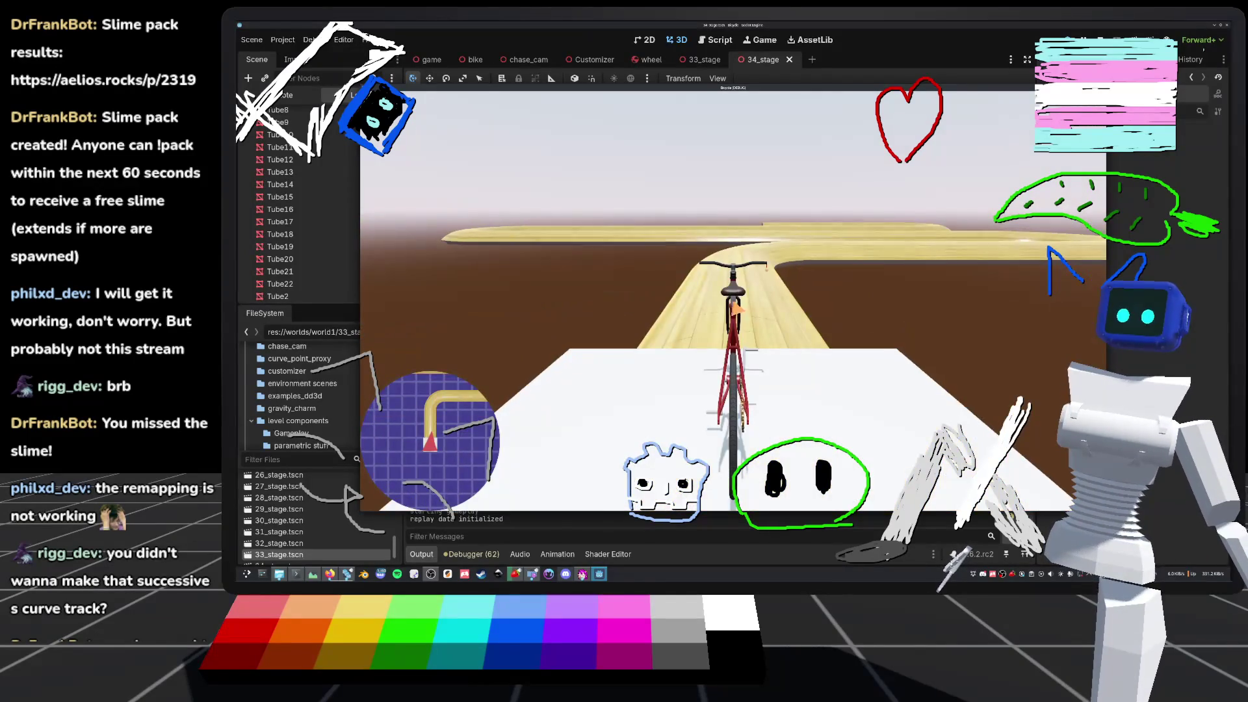
pyautogui.press('w')
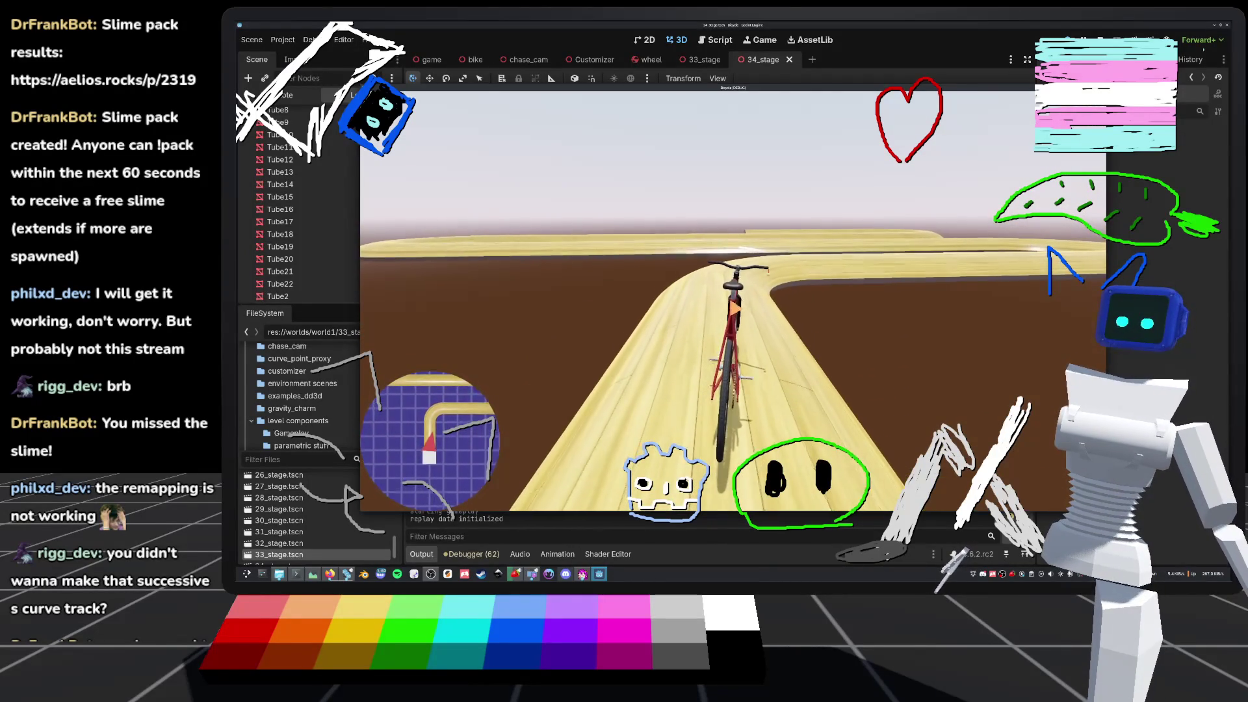
# - Steer the bike right and left through the curves, resetting it whenever it falls
pyautogui.press('d')
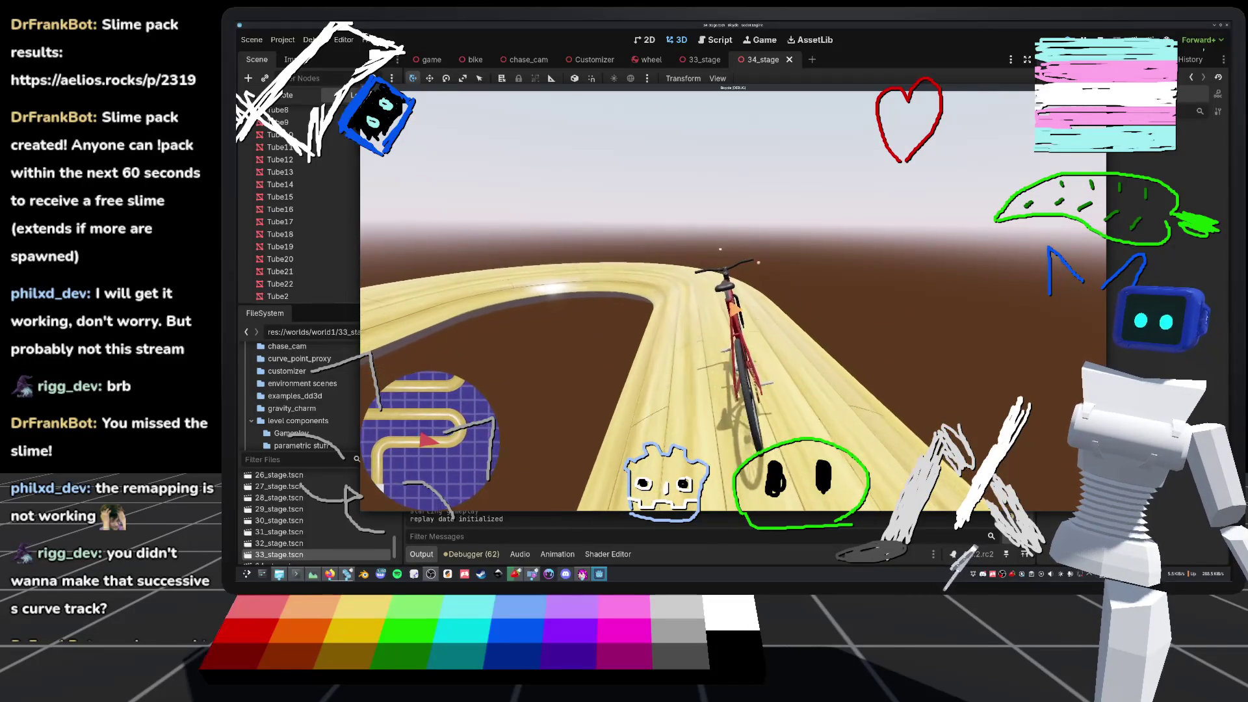
pyautogui.press('a')
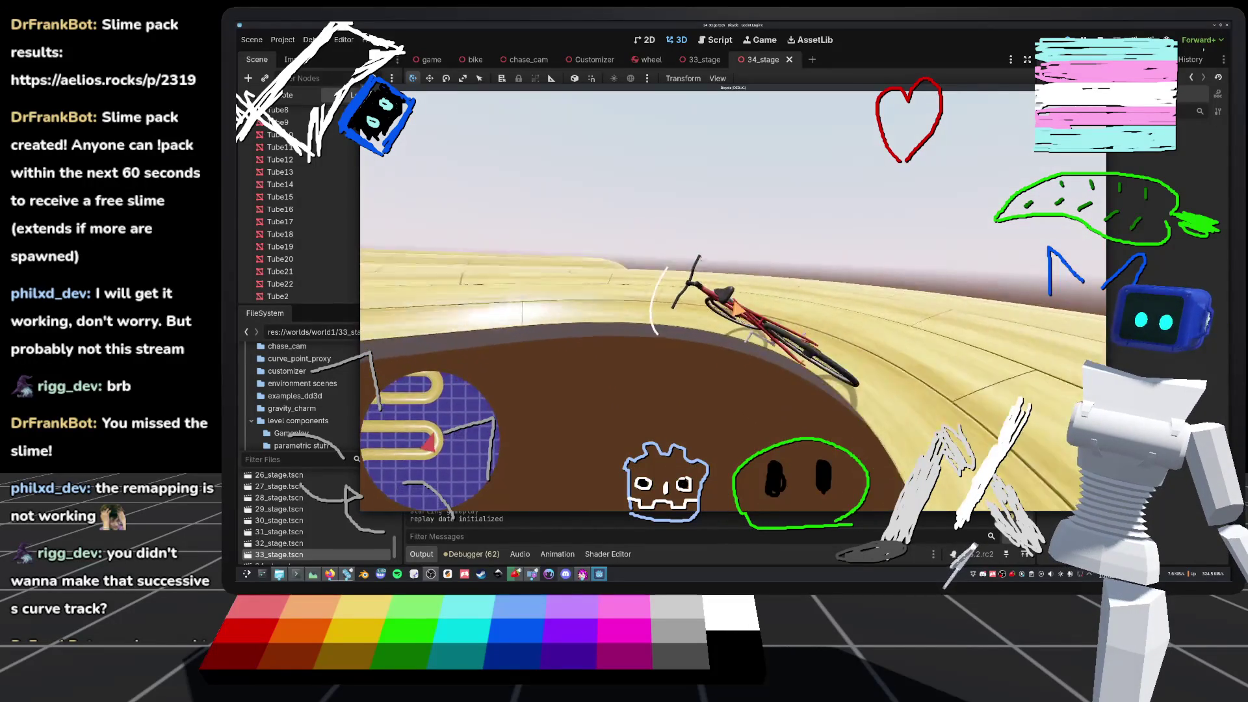
pyautogui.press('r')
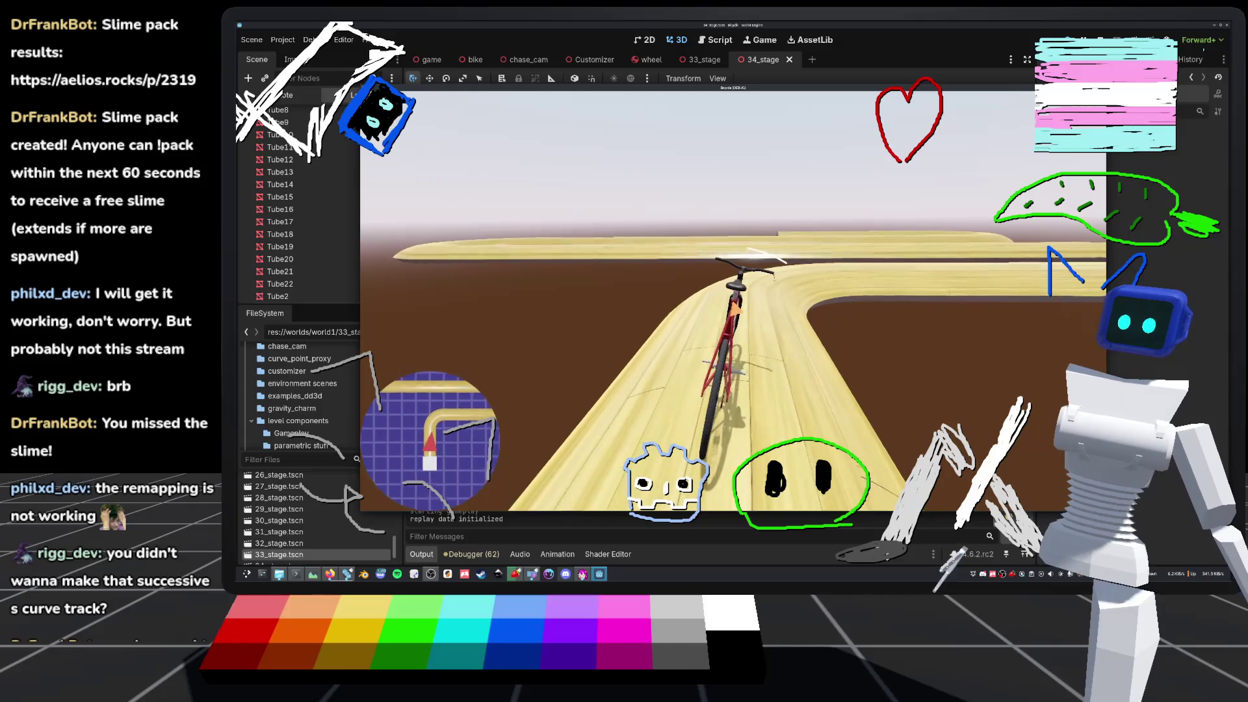
pyautogui.press('d')
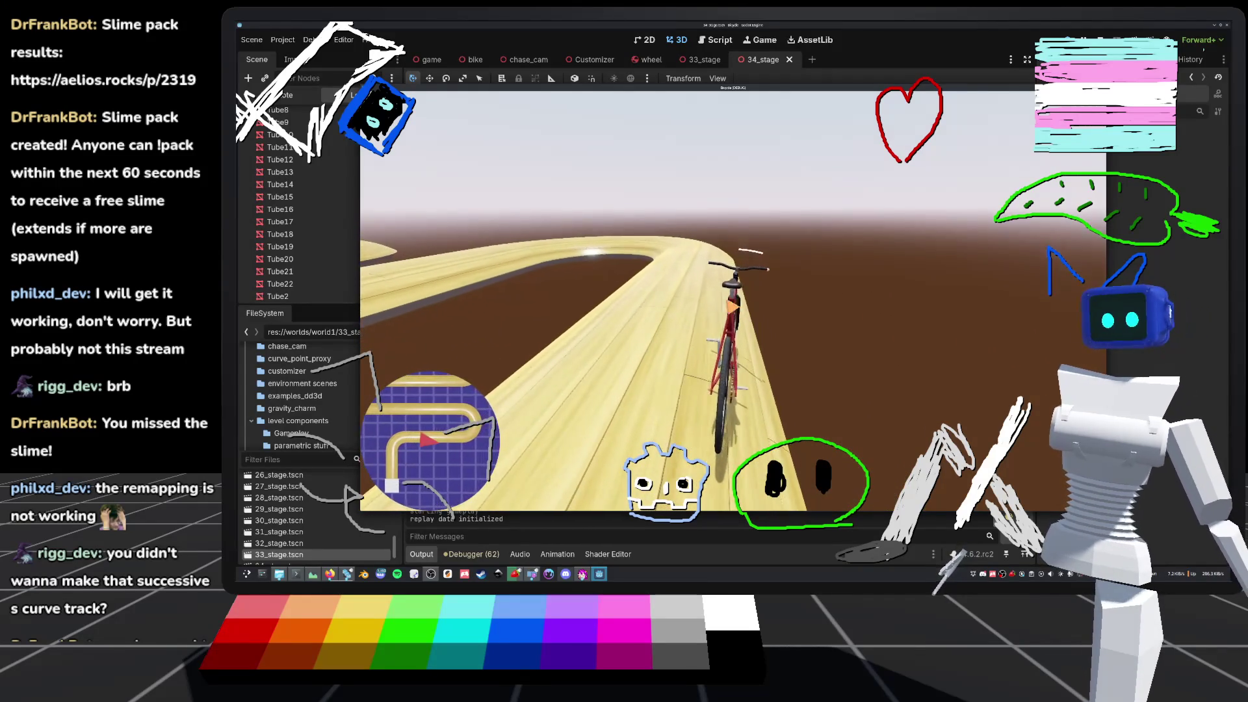
pyautogui.press('r')
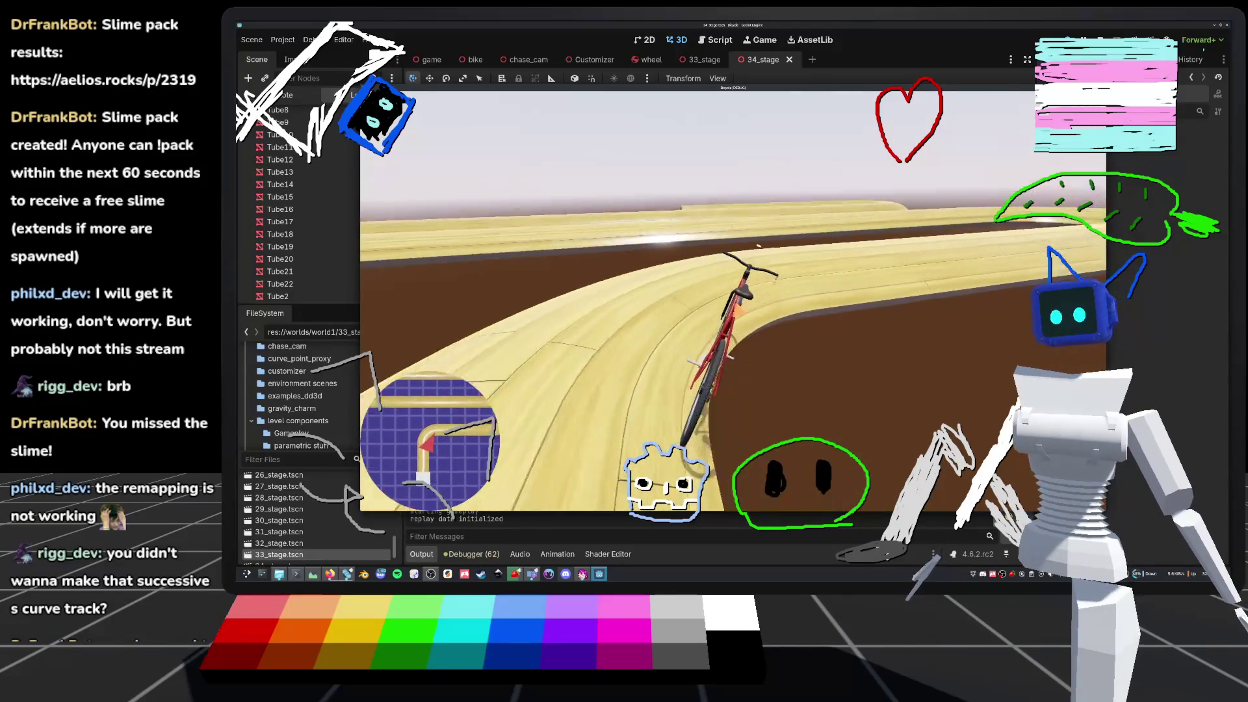
pyautogui.press('r')
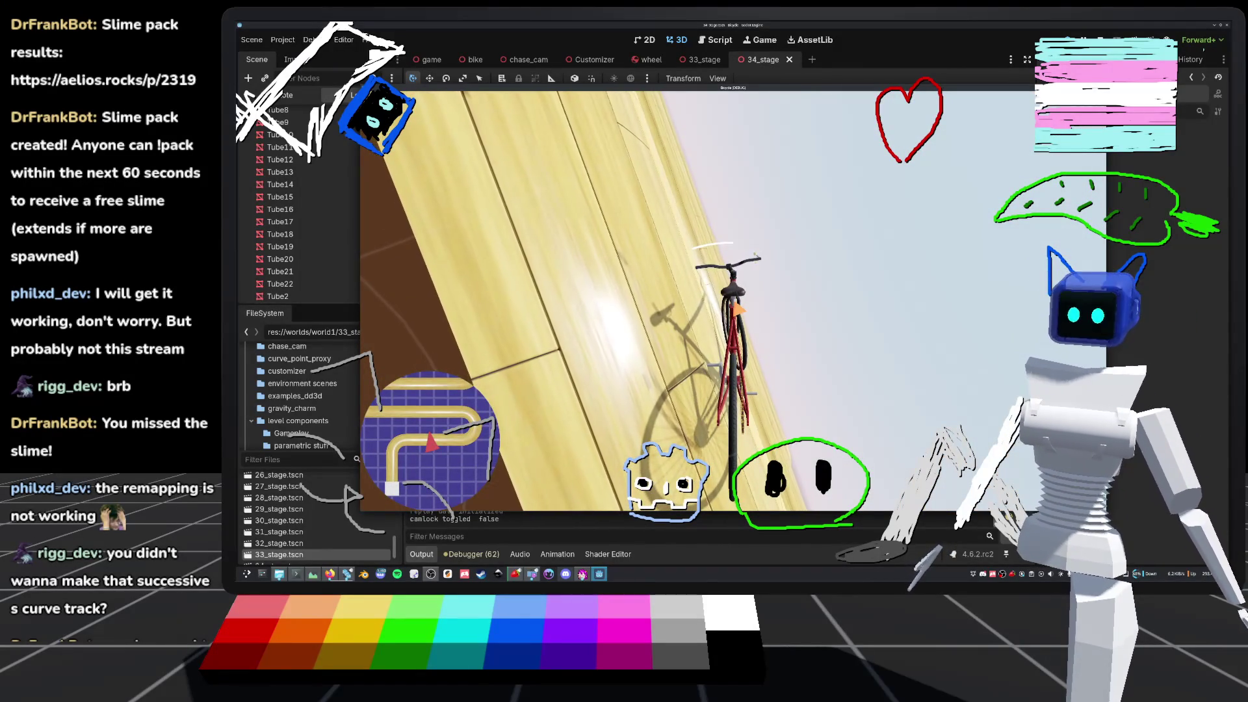
pyautogui.press('r')
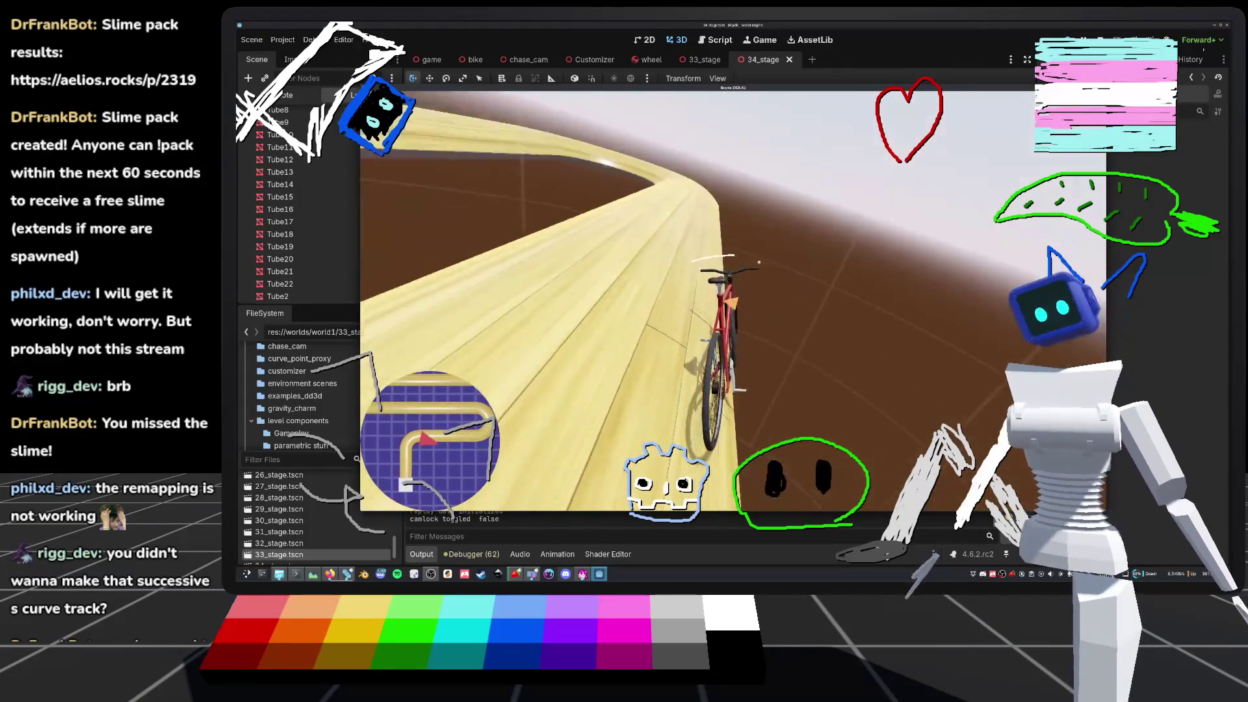
pyautogui.press('r')
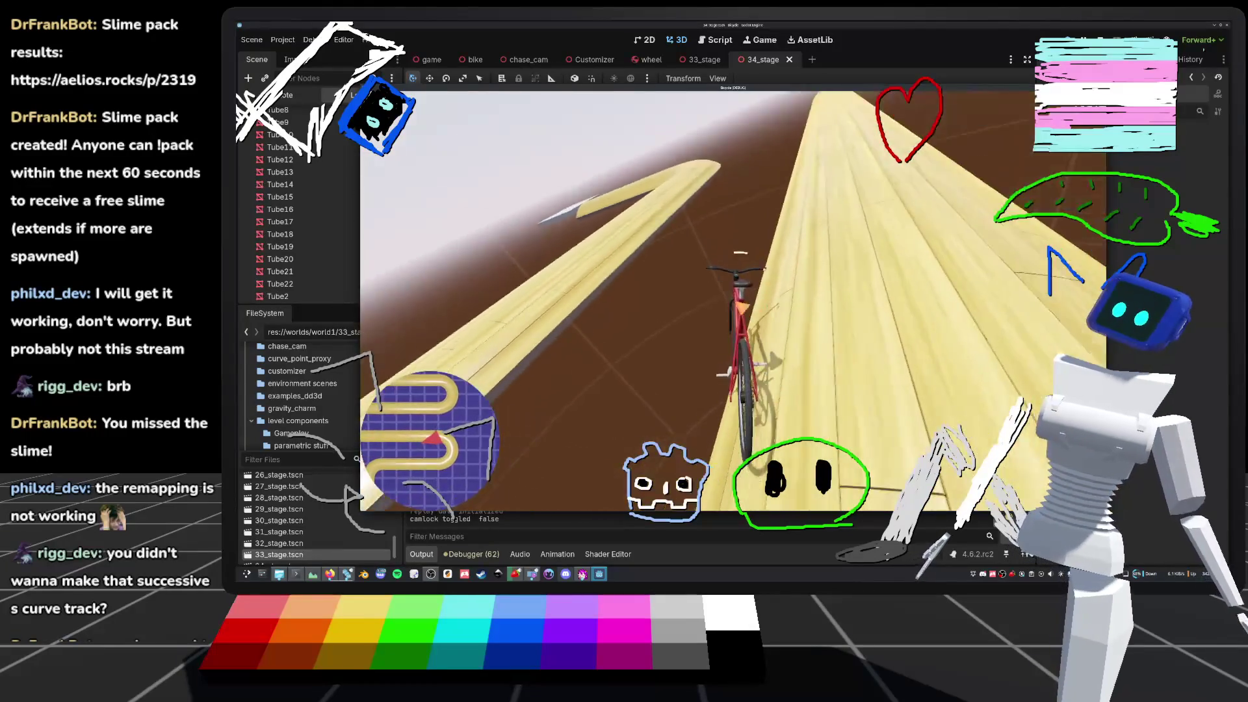
pyautogui.press('r')
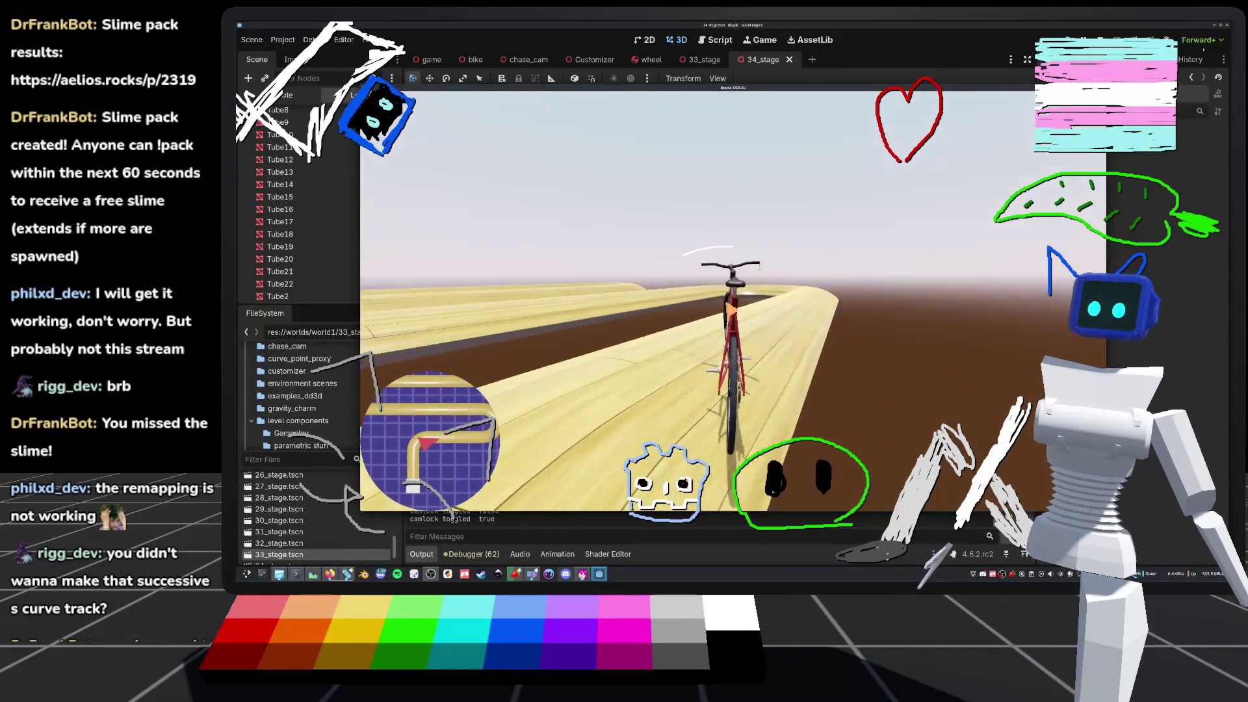
pyautogui.press('r')
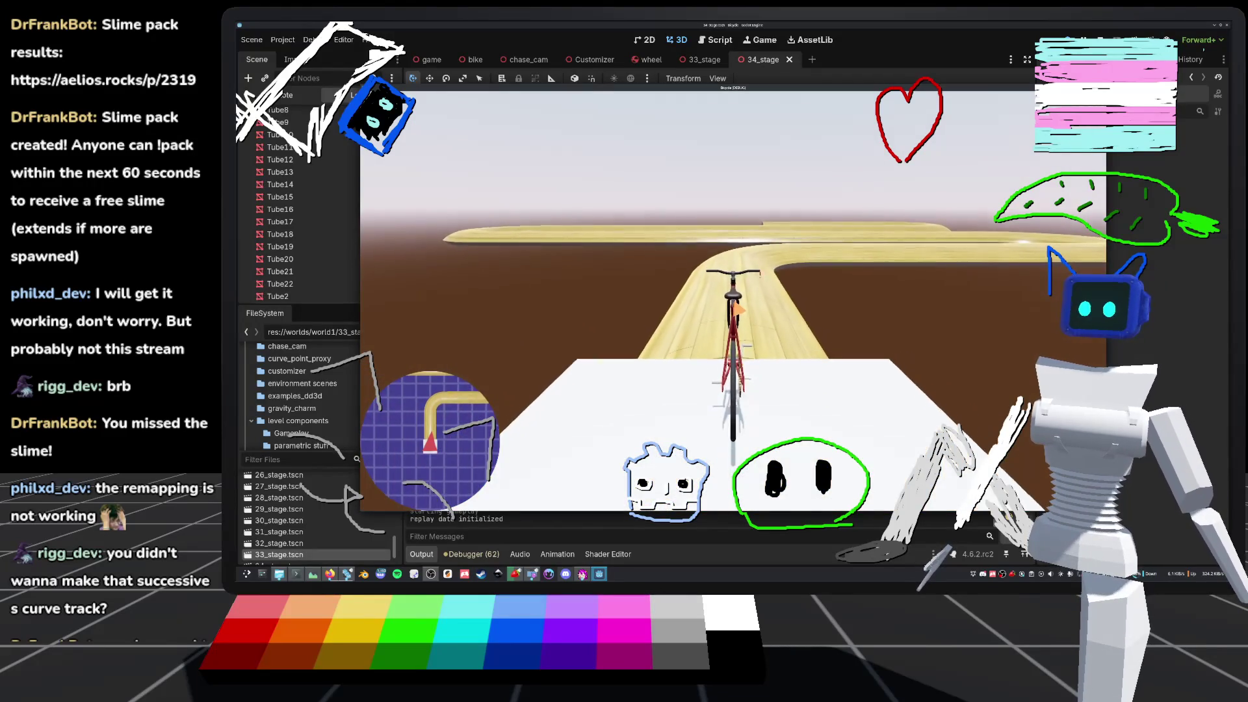
pyautogui.press('w')
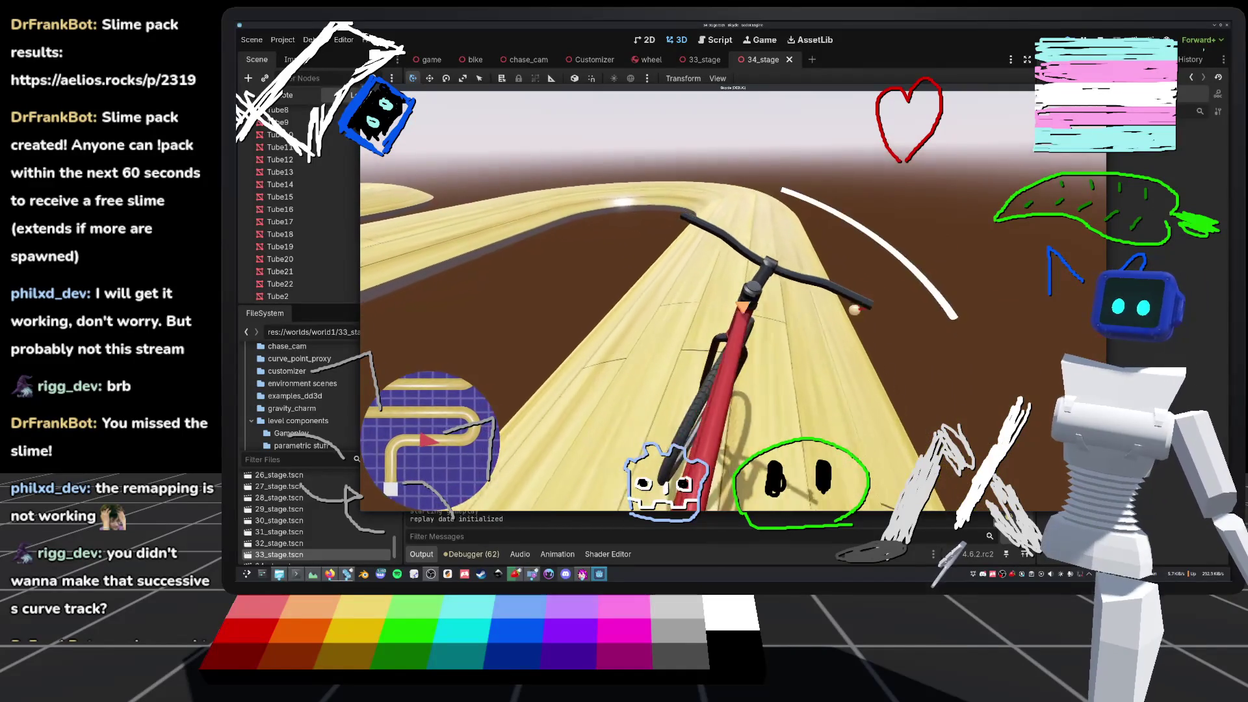
pyautogui.press('c')
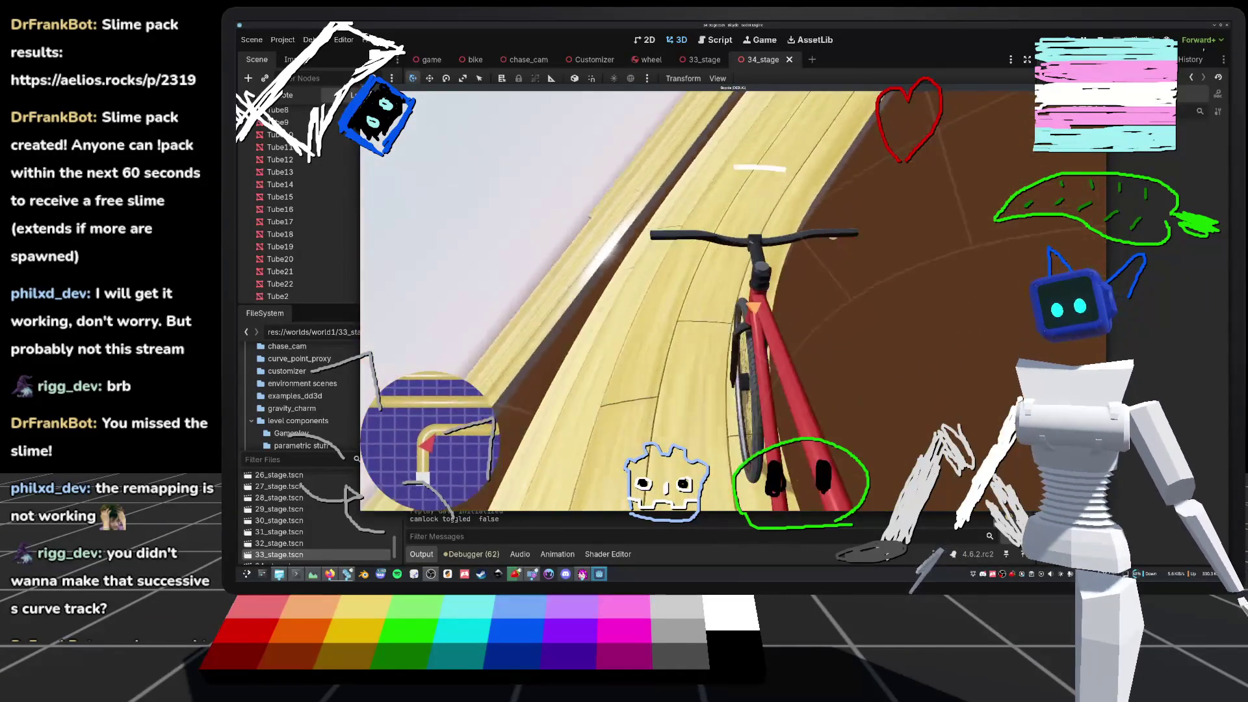
pyautogui.press('r')
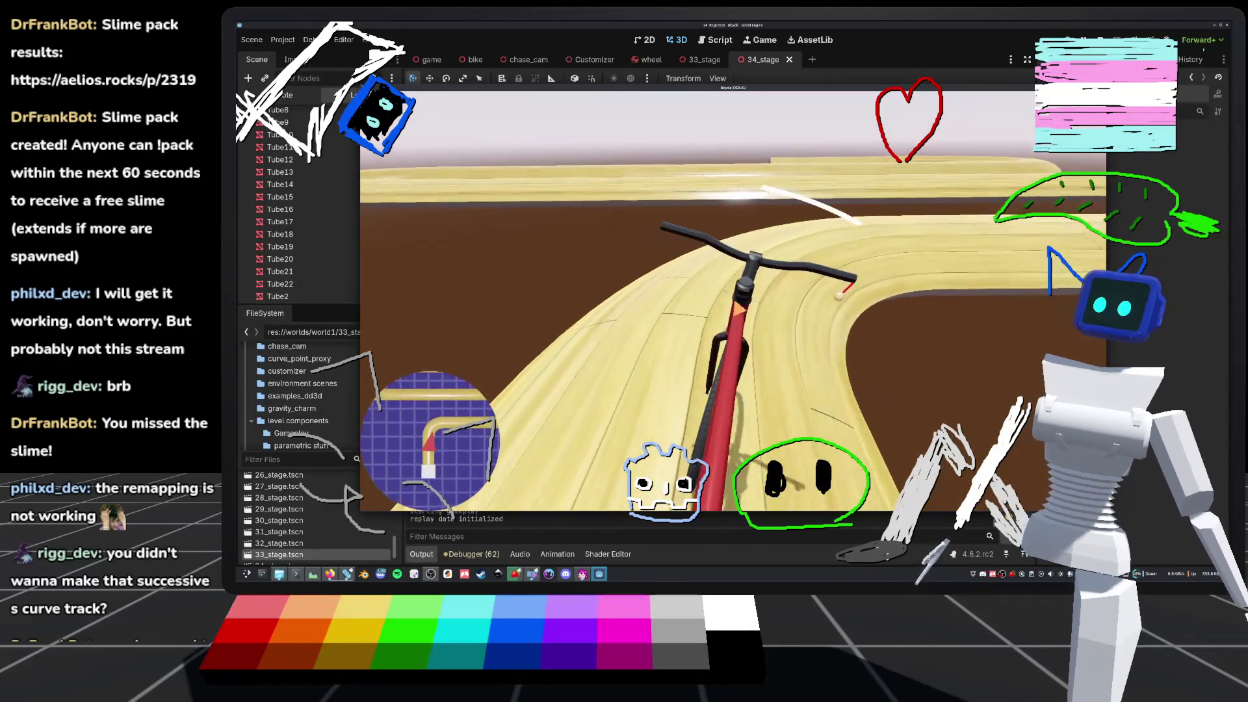
pyautogui.press('r')
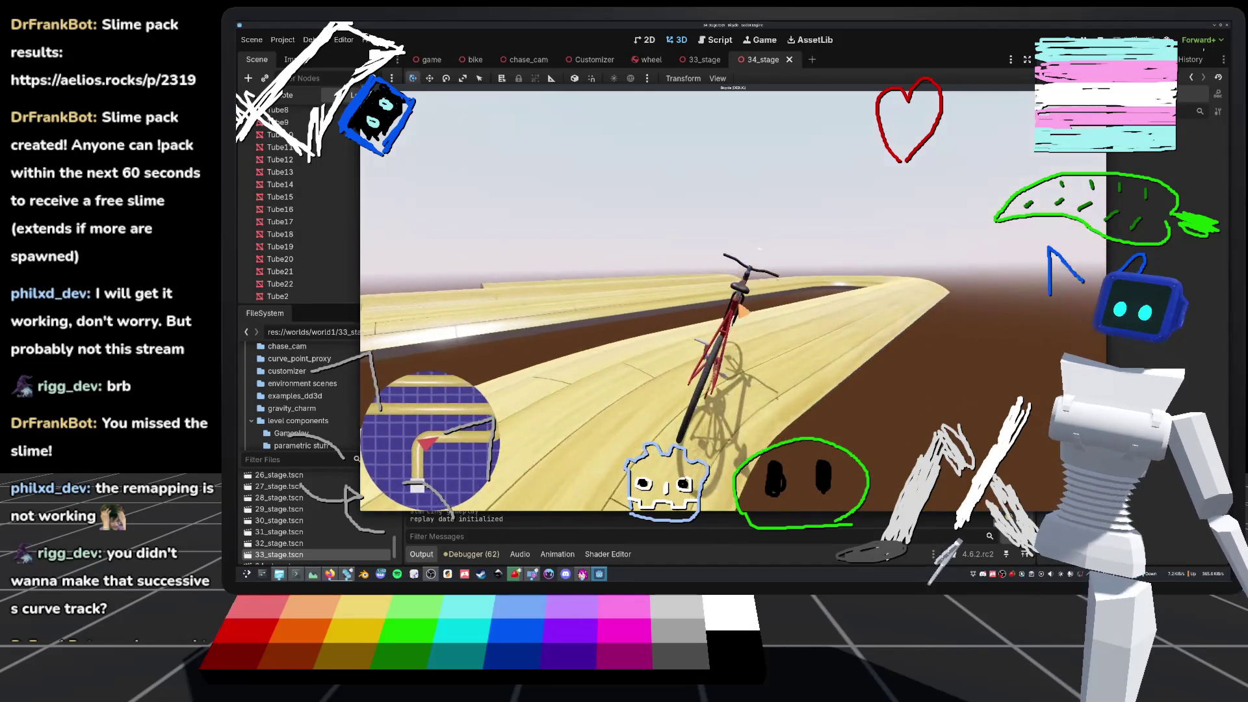
pyautogui.press('r')
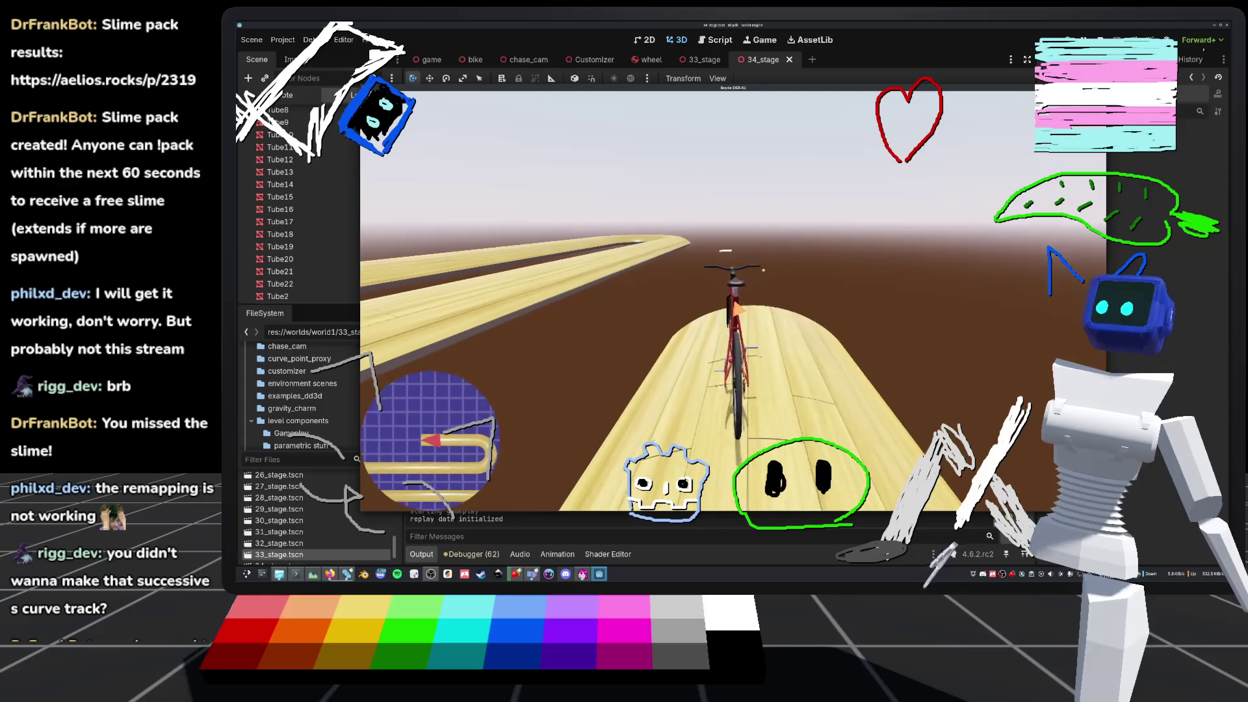
# - Stop the running game and save the 34_stage scene
pyautogui.press('F8')
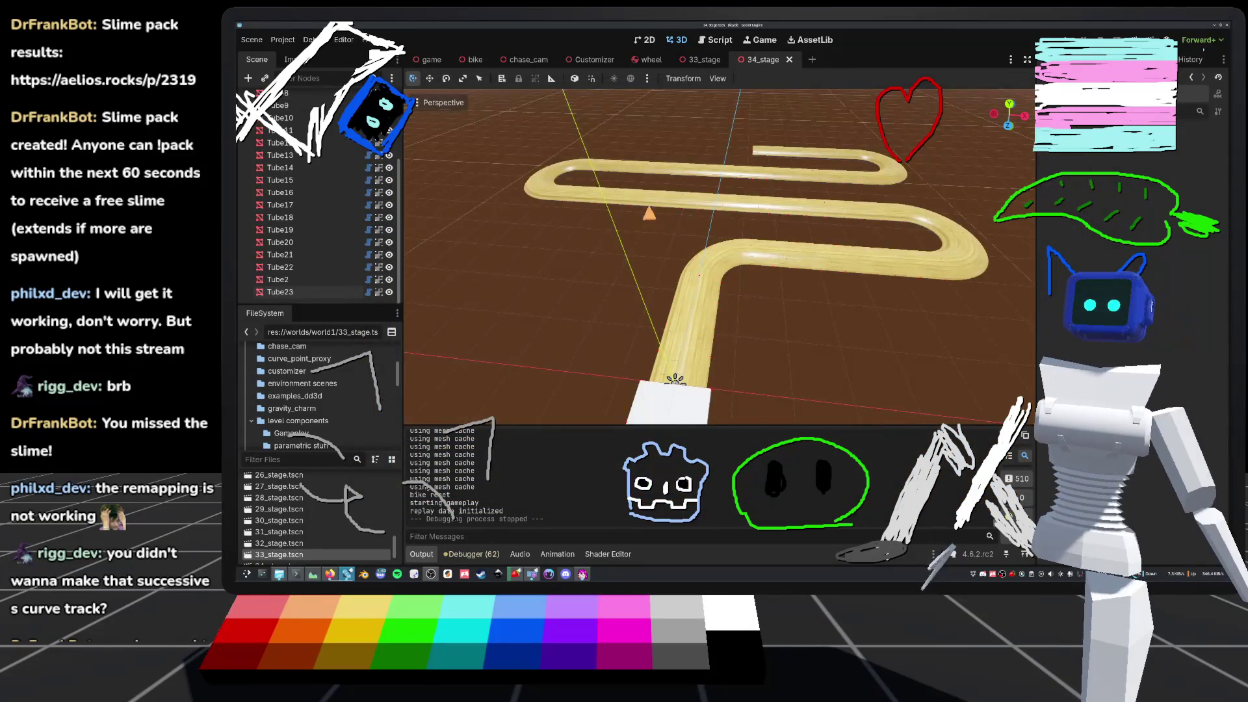
pyautogui.scroll(-5, 715, 260)
pyautogui.scroll(4, 715, 260)
pyautogui.hotkey('ctrl', 's')
pyautogui.scroll(-5, 715, 260)
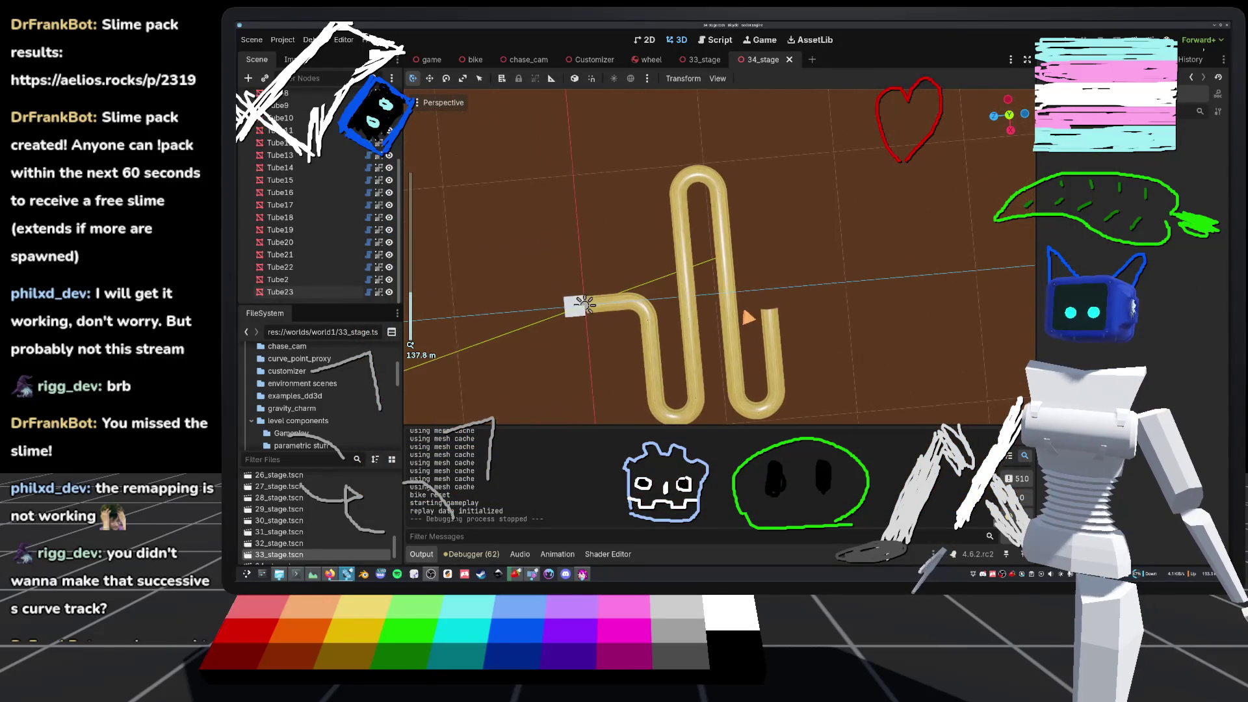
pyautogui.scroll(4, 715, 260)
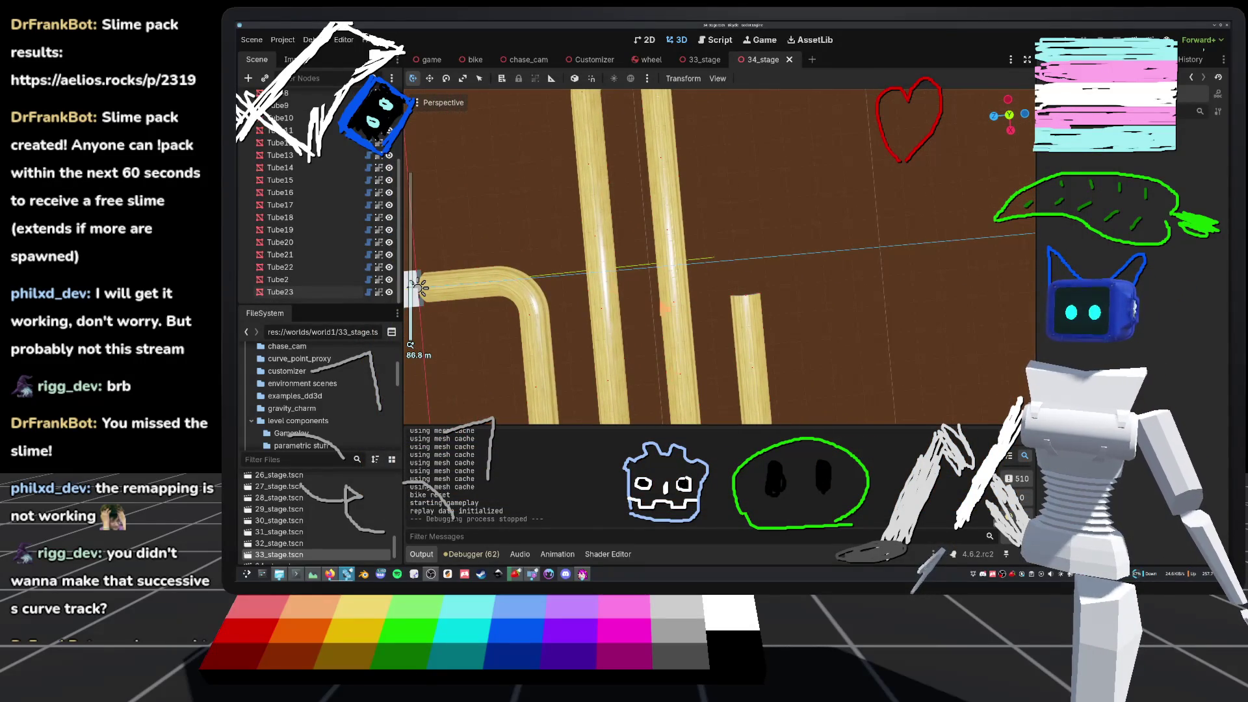
# - Duplicate Tube23 into a new Tube24 section and move it into place
pyautogui.click(305, 291)
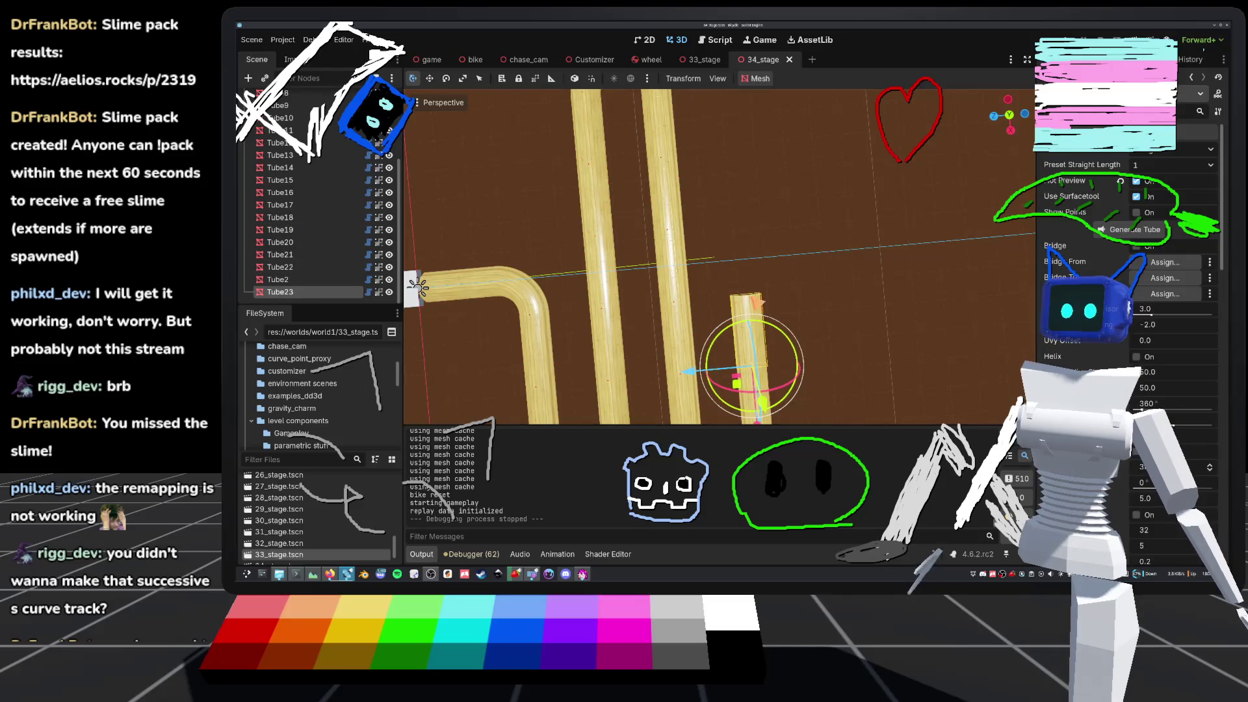
pyautogui.scroll(-5, 418, 286)
pyautogui.scroll(6, 416, 305)
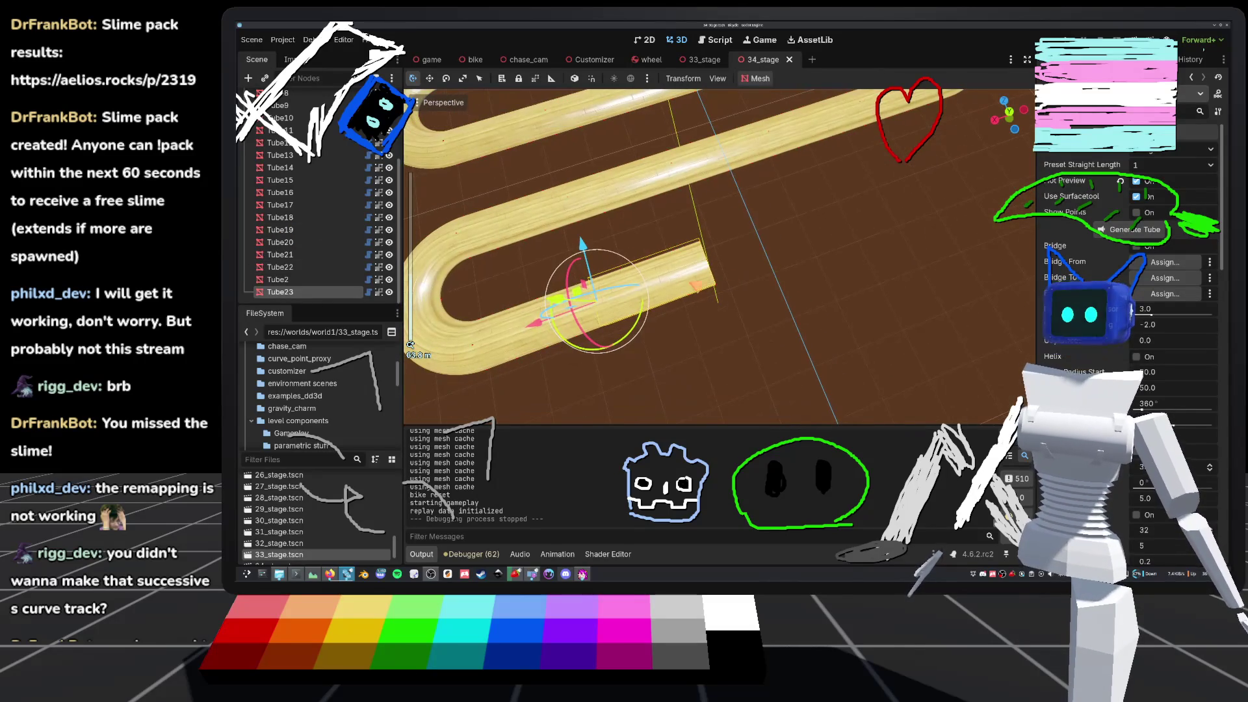
pyautogui.hotkey('ctrl', 'd')
pyautogui.press('g')
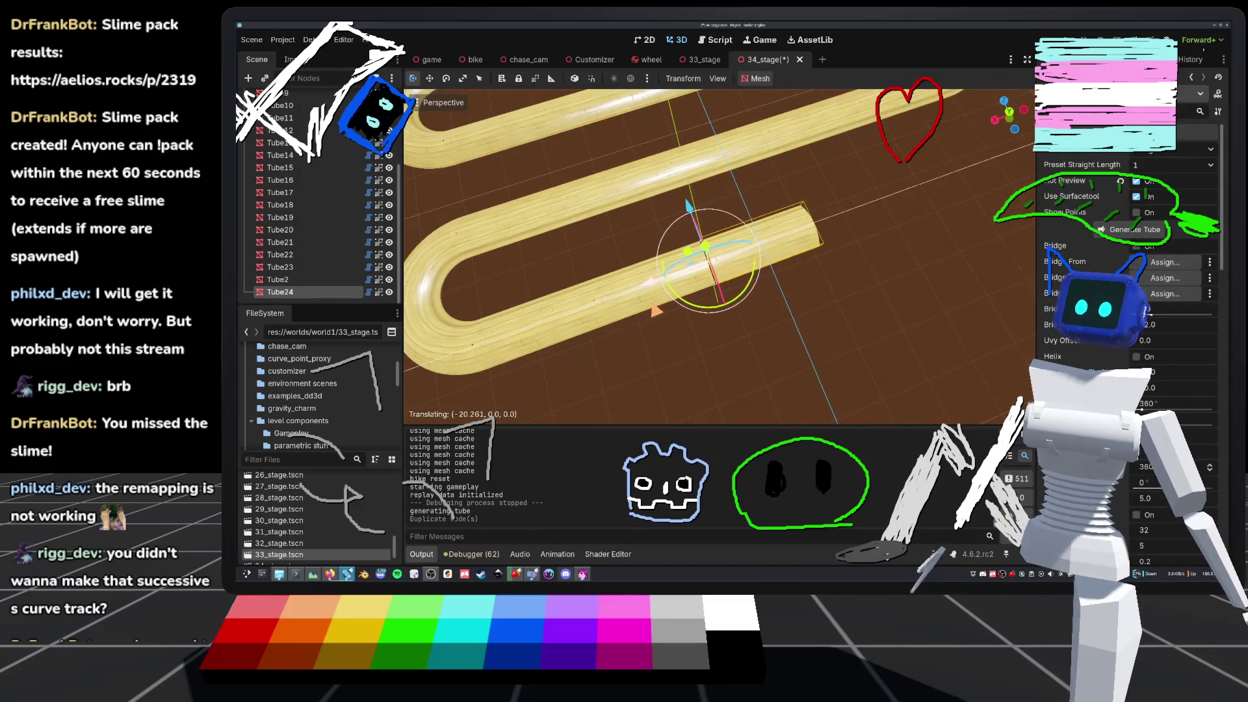
pyautogui.press('Return')
# - Set Tube24's shape preset to HalfTurnRight and focus the view on it
pyautogui.scroll(4, 416, 305)
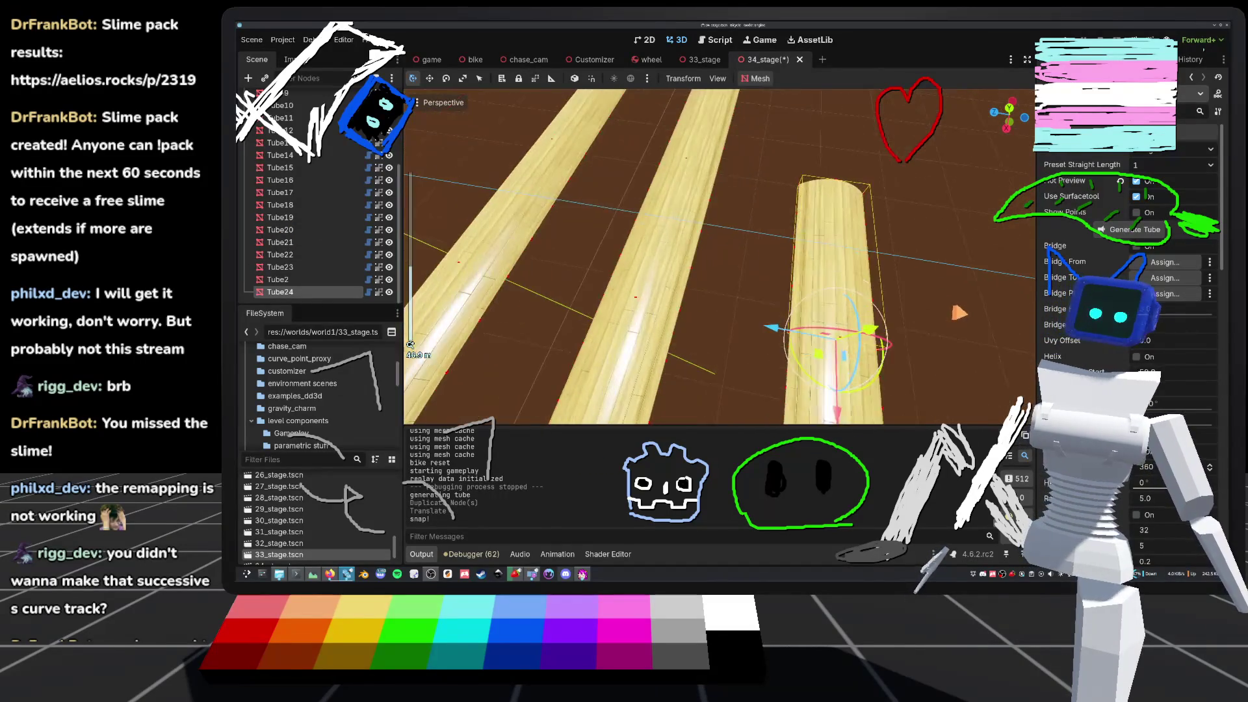
pyautogui.click(1170, 149)
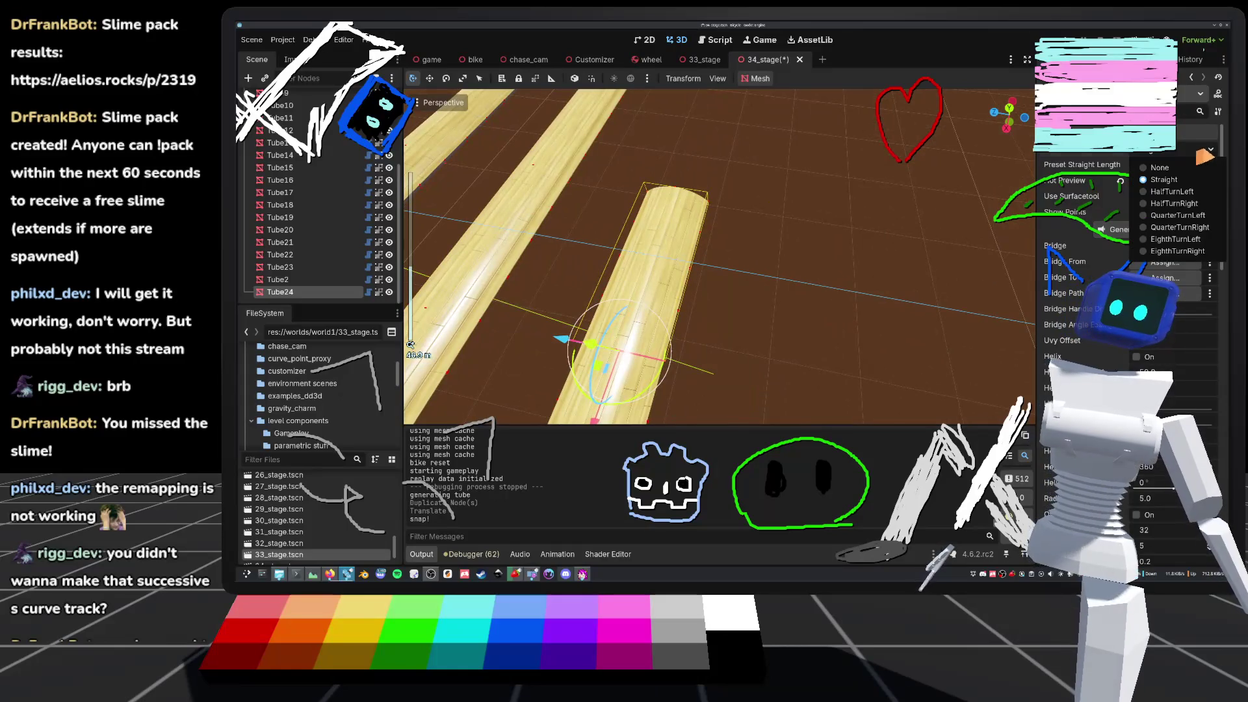
pyautogui.click(1176, 203)
pyautogui.scroll(-3, 410, 344)
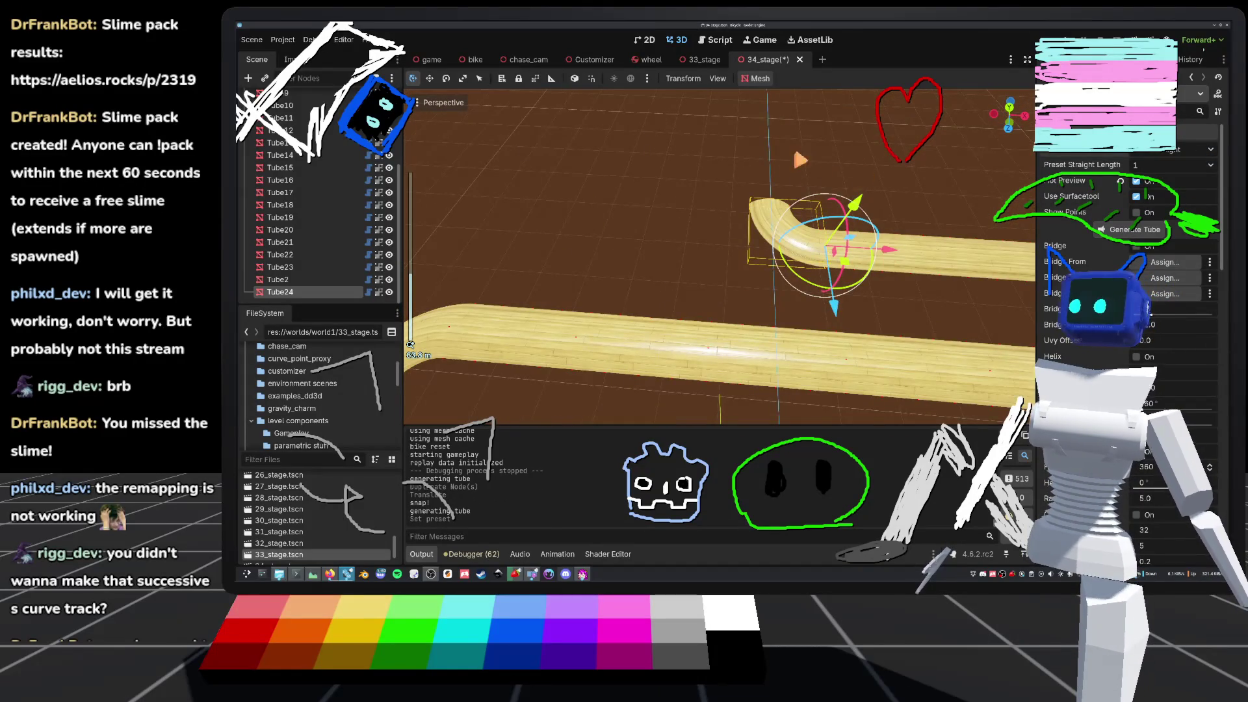
pyautogui.press('f')
# - Duplicate Tube24 as Tube25 with a new shape preset, save, and select the root node
pyautogui.hotkey('ctrl', 'd')
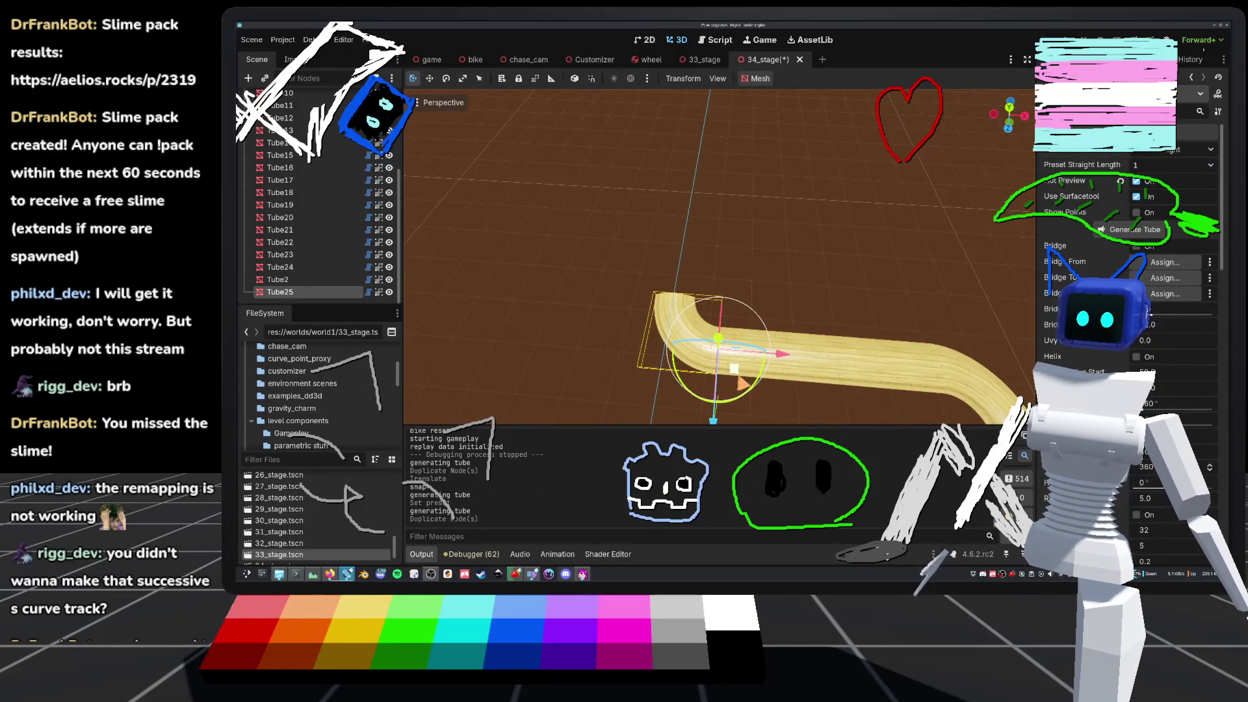
pyautogui.click(1193, 167)
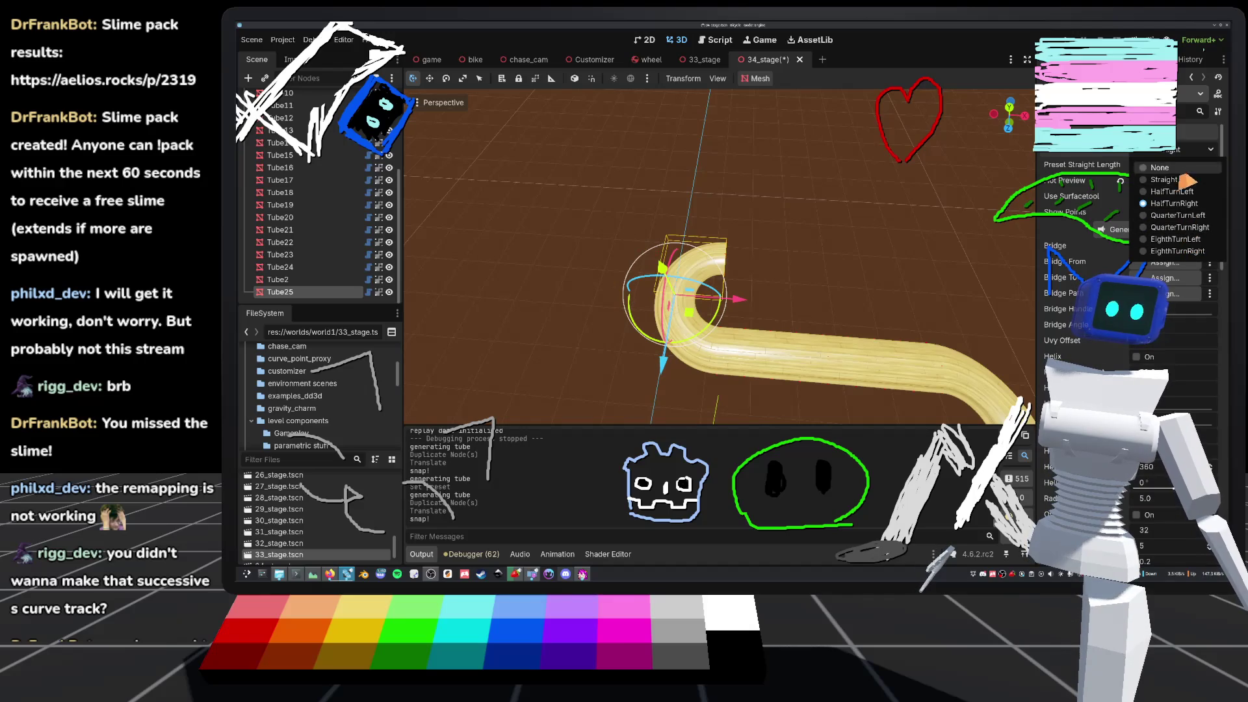
pyautogui.click(1163, 179)
pyautogui.hotkey('ctrl', 's')
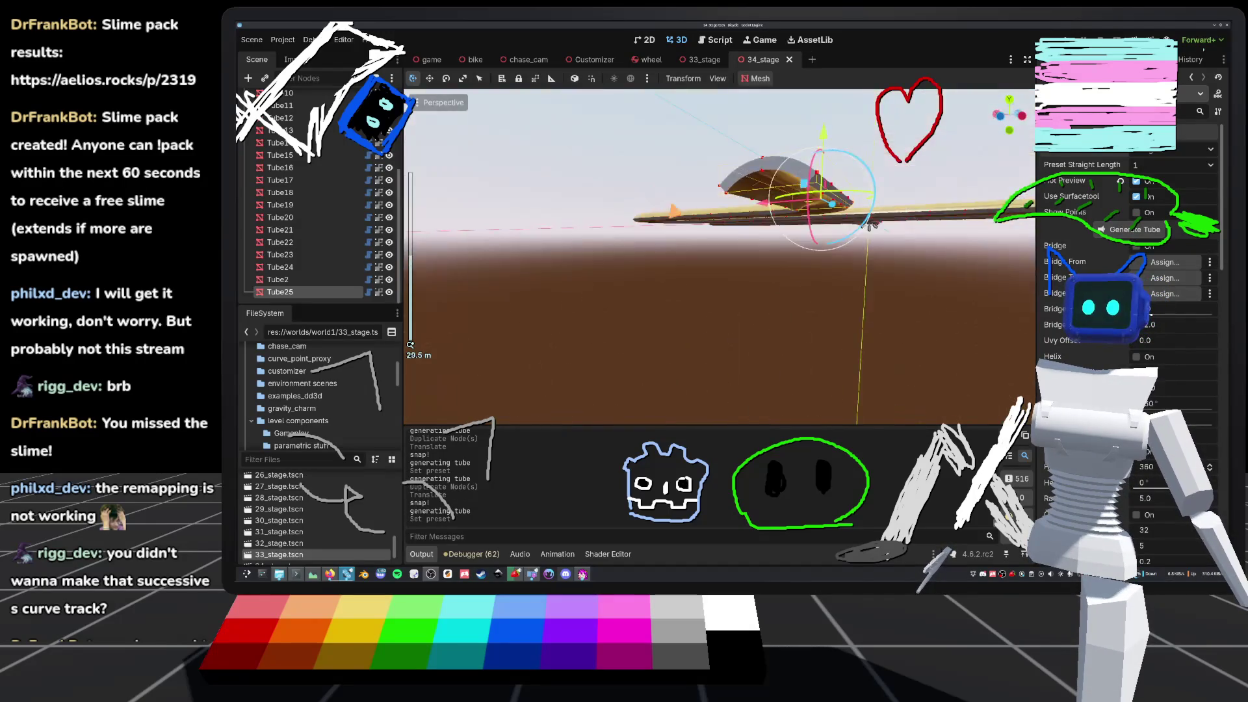
pyautogui.scroll(-10, 871, 226)
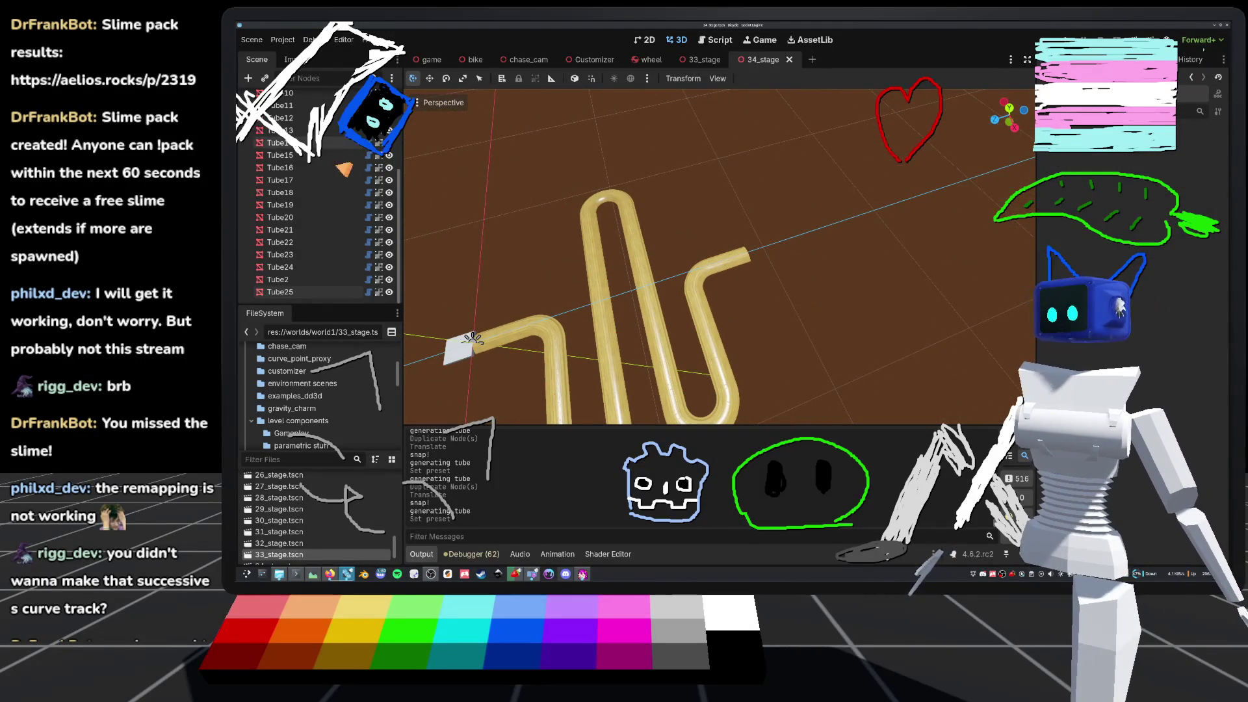
pyautogui.scroll(5, 325, 160)
pyautogui.click(296, 102)
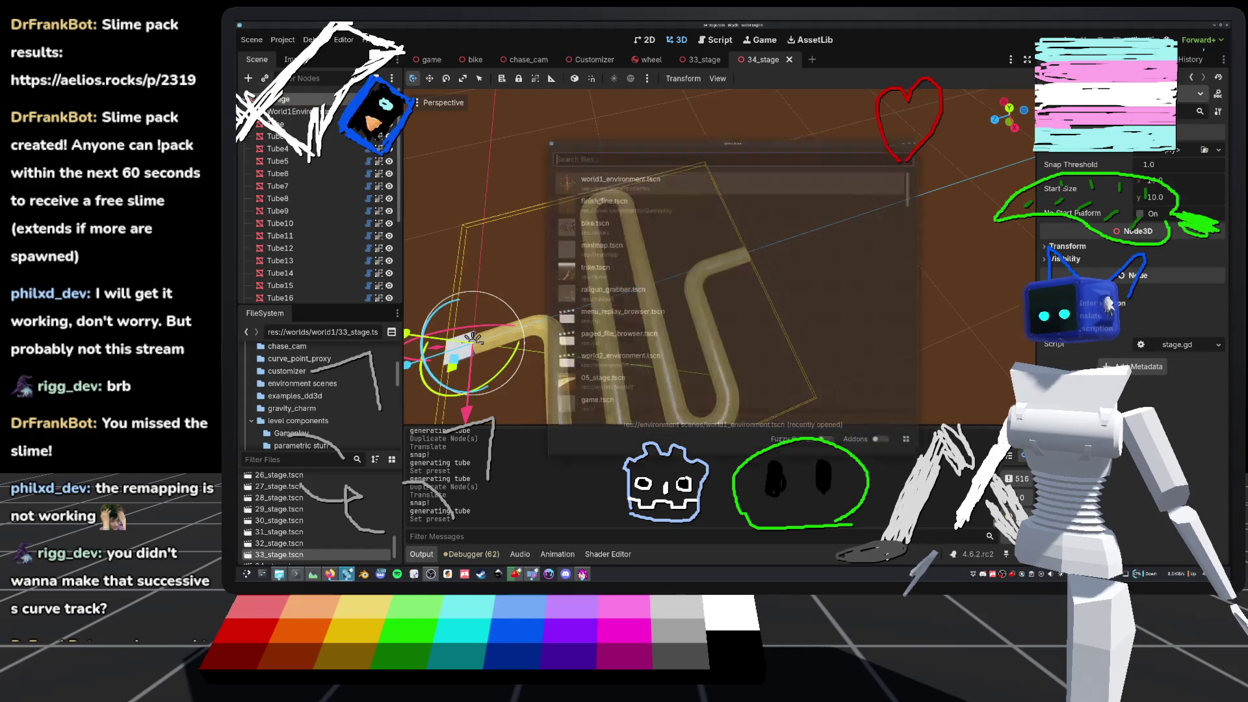
# - Instance finish_line.tscn onto the track's far end, save, and run the game
pyautogui.doubleClick(651, 205)
pyautogui.moveTo(472, 338)
pyautogui.mouseDown()
pyautogui.moveTo(676, 296)
pyautogui.moveTo(732, 233)
pyautogui.mouseUp()
pyautogui.press('f')
pyautogui.moveTo(717, 241)
pyautogui.mouseDown()
pyautogui.moveTo(689, 224)
pyautogui.moveTo(910, 238)
pyautogui.moveTo(850, 239)
pyautogui.mouseUp()
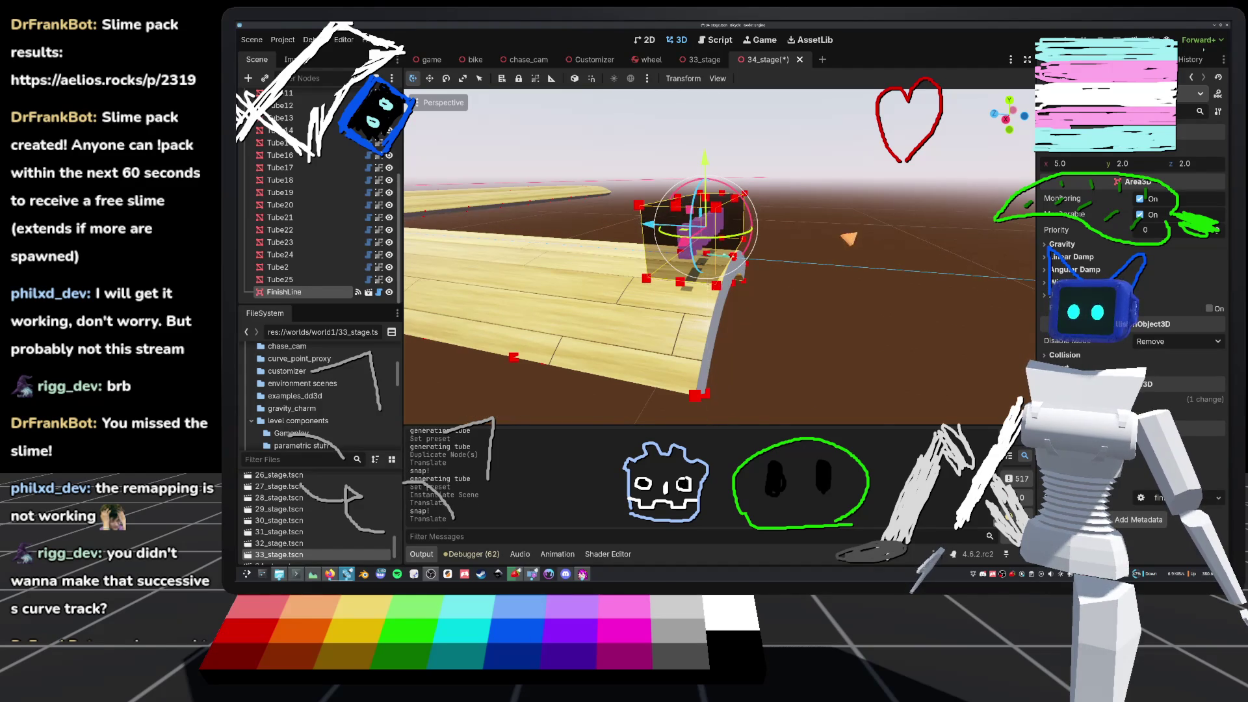
pyautogui.hotkey('ctrl', 's')
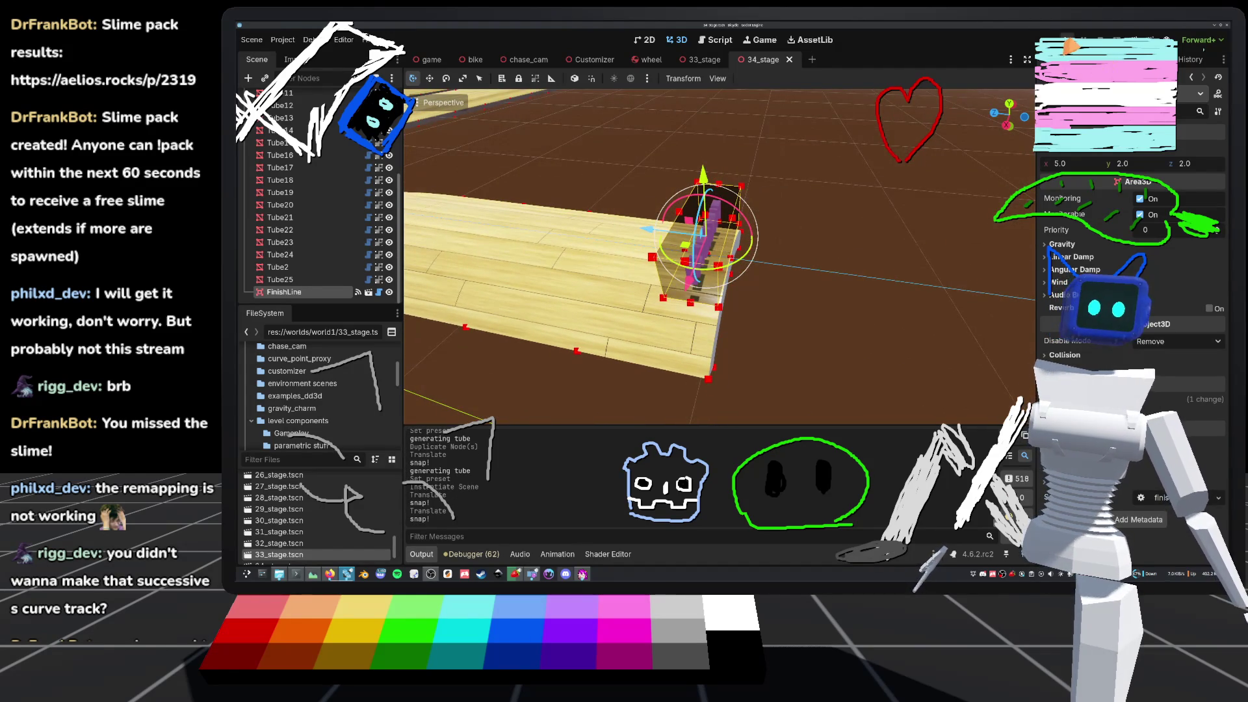
pyautogui.press('F5')
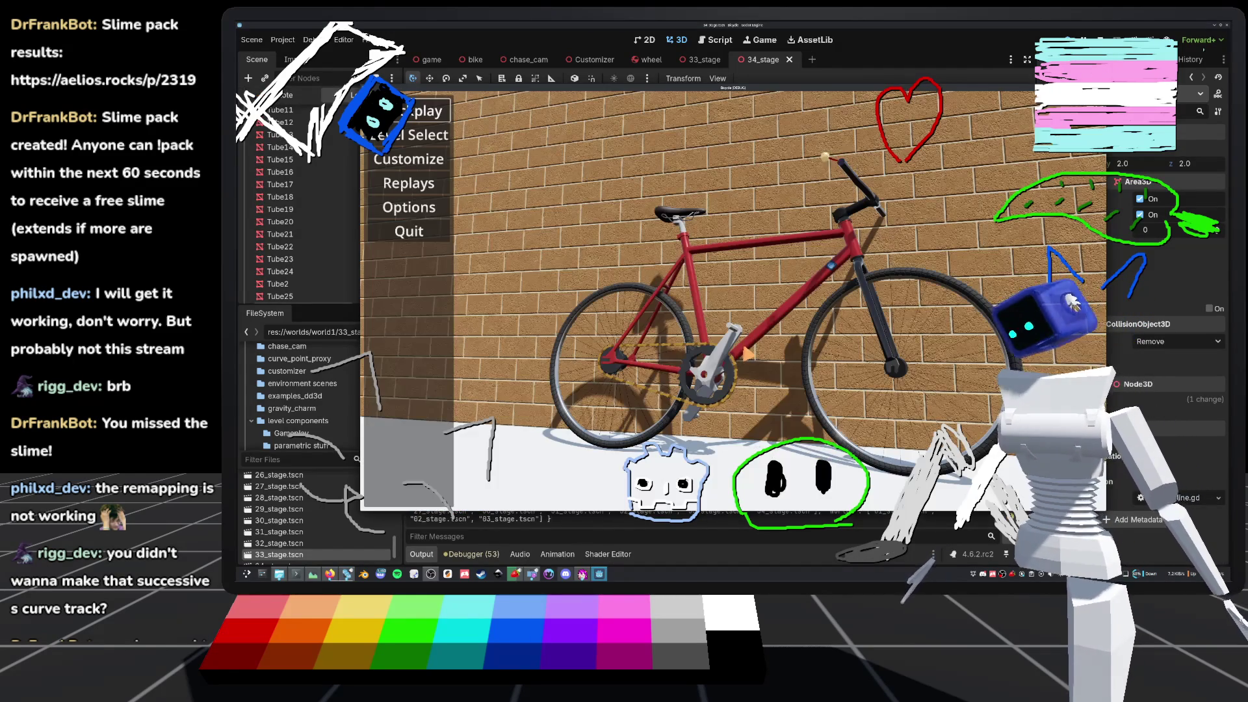
# - Start the 34_stage level from the game's Level Select screen
pyautogui.click(416, 135)
pyautogui.scroll(-10, 845, 325)
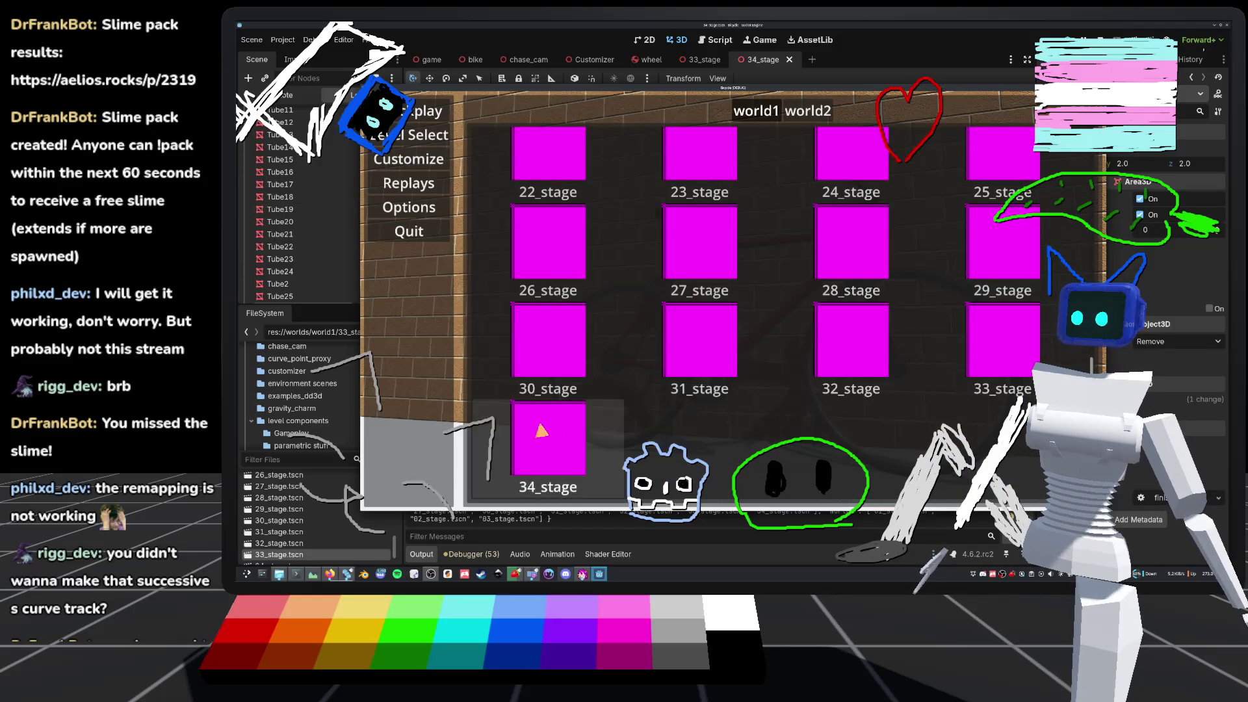
pyautogui.click(563, 426)
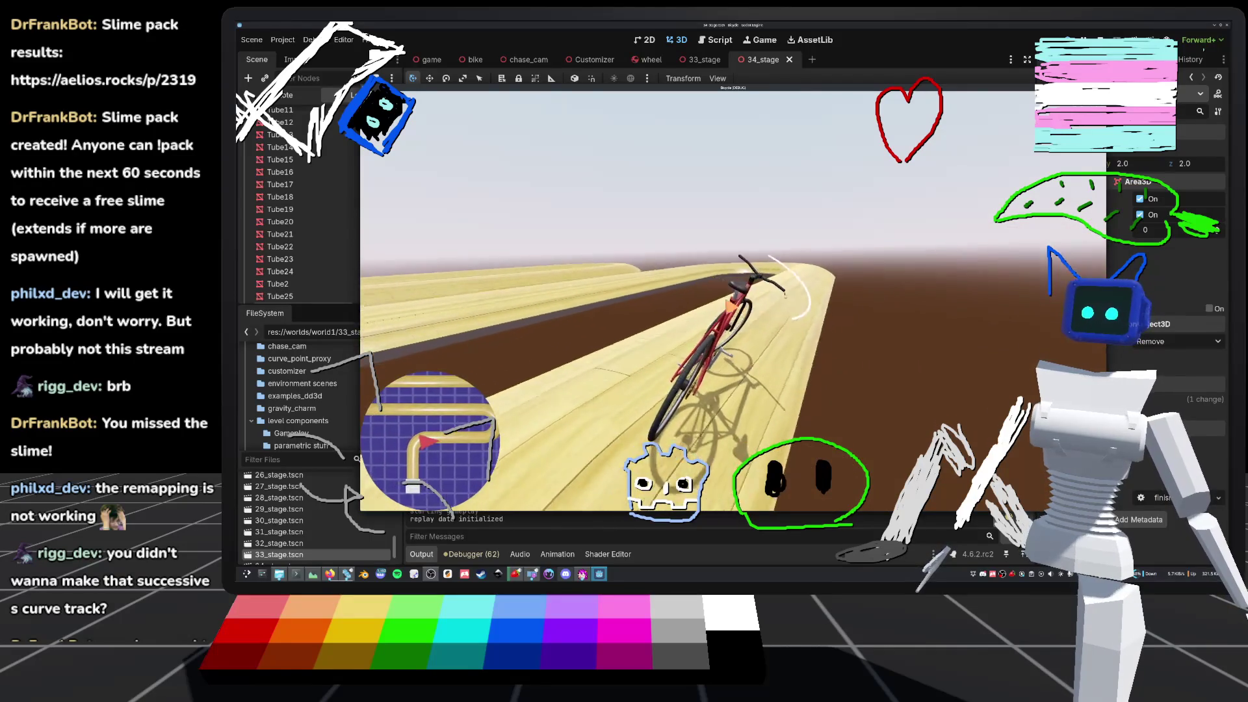
# - Pause the game, check the Strawberry music player, then restore the game window and resume
pyautogui.press('Escape')
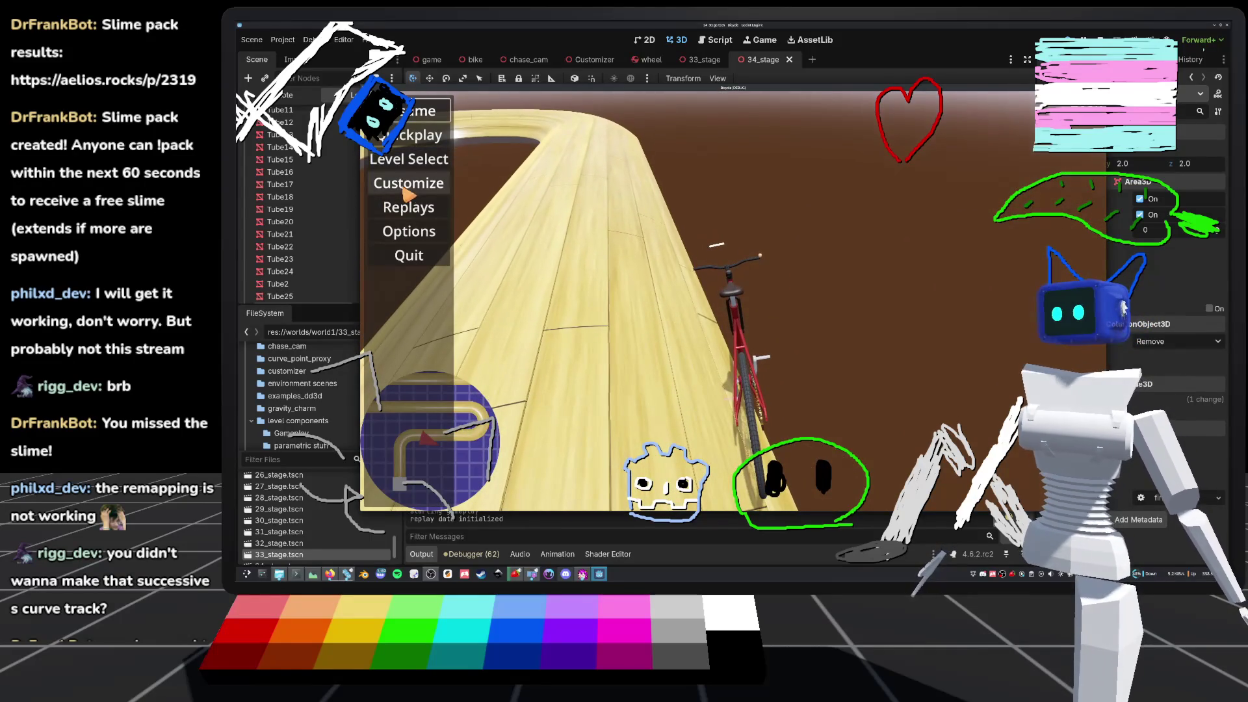
pyautogui.click(520, 578)
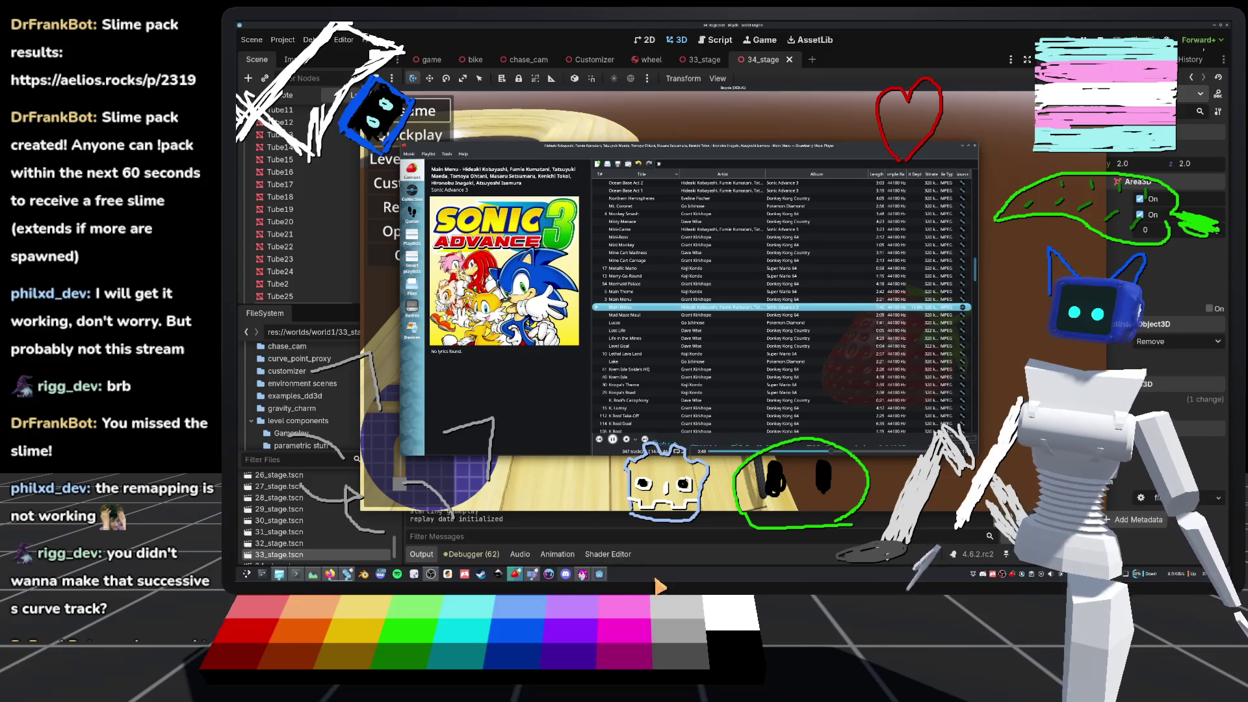
pyautogui.click(661, 572)
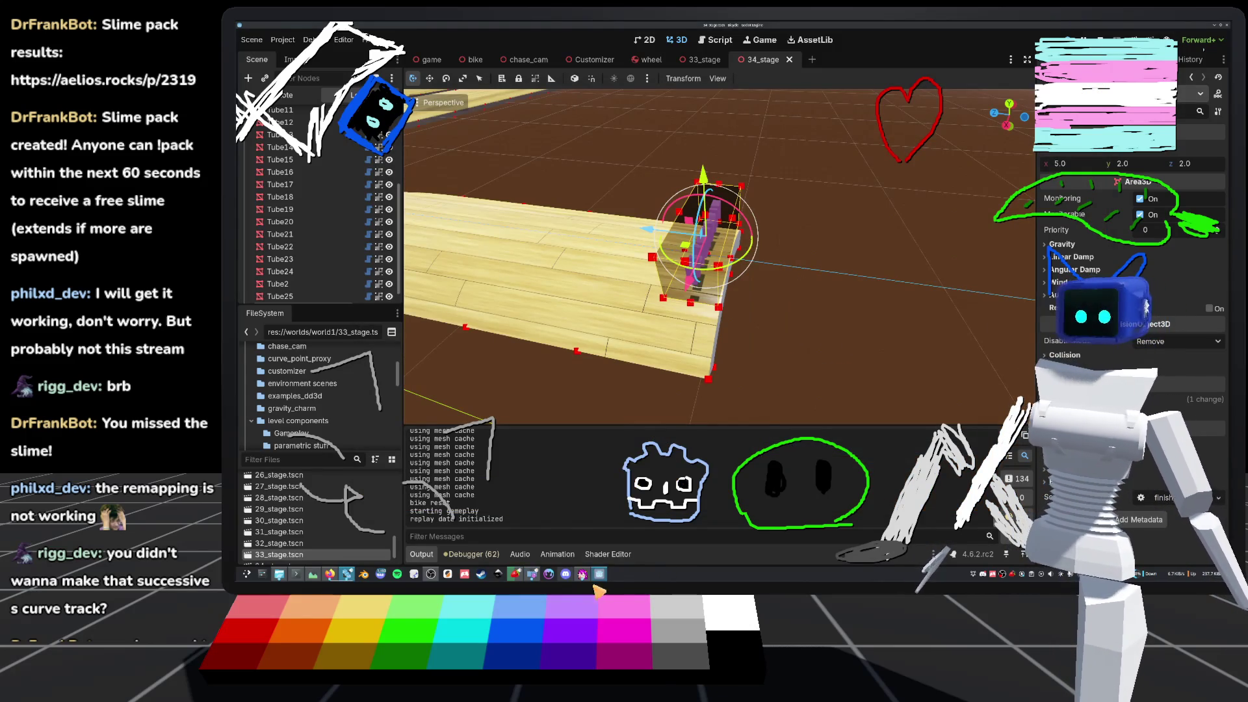
pyautogui.click(599, 575)
pyautogui.click(426, 112)
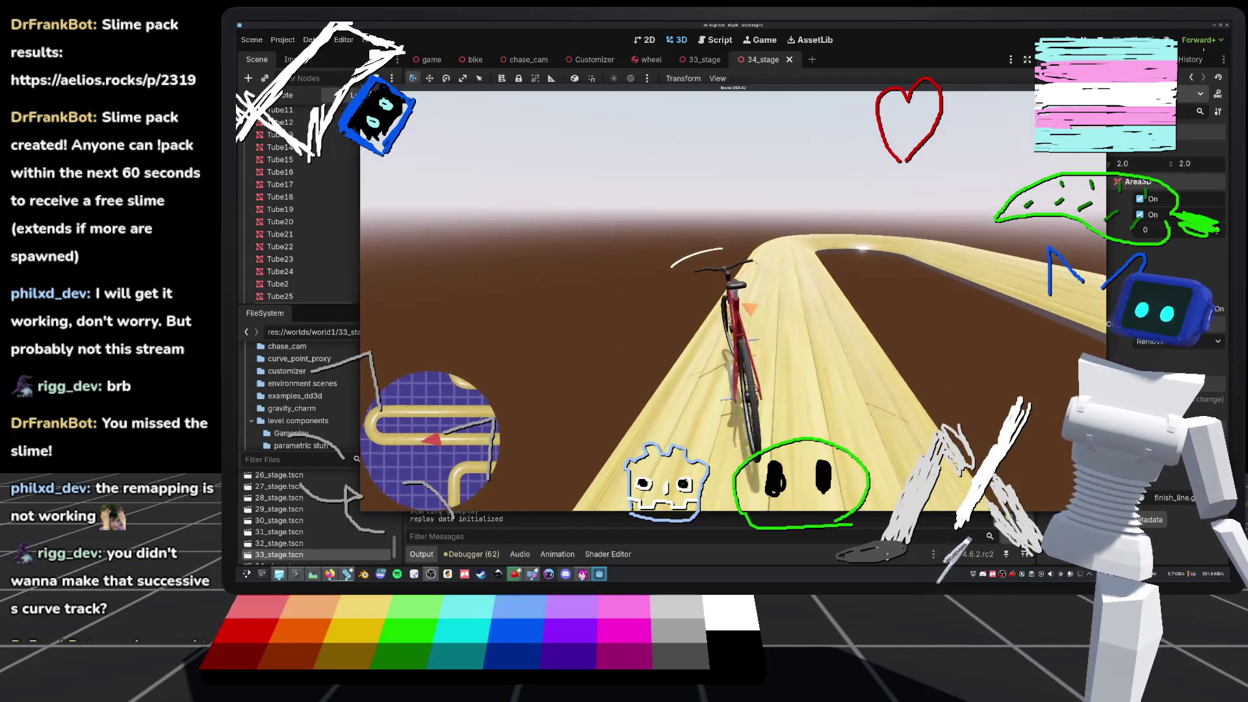
# - Reset the bike to the start platform and ride toward the hairpins, twice
pyautogui.press('r')
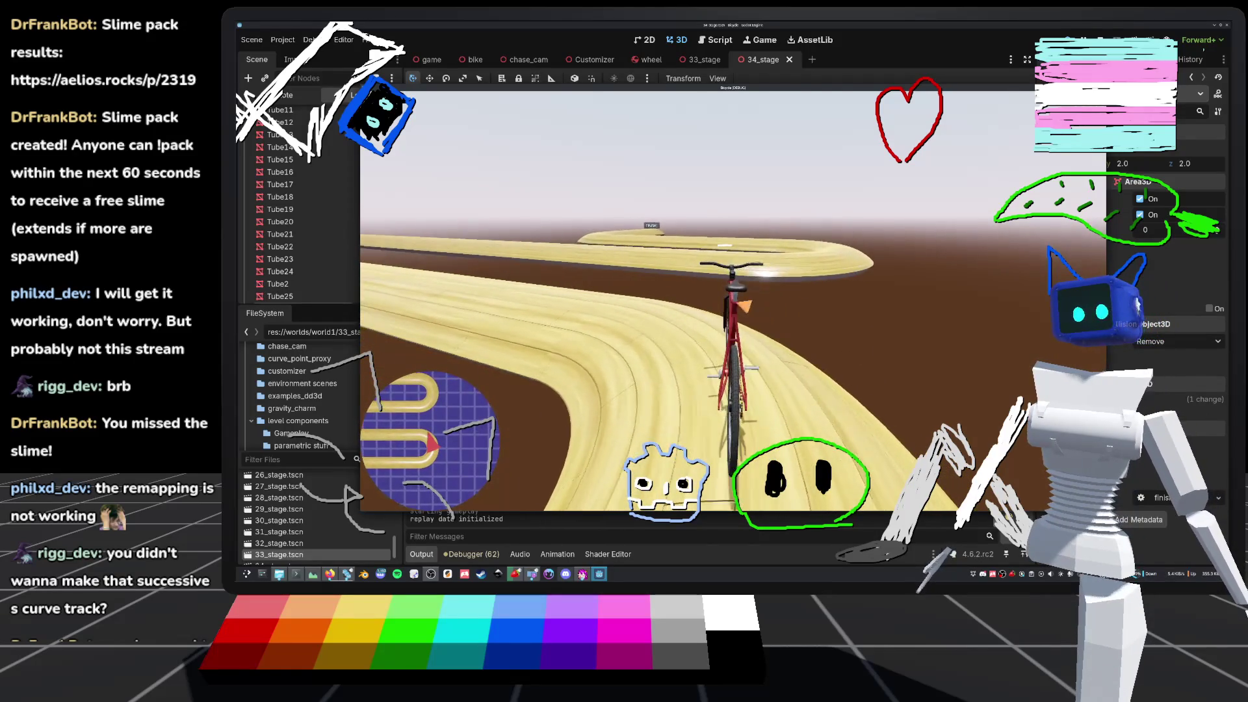
pyautogui.press('r')
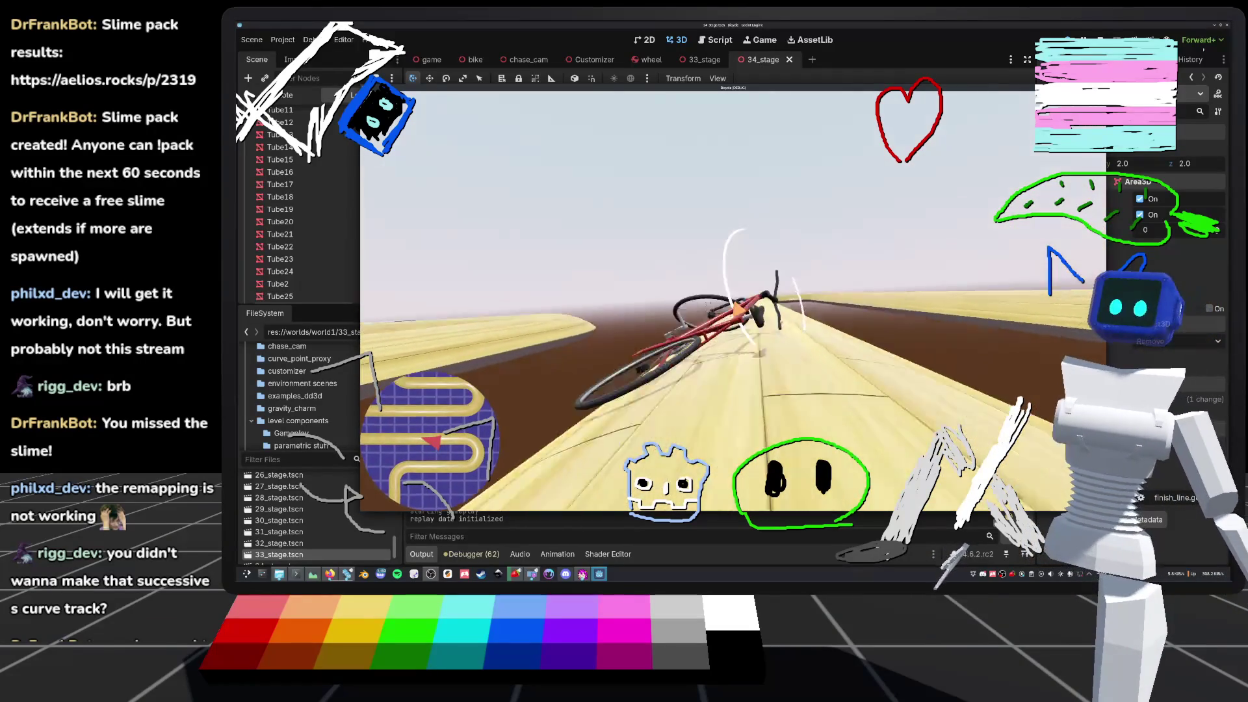
# - Reset the fallen bike to the start after riding through the S-bends
pyautogui.press('r')
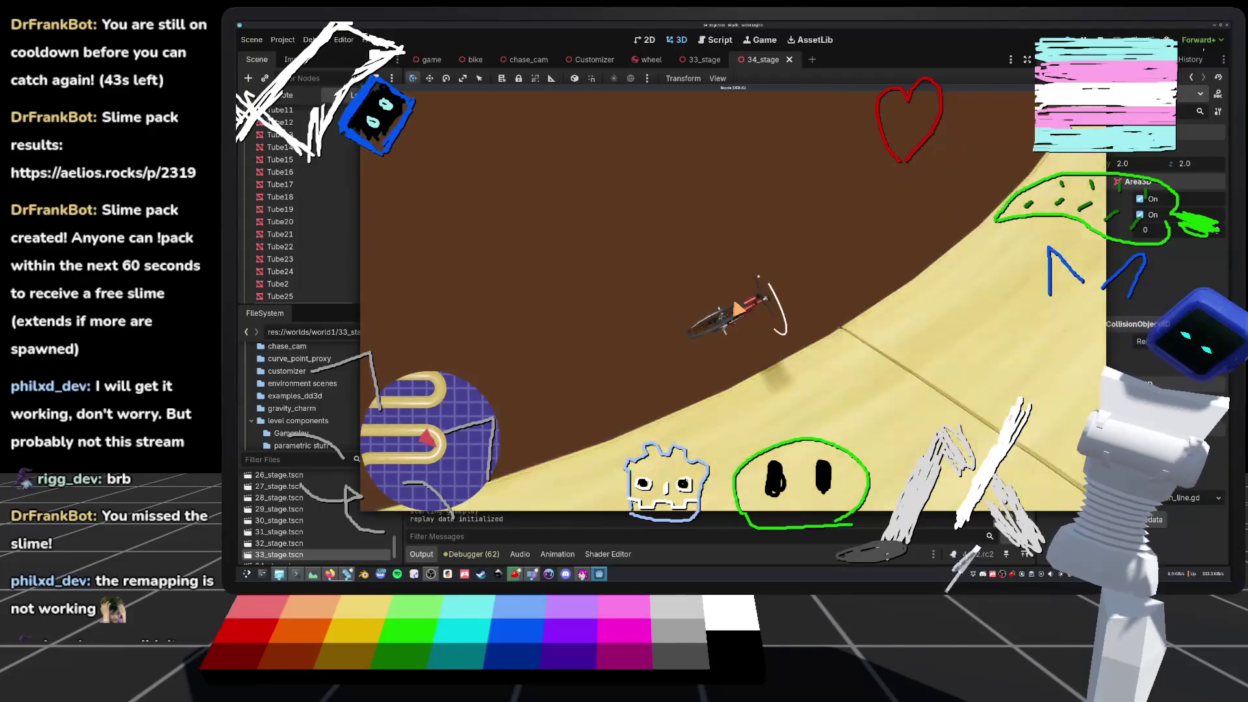
# - Reset the bike to the start platform and ride the wooden track again
pyautogui.press('r')
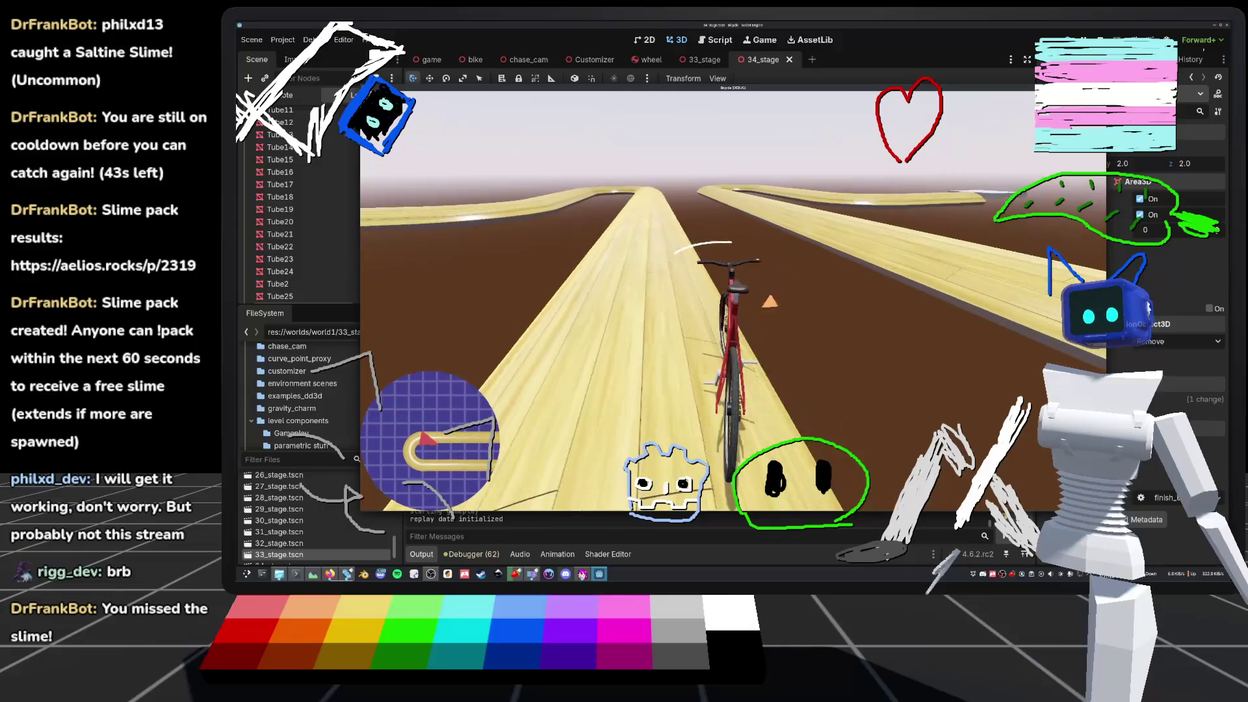
pyautogui.press('r')
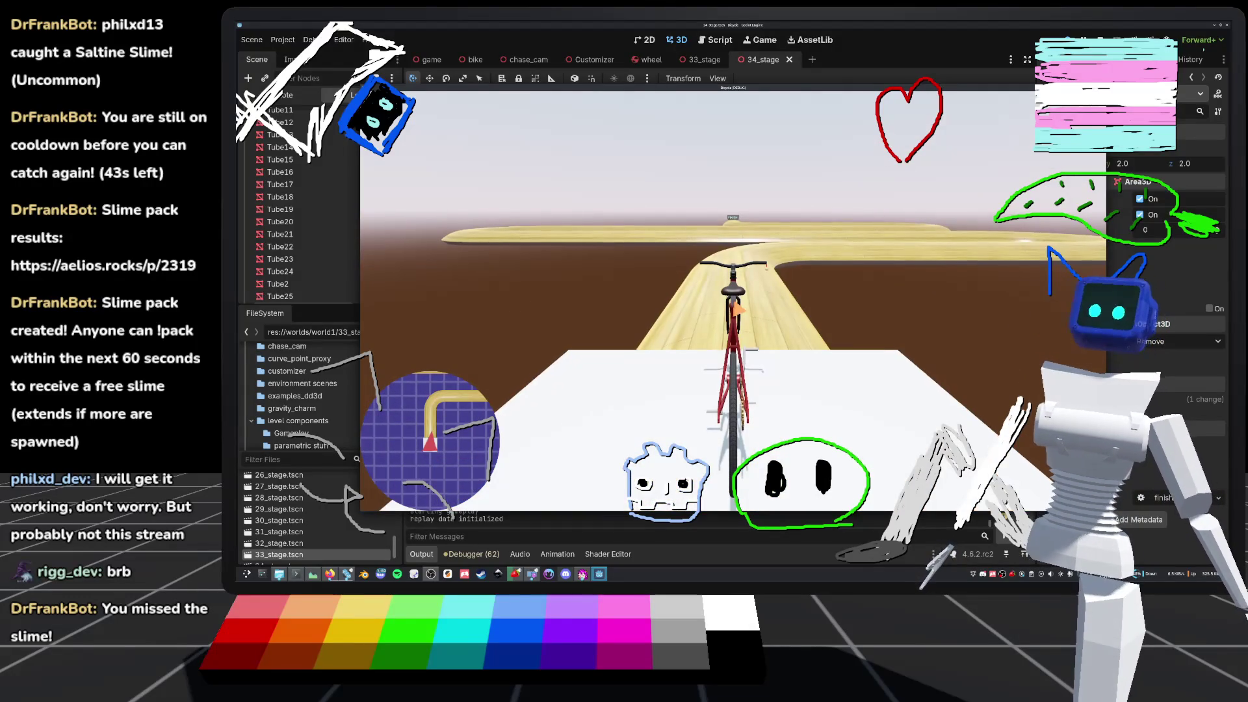
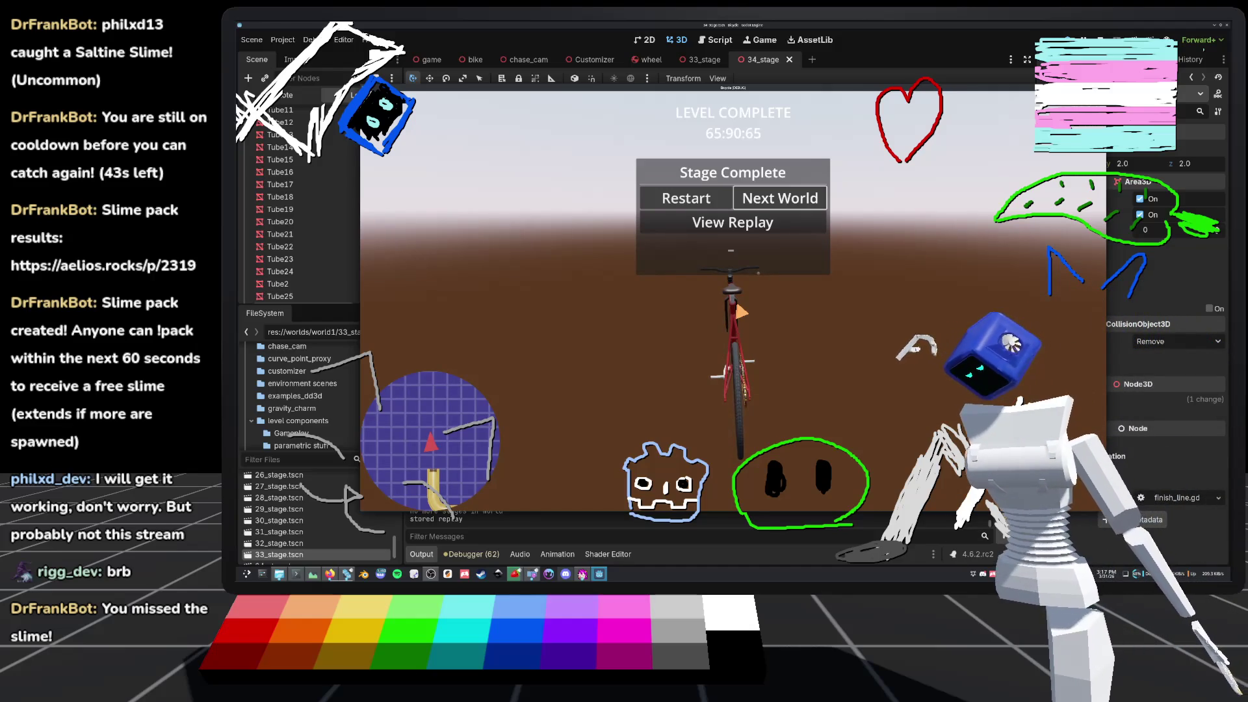
# - Watch the replay of the completed stage run from the Stage Complete screen
pyautogui.click(773, 223)
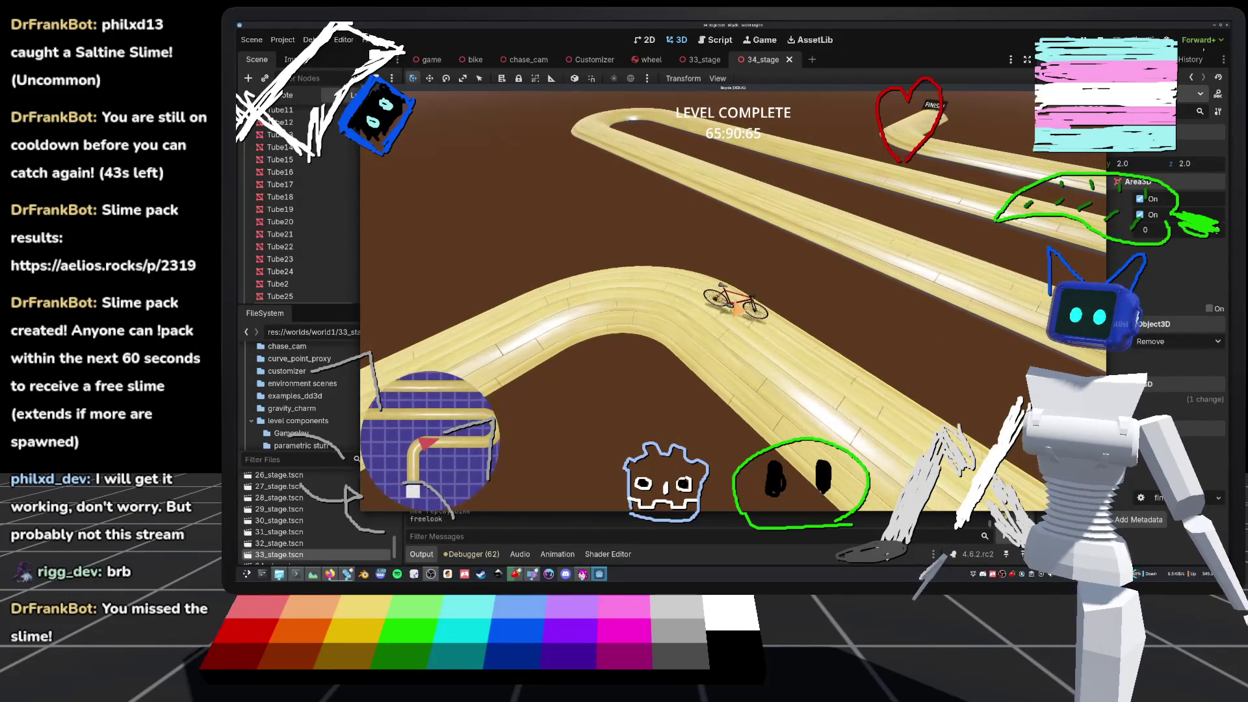
# - Stop the running game, save the 34_stage scene, and bring up 34_stage.tscn's file actions
pyautogui.press('F8')
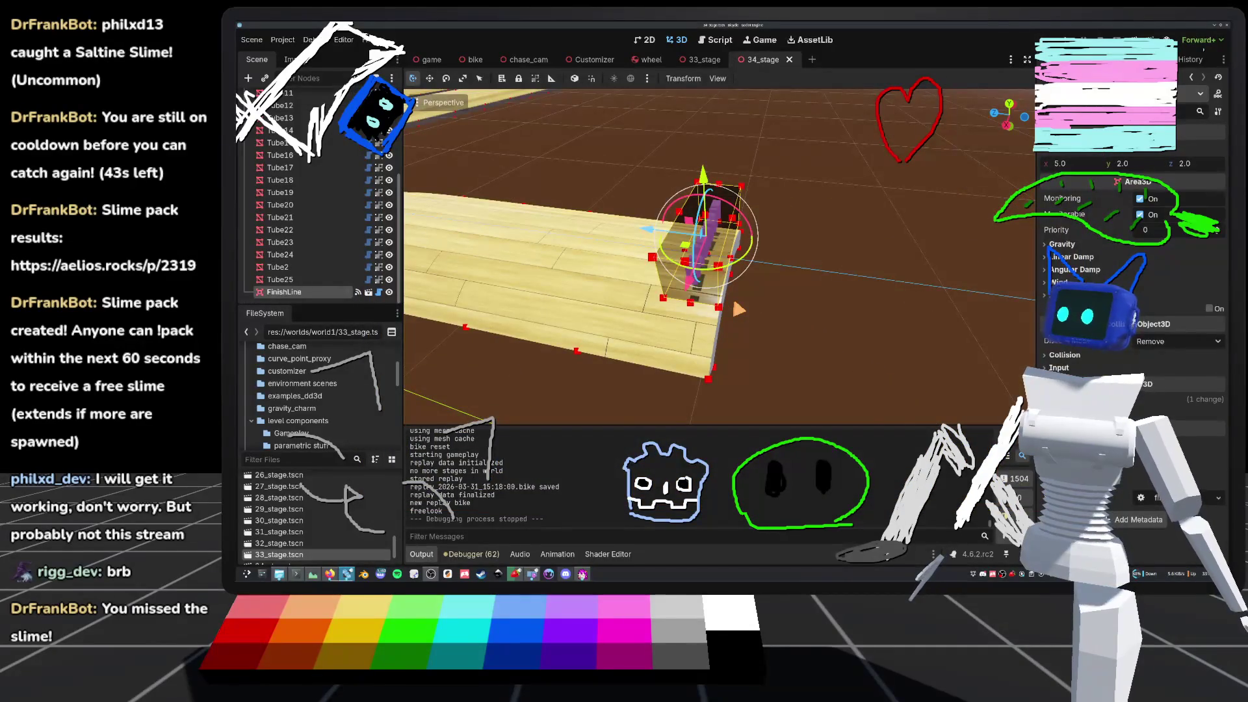
pyautogui.scroll(-8, 715, 260)
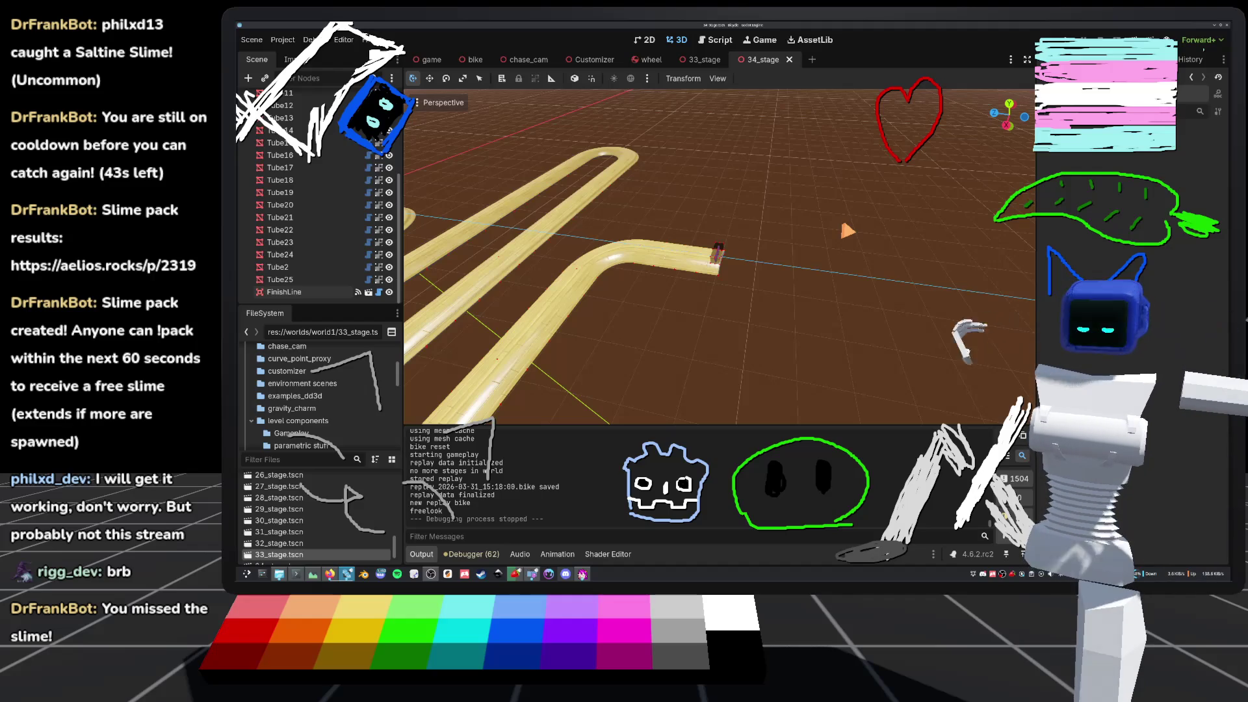
pyautogui.hotkey('ctrl', 's')
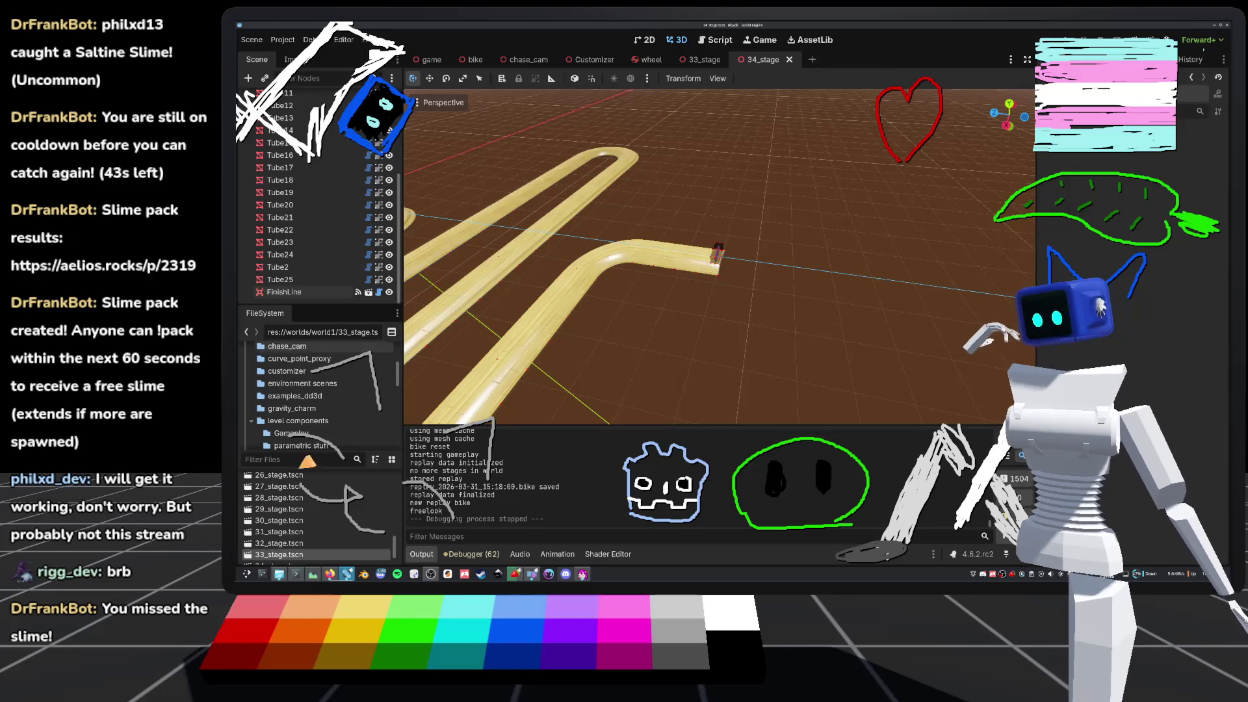
pyautogui.scroll(-1, 306, 539)
pyautogui.rightClick(286, 556)
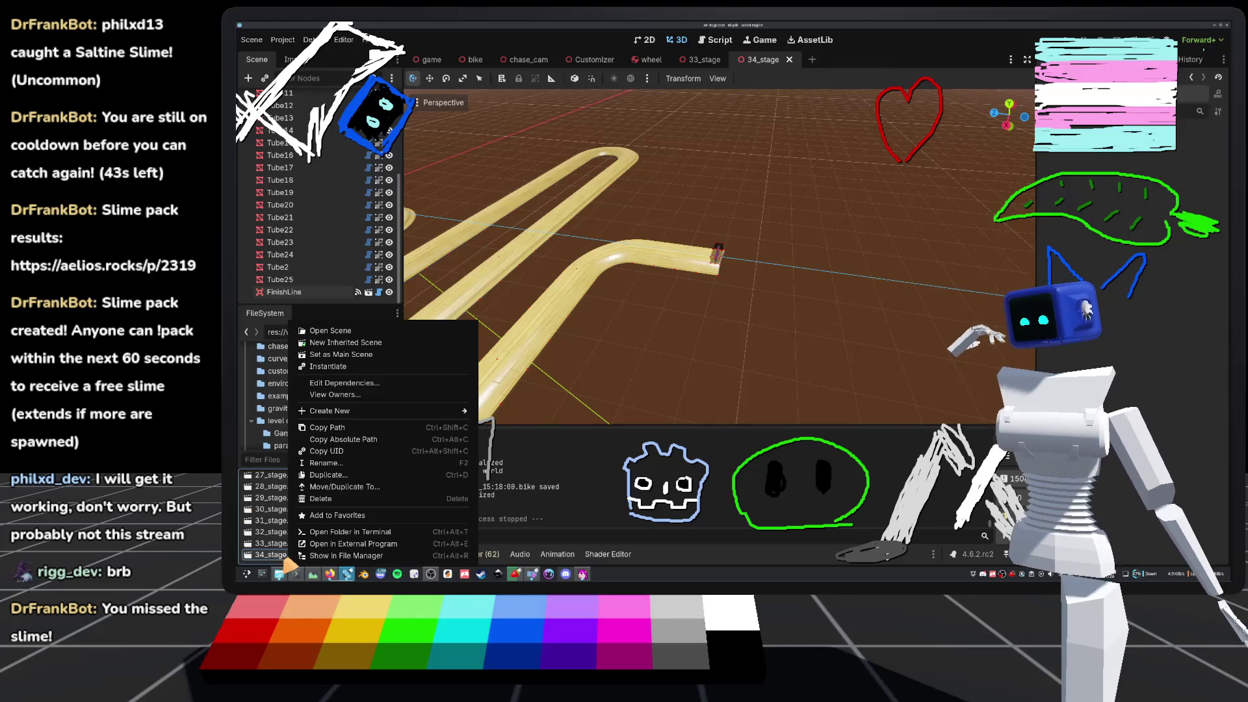
# - Create a new scene named 35_stage with a stage.gd root from the FileSystem menu
pyautogui.moveTo(338, 413)
pyautogui.click(513, 423)
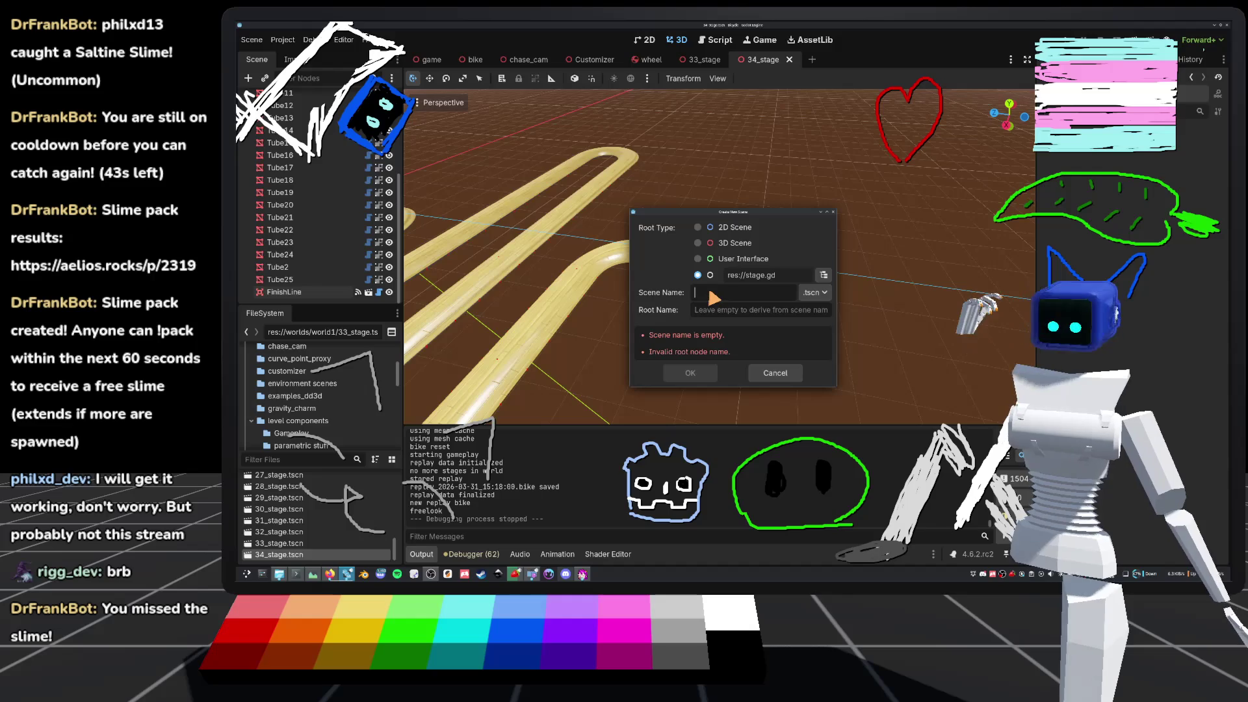
pyautogui.write('35_stage')
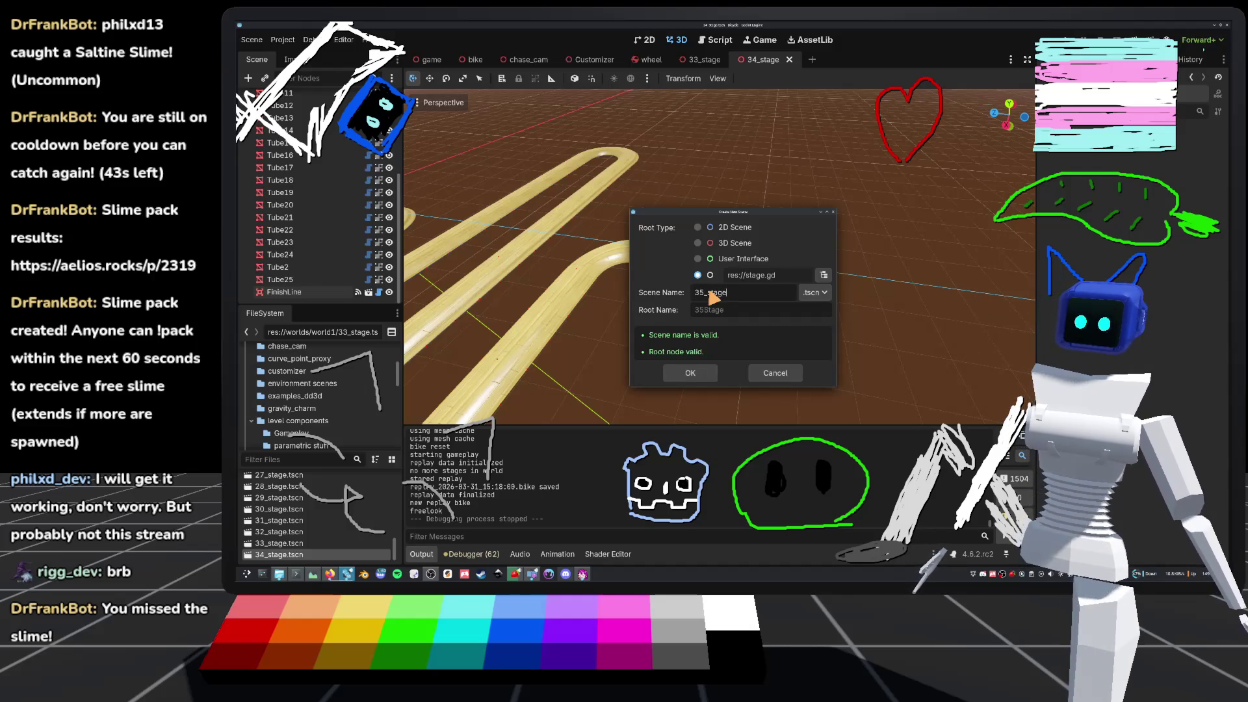
pyautogui.press('Return')
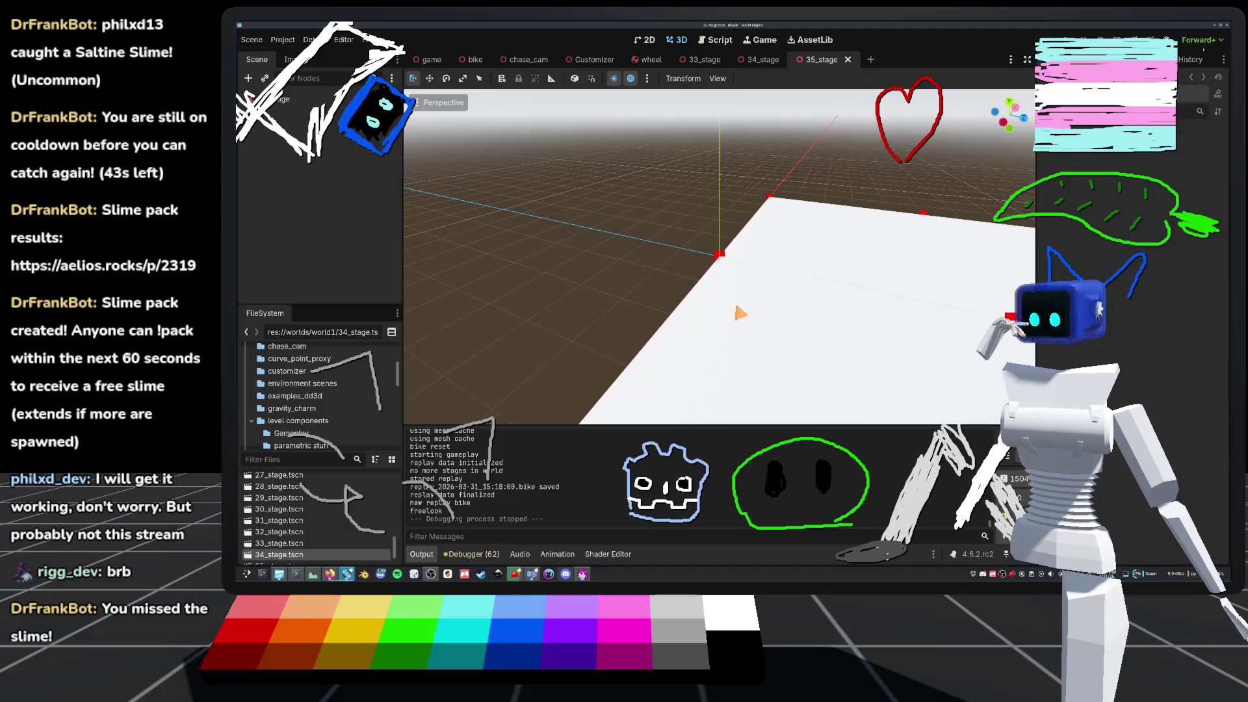
# - Instance world1_environment.tscn under the 35_stage root node
pyautogui.click(291, 100)
pyautogui.hotkey('ctrl', 'shift', 'o')
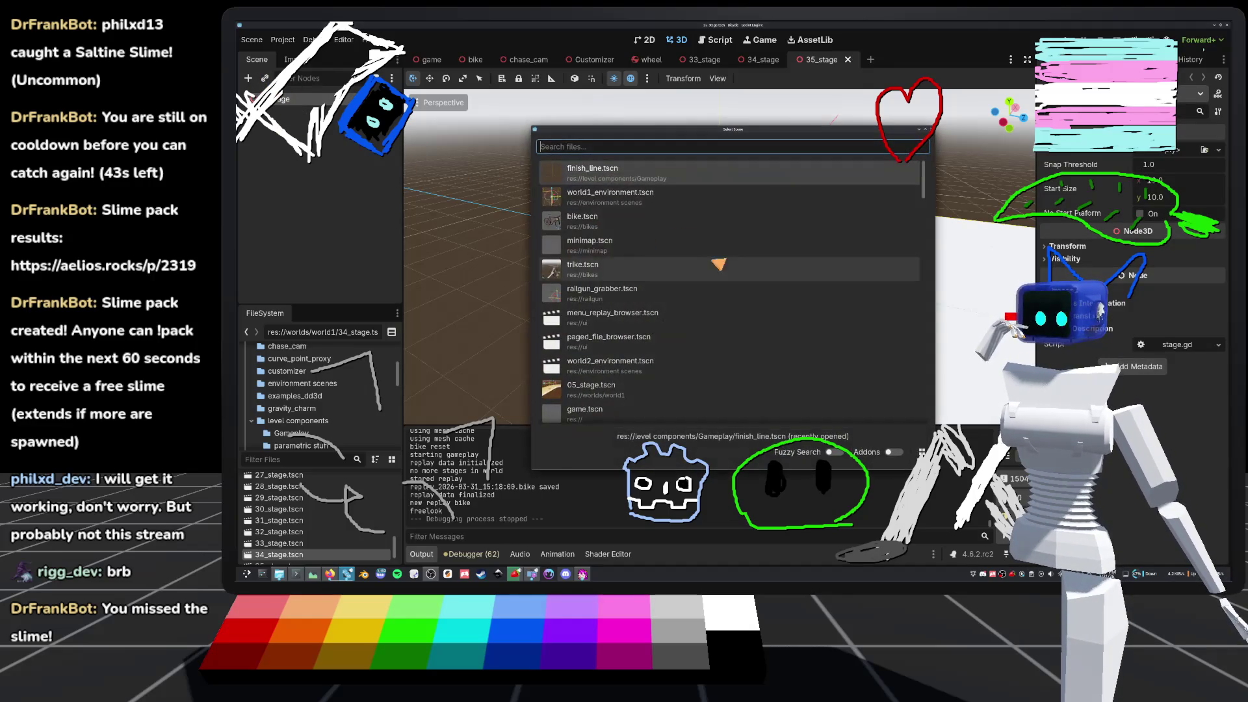
pyautogui.doubleClick(607, 203)
pyautogui.moveTo(734, 239); pyautogui.dragTo(794, 294)
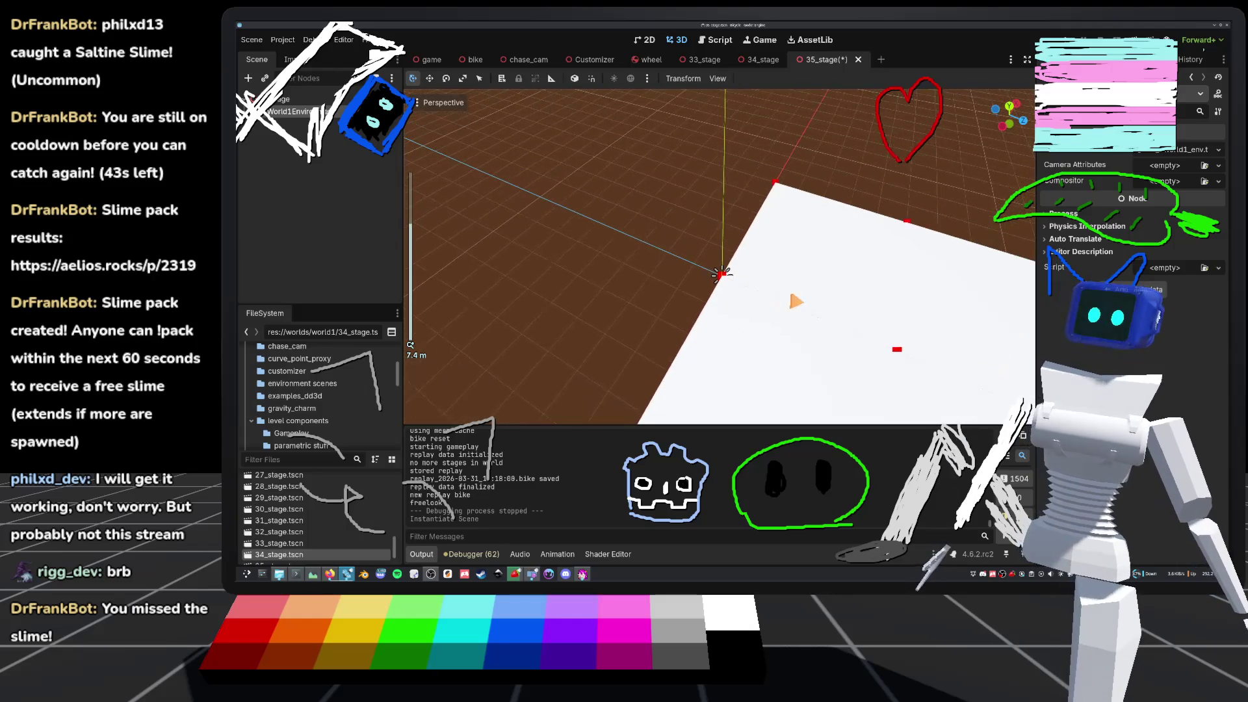
# - Add a Tube node as a child of the stage root and view the tube
pyautogui.click(267, 98)
pyautogui.click(248, 78)
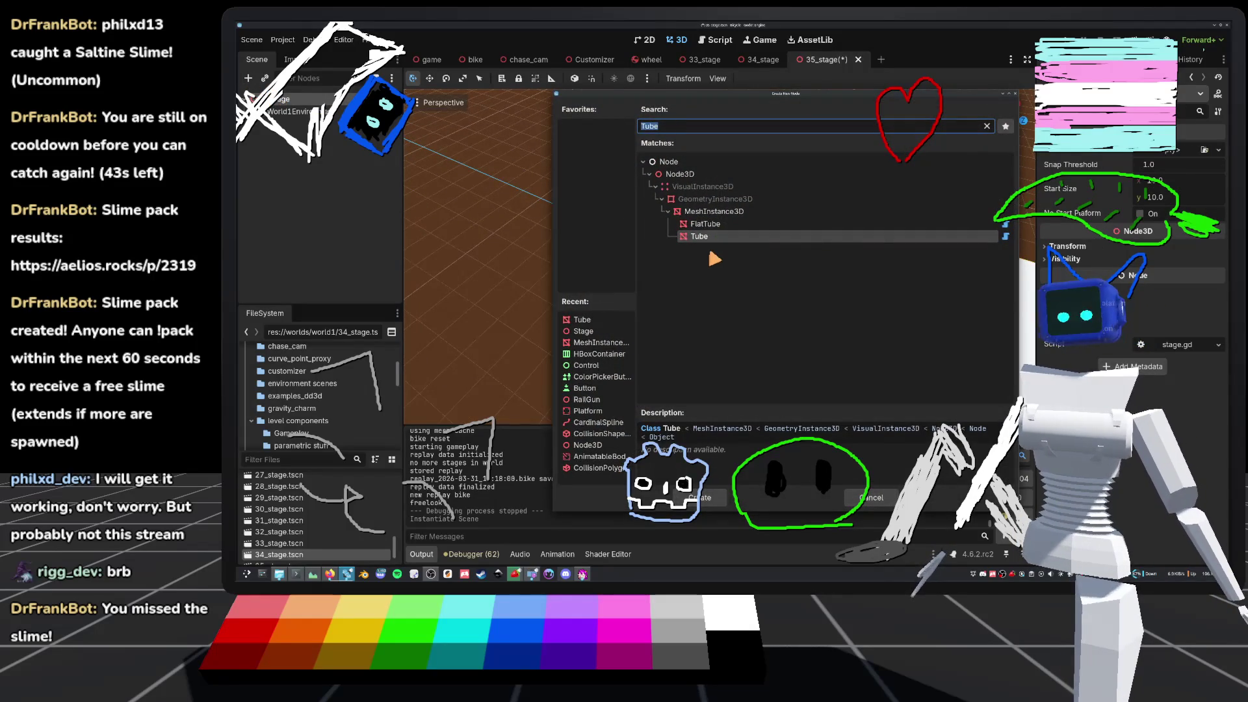
pyautogui.doubleClick(725, 237)
pyautogui.moveTo(720, 270)
pyautogui.mouseDown()
pyautogui.moveTo(732, 322)
pyautogui.moveTo(740, 281)
pyautogui.mouseUp()
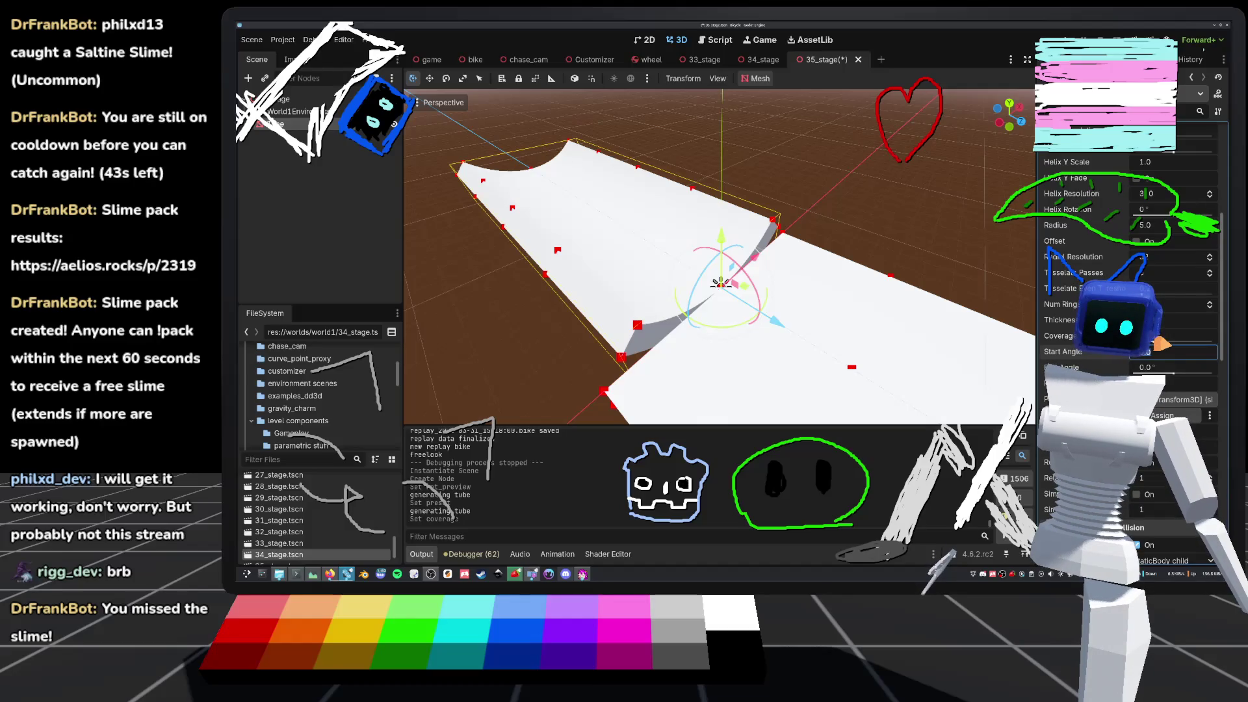
# - Select the Start Angle value, look down on the tube from above, then go to the Script workspace
pyautogui.hotkey('ctrl', 'a')
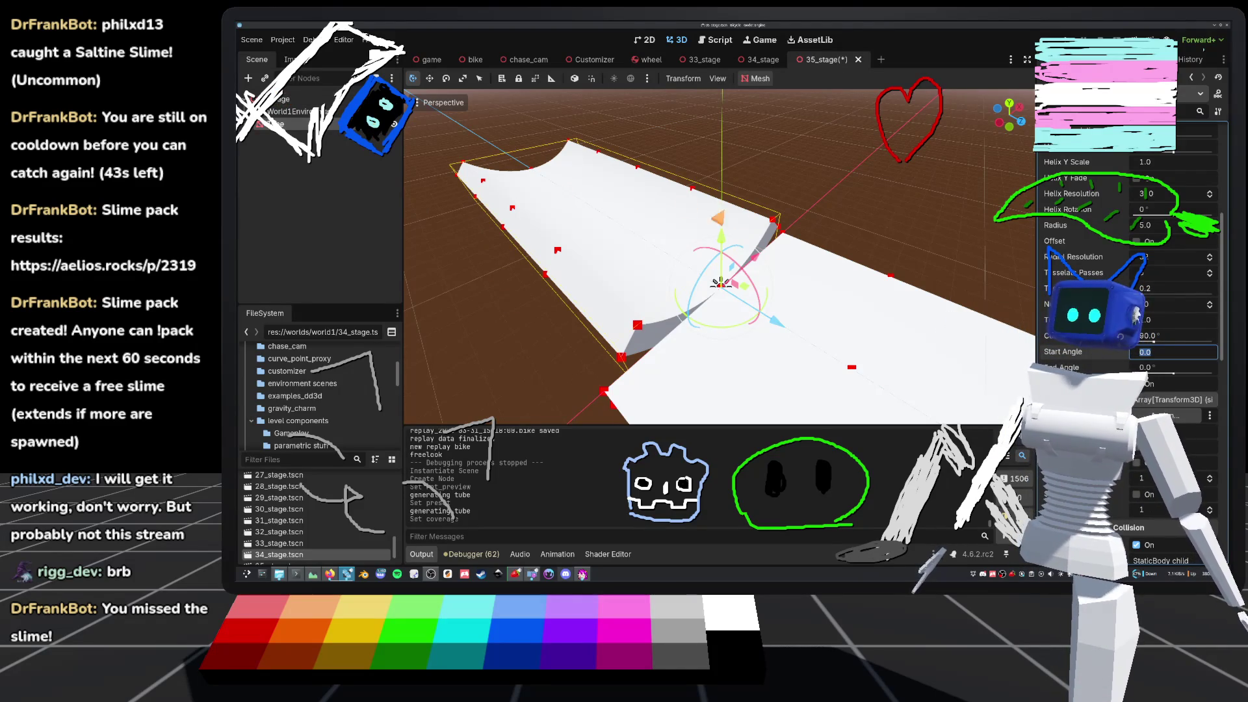
pyautogui.scroll(-3, 720, 260)
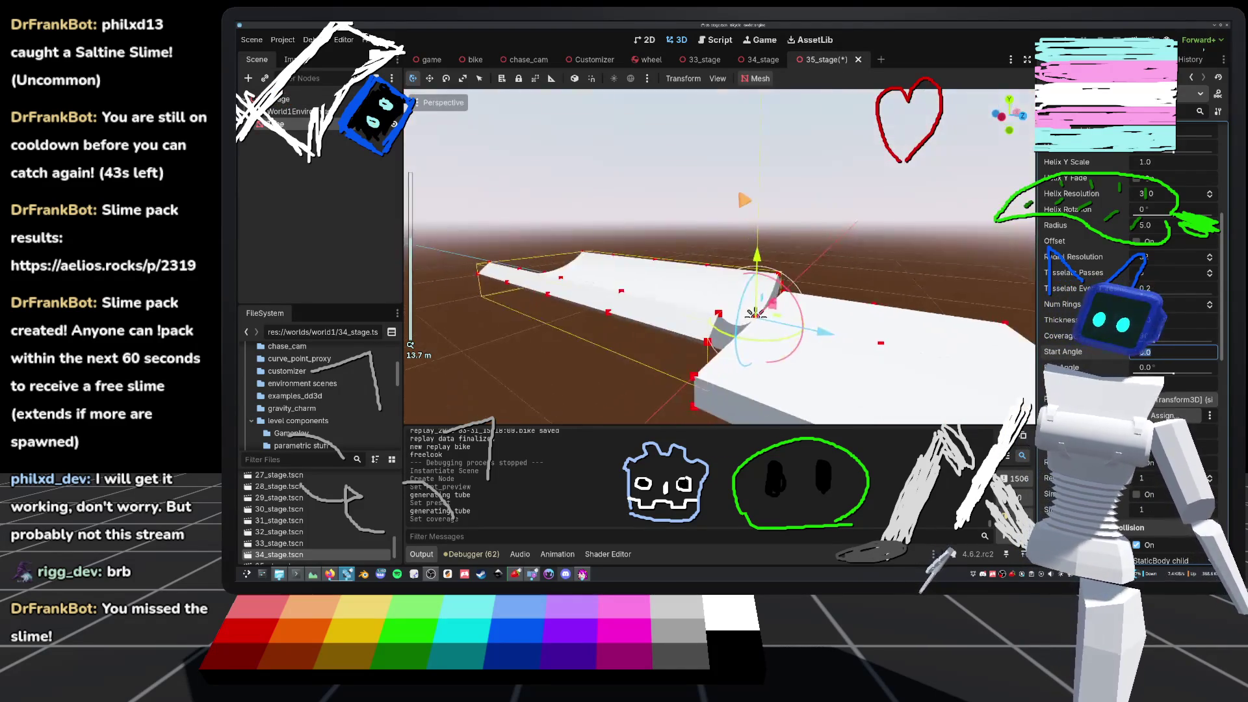
pyautogui.press('KP_8')
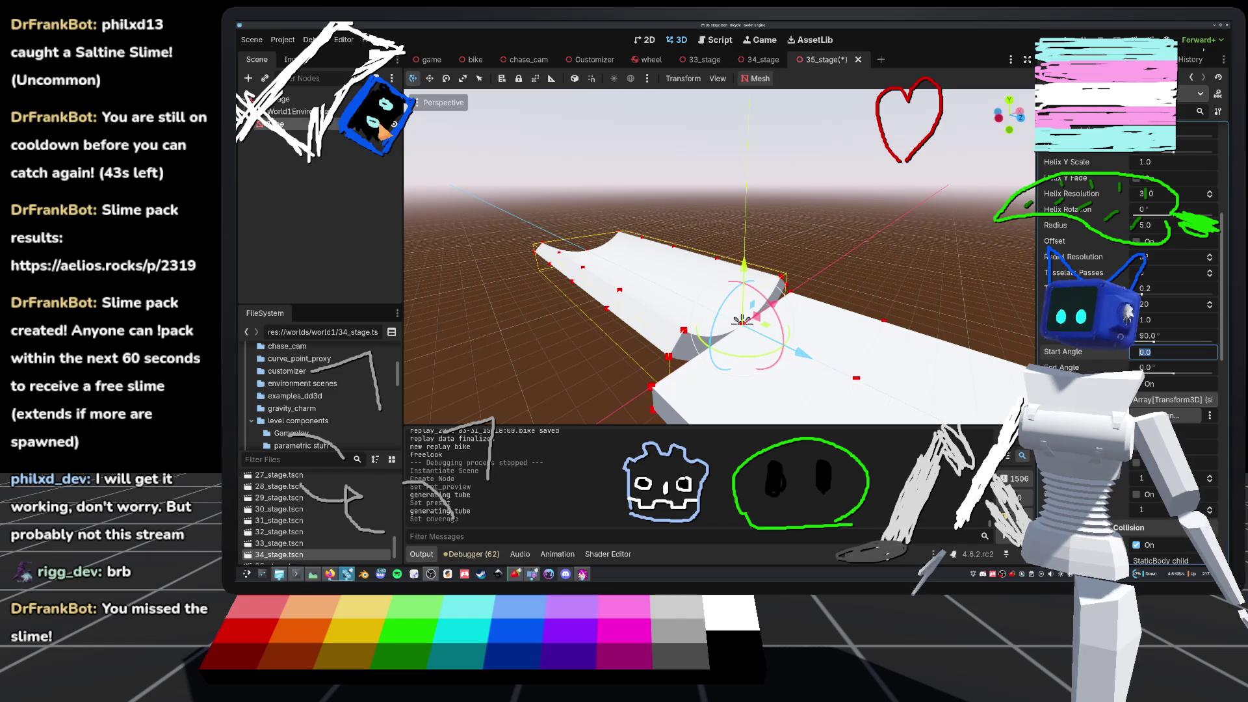
pyautogui.click(715, 41)
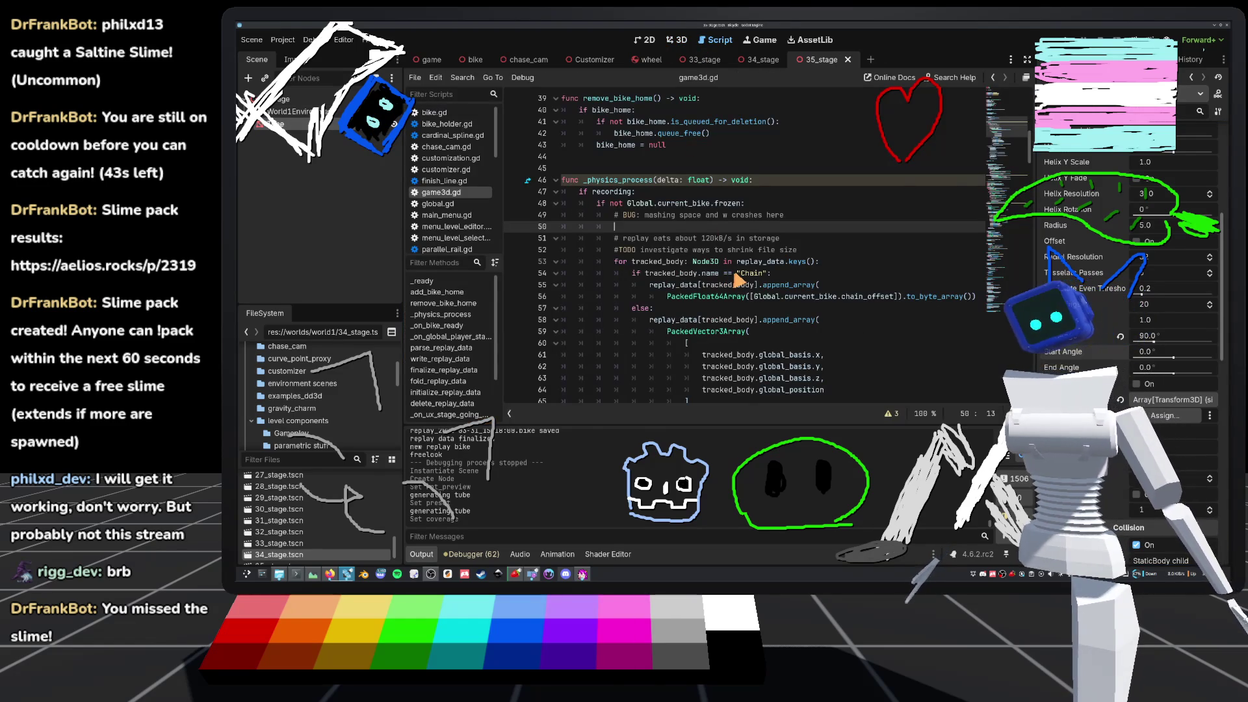
pyautogui.scroll(-5, 465, 182)
pyautogui.scroll(-8, 467, 185)
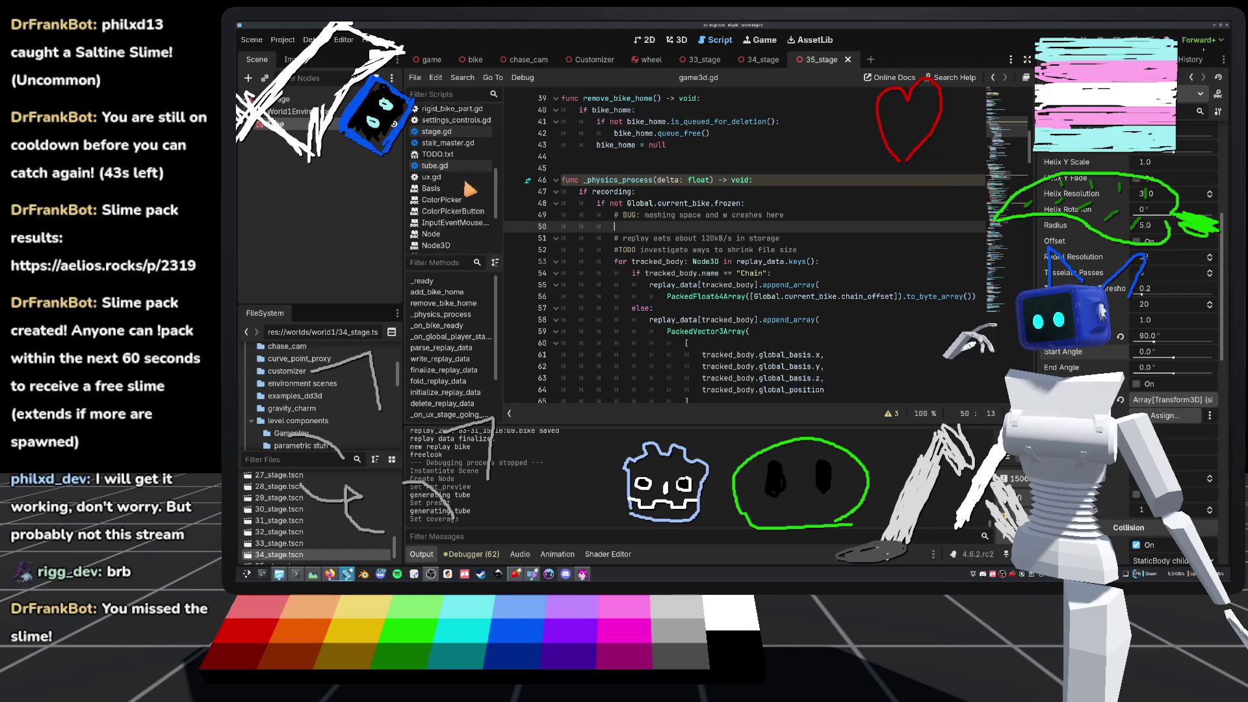
pyautogui.scroll(3, 467, 195)
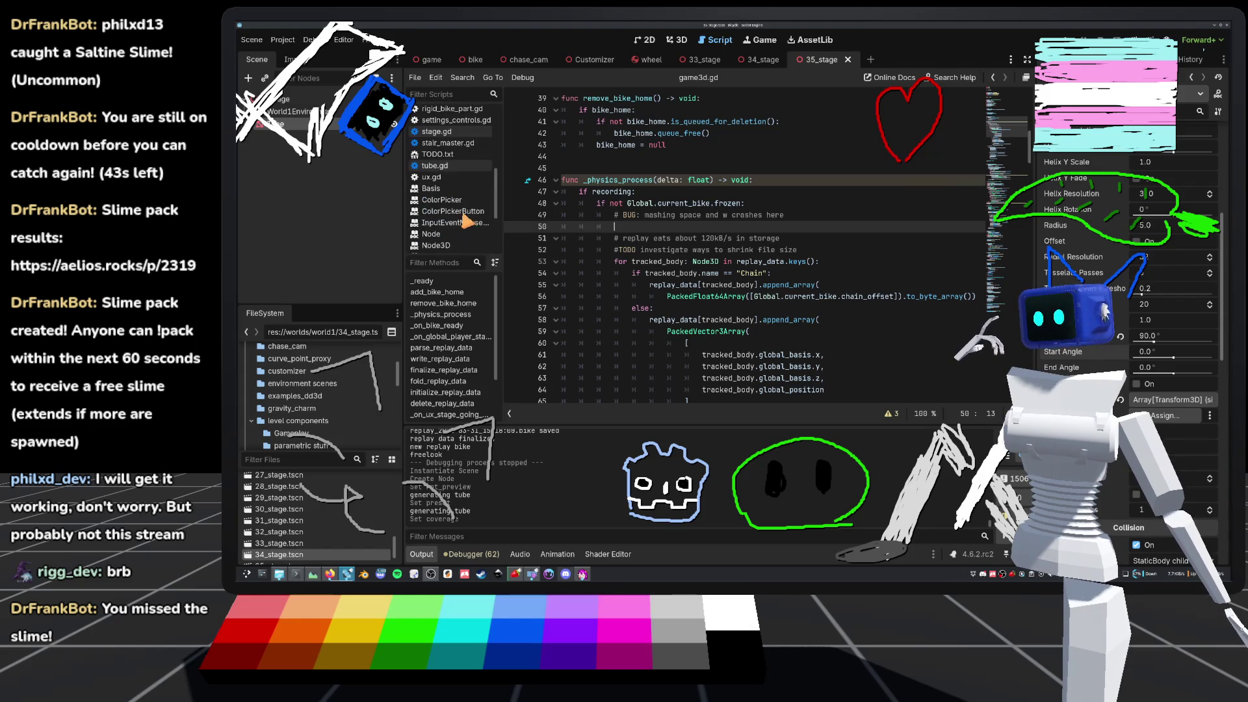
pyautogui.click(436, 165)
pyautogui.scroll(15, 655, 216)
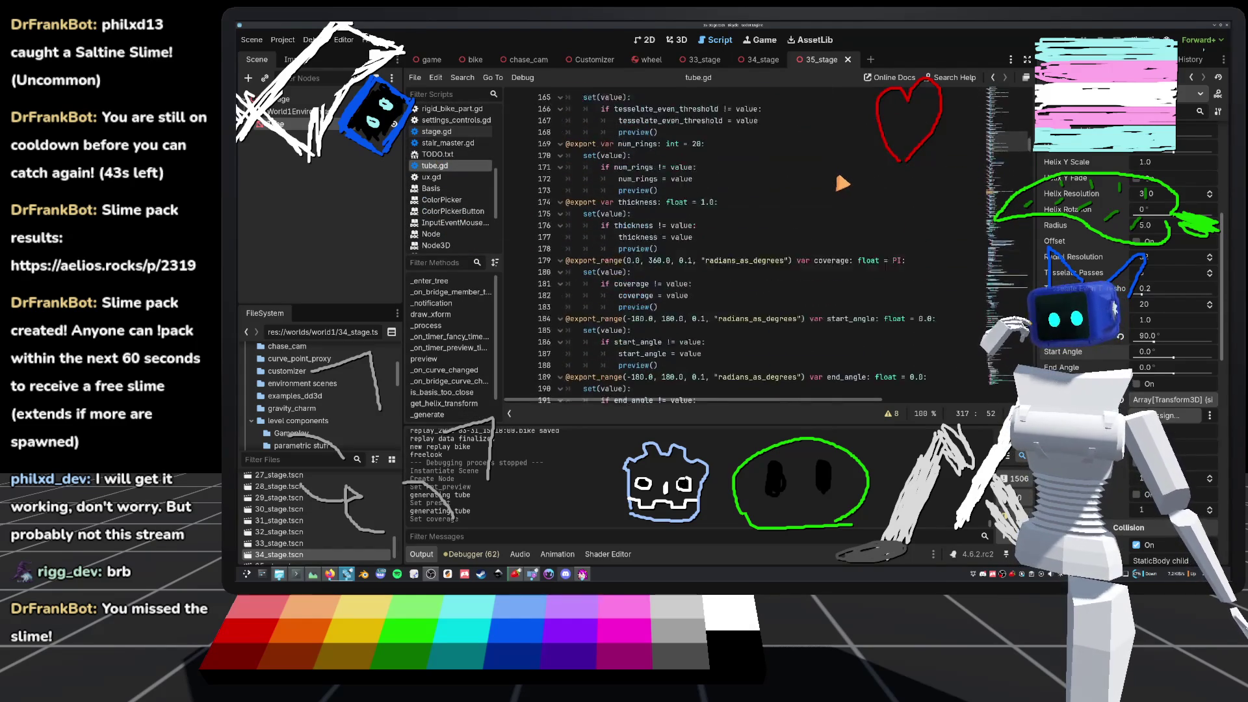
pyautogui.scroll(12, 840, 184)
pyautogui.scroll(16, 843, 214)
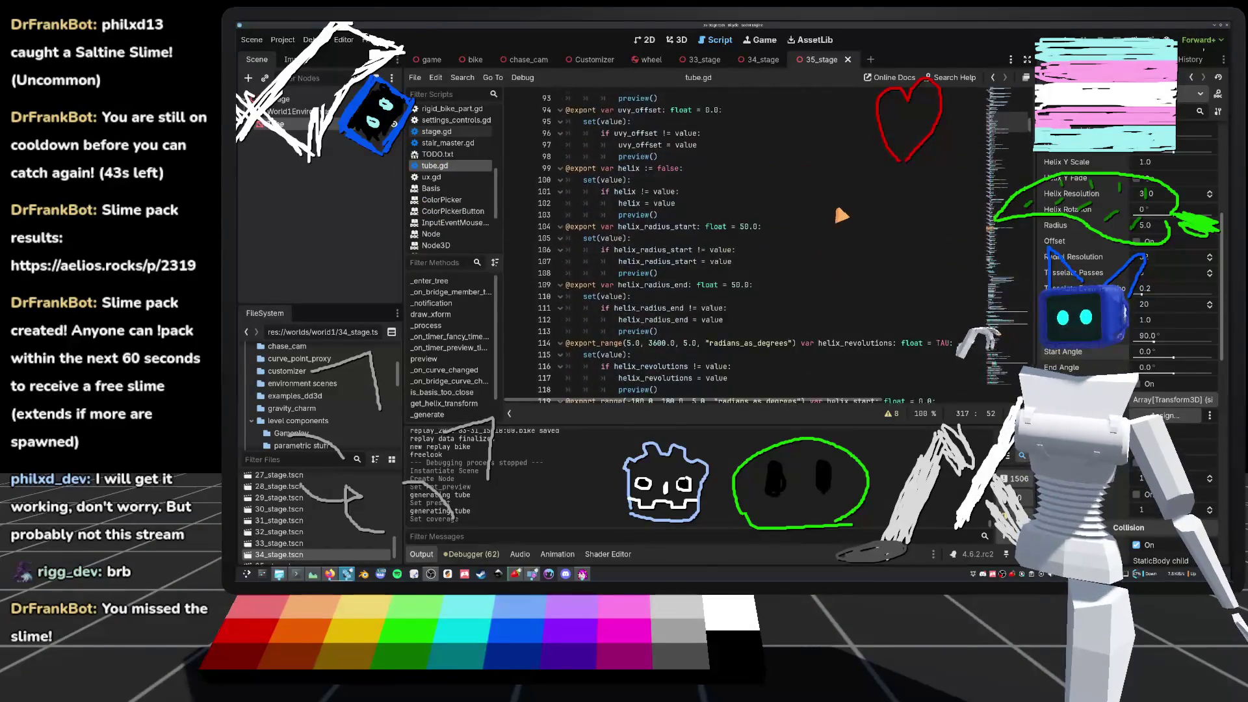
pyautogui.scroll(5, 856, 174)
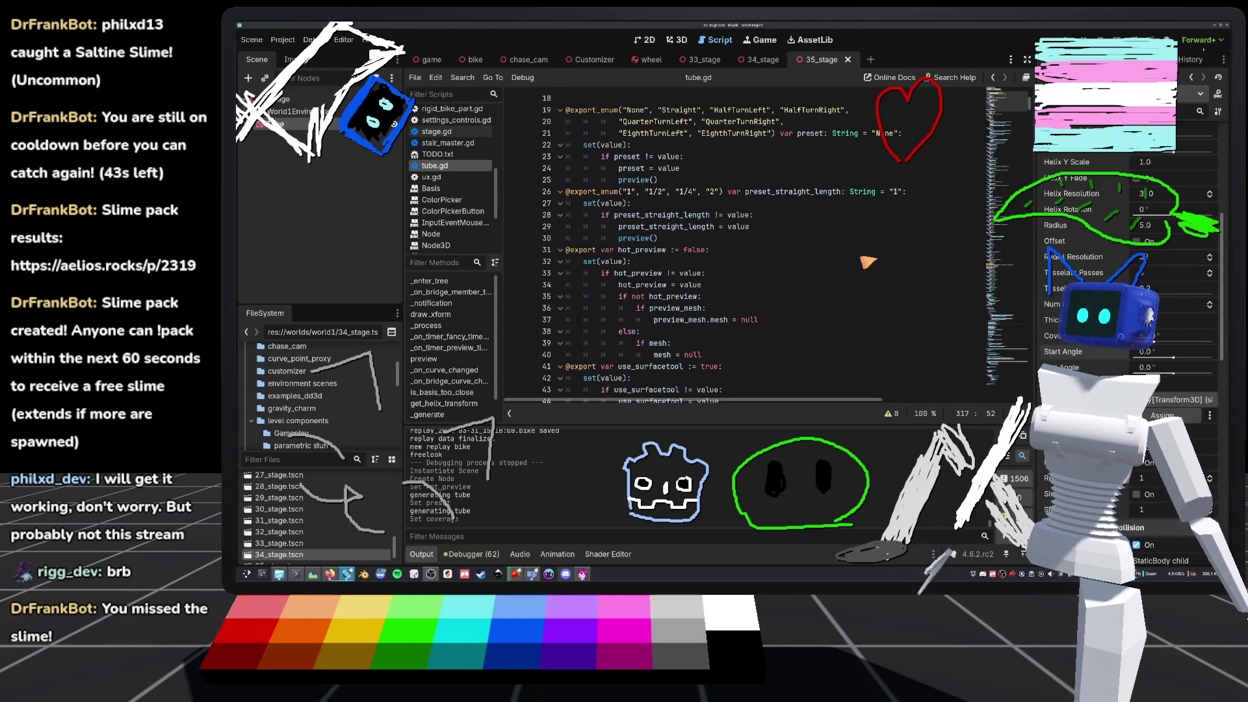
pyautogui.scroll(3, 715, 230)
pyautogui.click(760, 251)
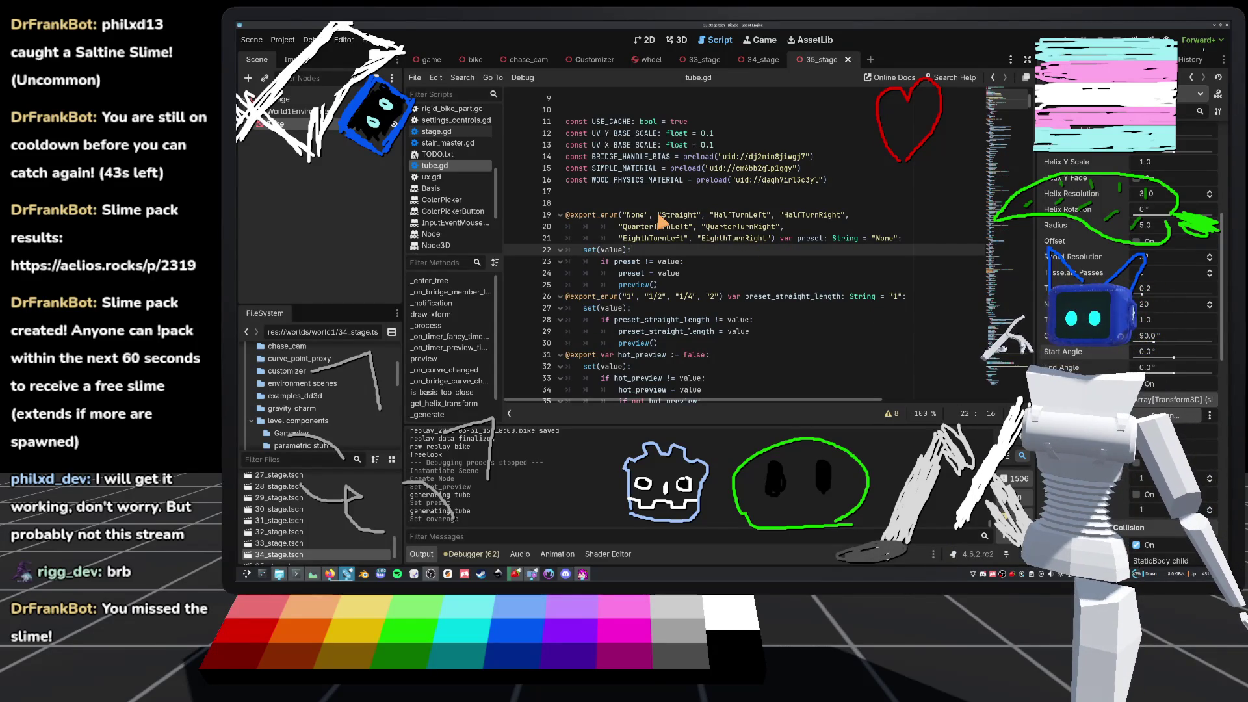
# - Add a "StraightUpShallow" option after EighthTurnRight in the preset enum and save tube.gd
pyautogui.click(771, 241)
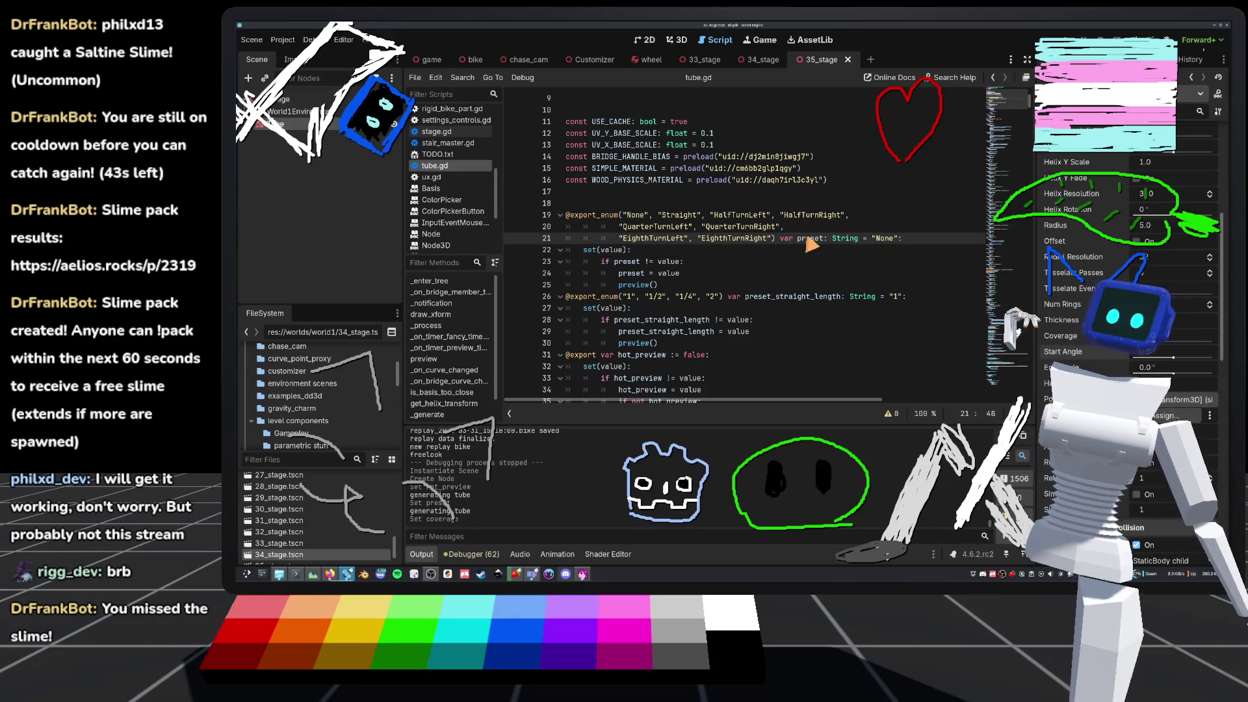
pyautogui.write(',')
pyautogui.press('Return')
pyautogui.write('"')
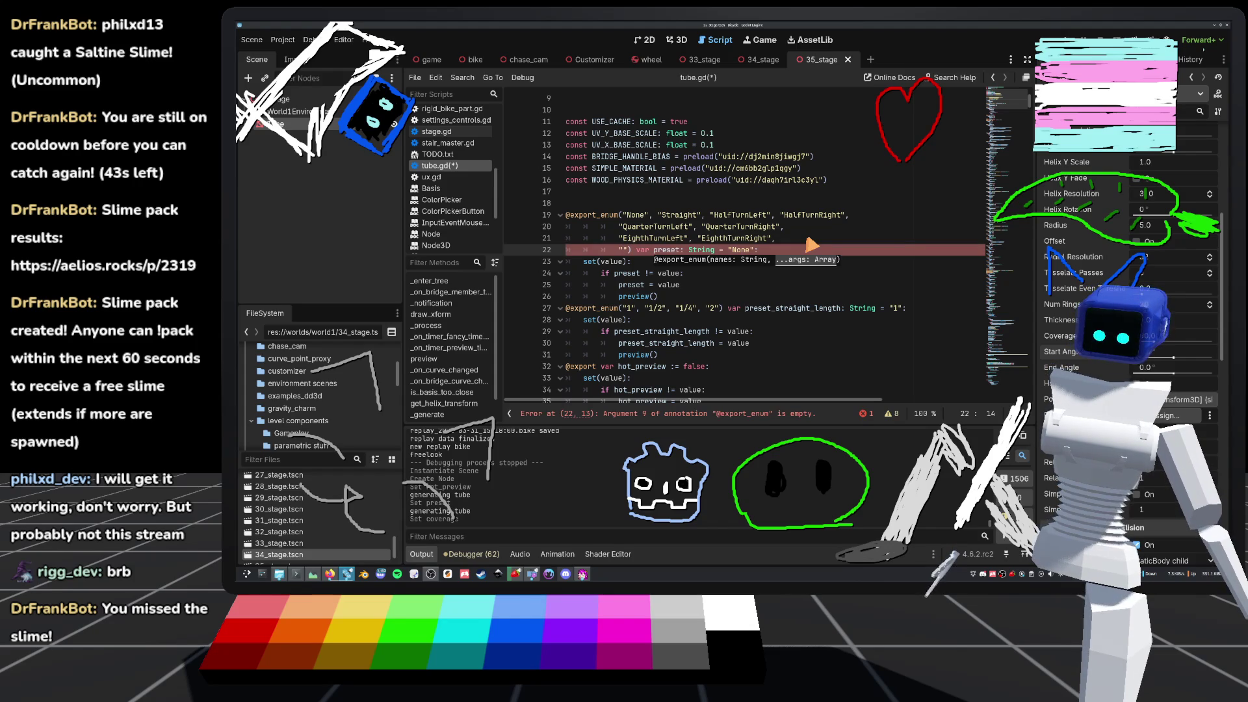
pyautogui.write('Straight')
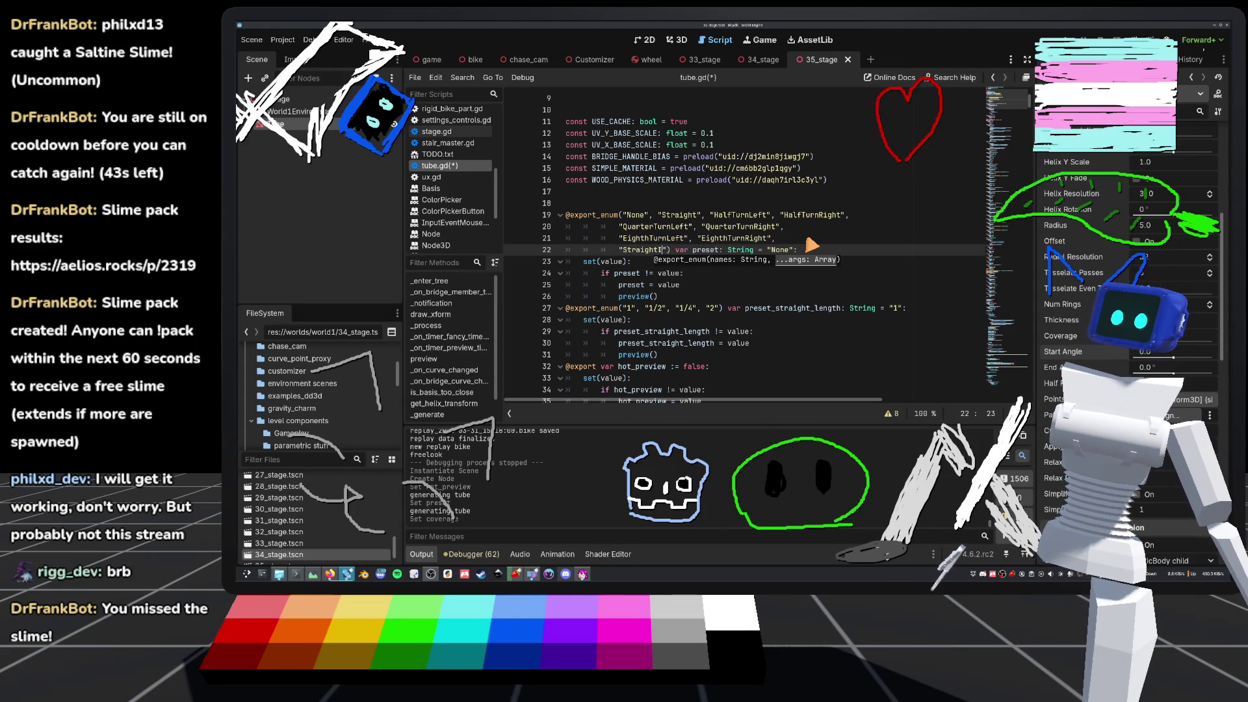
pyautogui.write('Up')
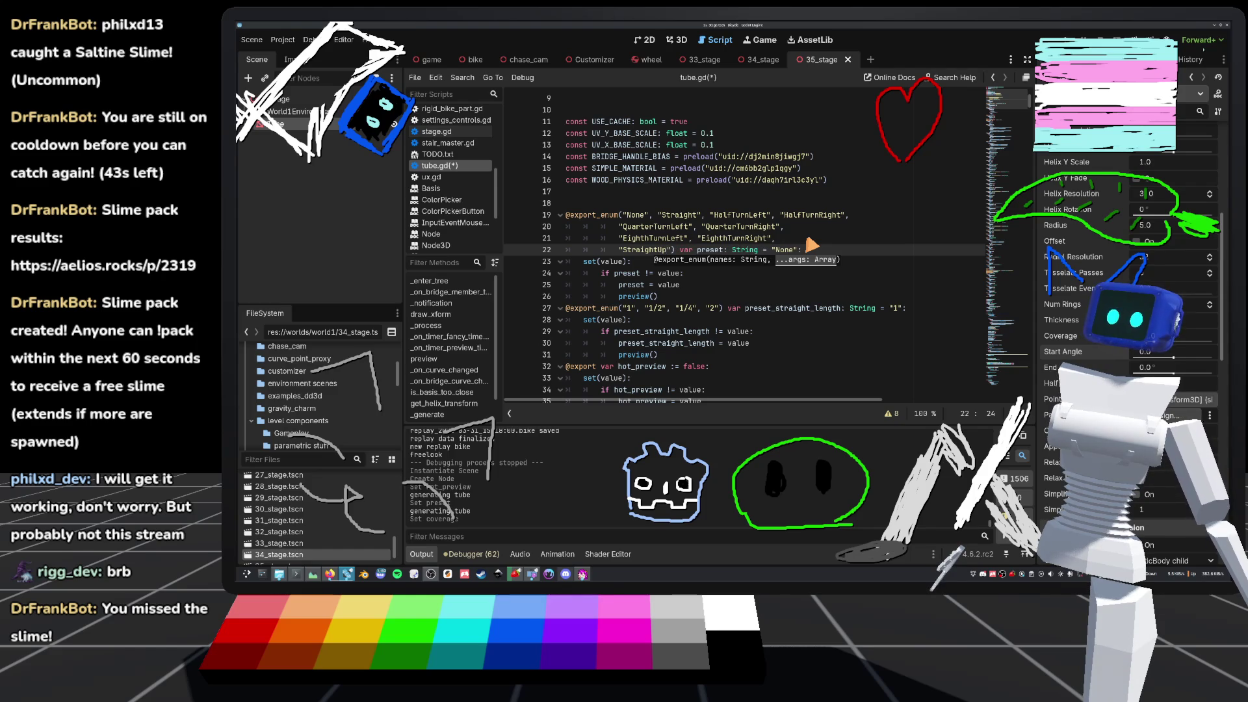
pyautogui.write('Shape')
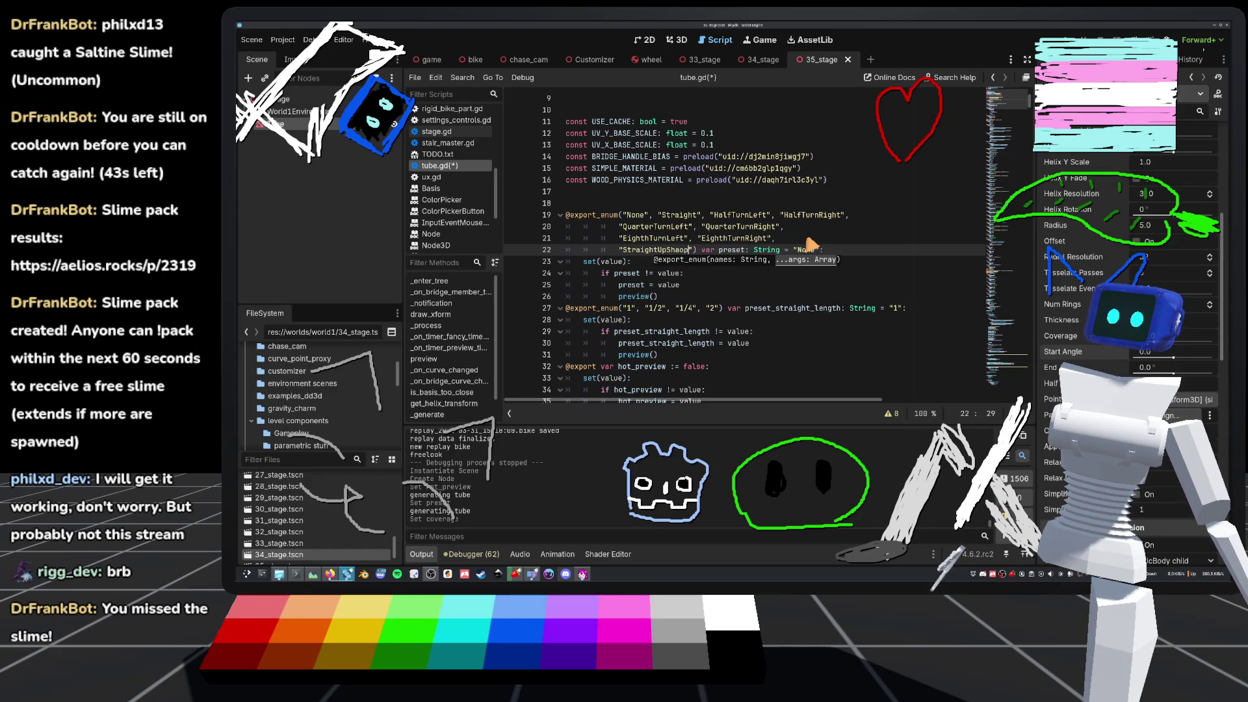
pyautogui.press('BackSpace')
pyautogui.write('llow')
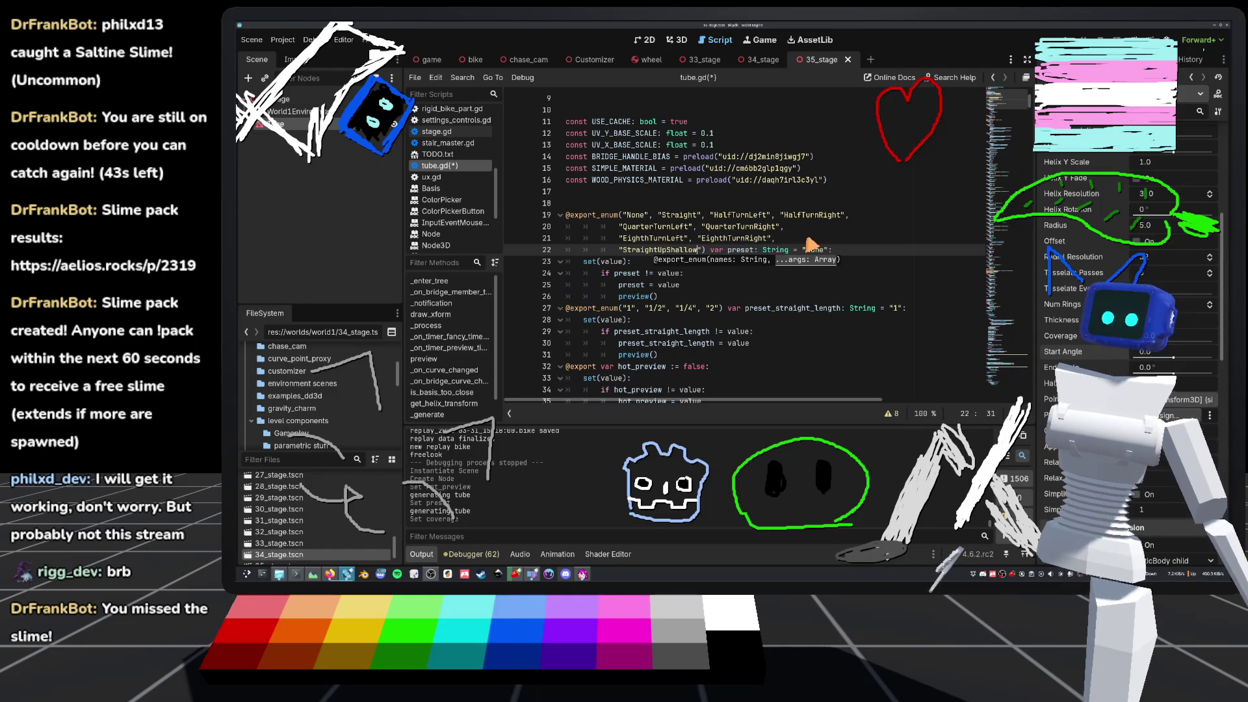
pyautogui.hotkey('ctrl', 's')
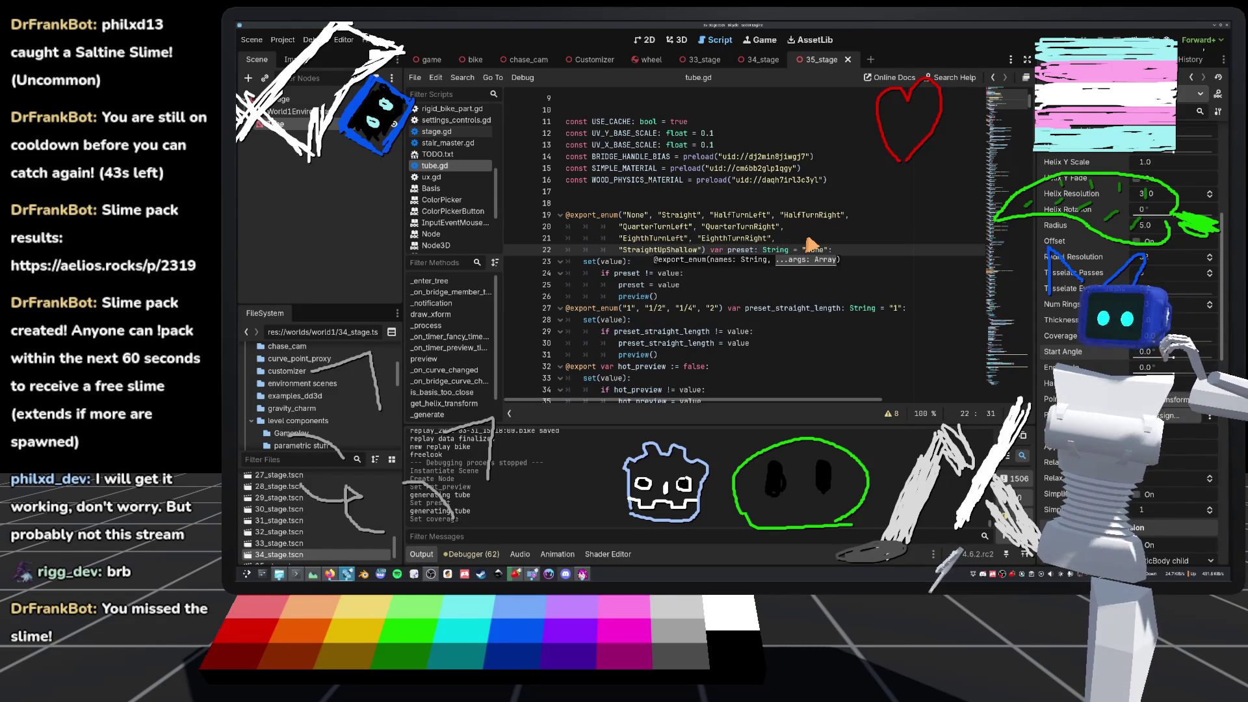
# - Scroll down through tube.gd and switch to the 2D workspace
pyautogui.scroll(-15, 751, 251)
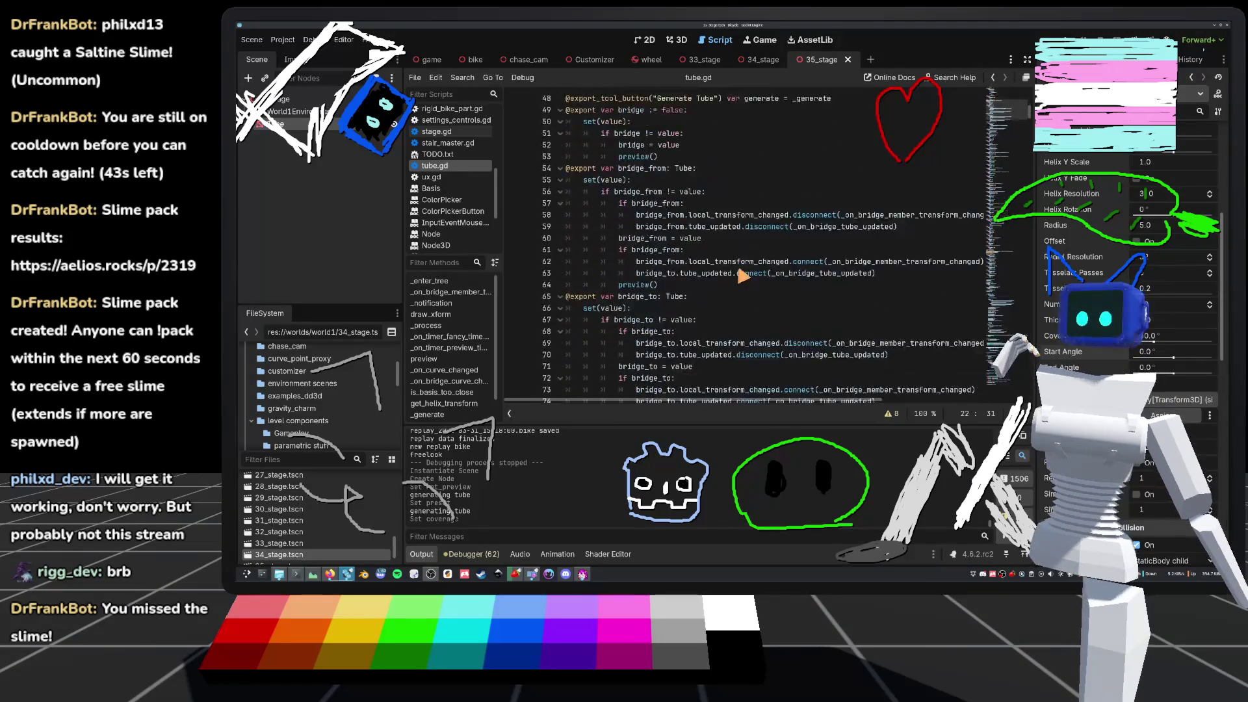
pyautogui.scroll(-20, 734, 289)
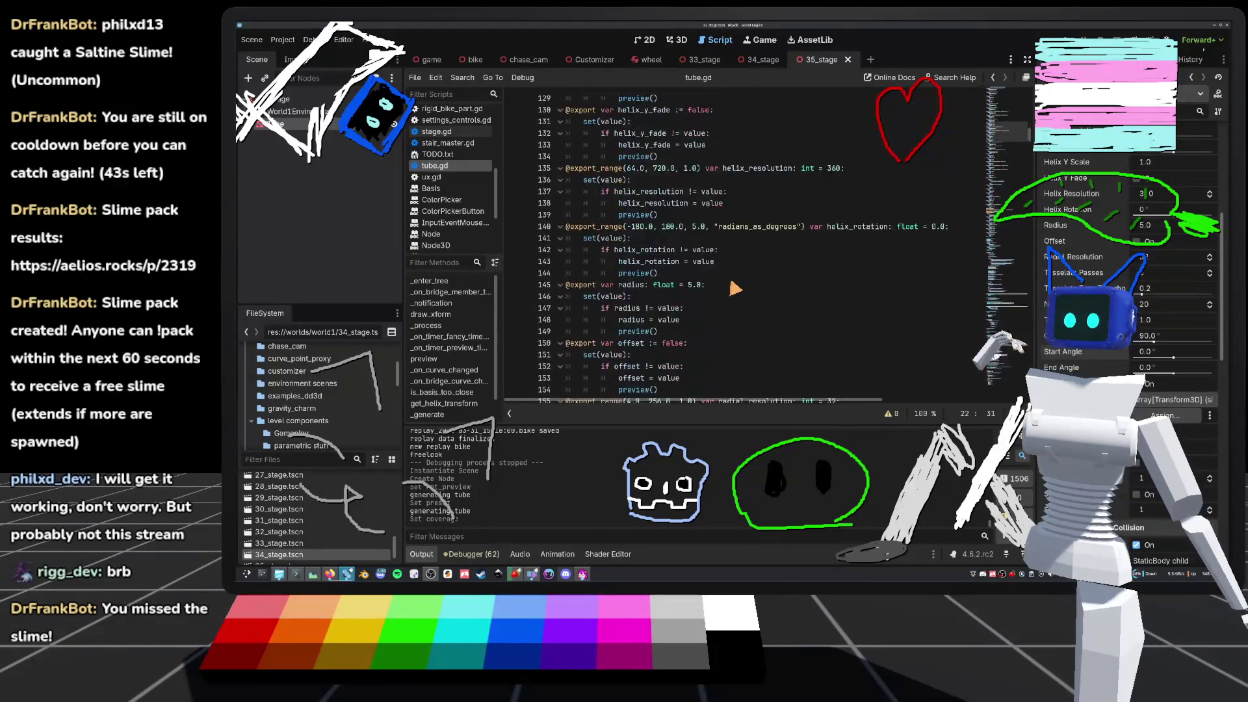
pyautogui.scroll(-5, 734, 290)
pyautogui.click(650, 41)
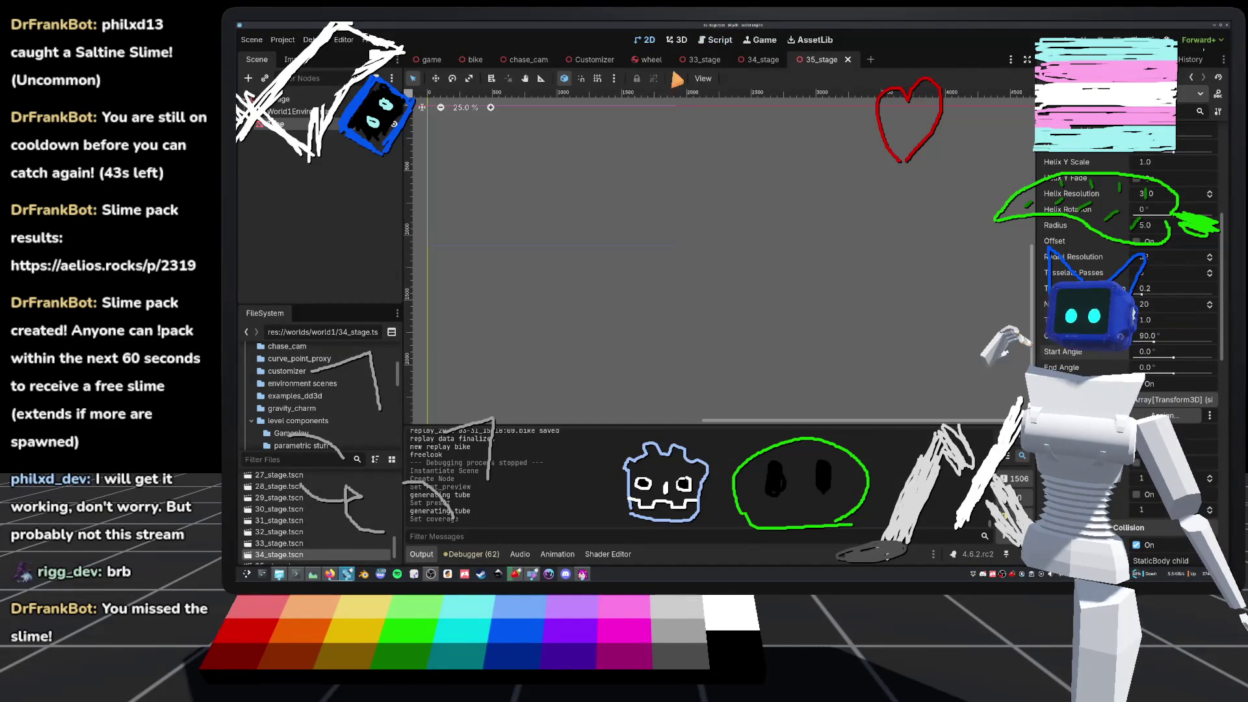
# - View the stage's flat ramp tube in the 3D workspace, then switch to the browser
pyautogui.click(676, 40)
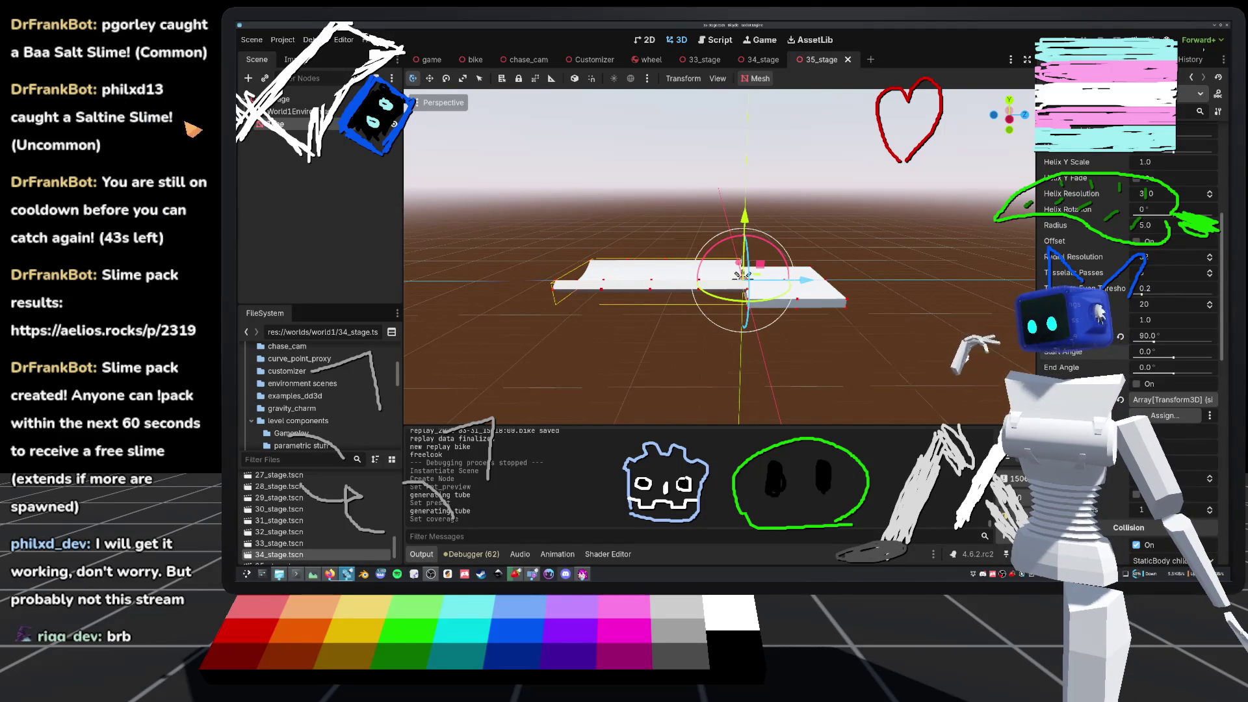
pyautogui.hotkey('alt', 'Tab')
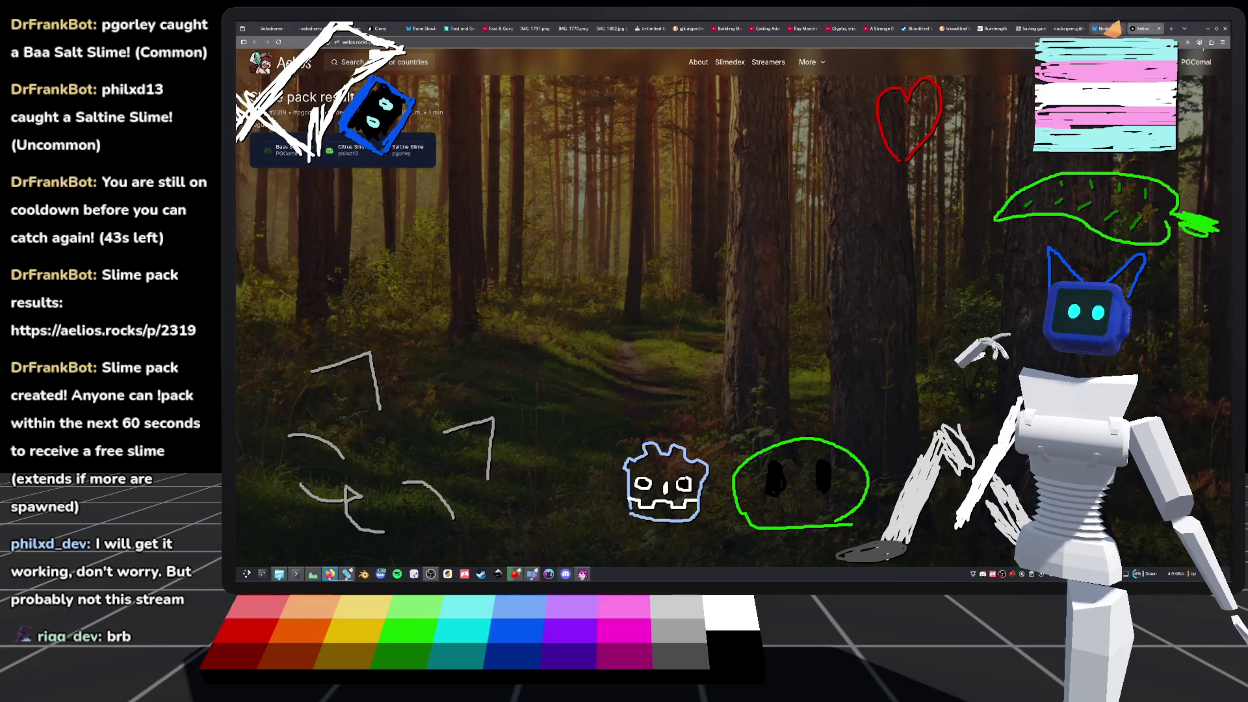
# - Close the Aelios slime pack results tab and return to the Godot editor
pyautogui.moveTo(1200, 38)
pyautogui.mouseDown()
pyautogui.moveTo(1222, 193)
pyautogui.moveTo(813, 193)
pyautogui.moveTo(780, 19)
pyautogui.mouseUp()
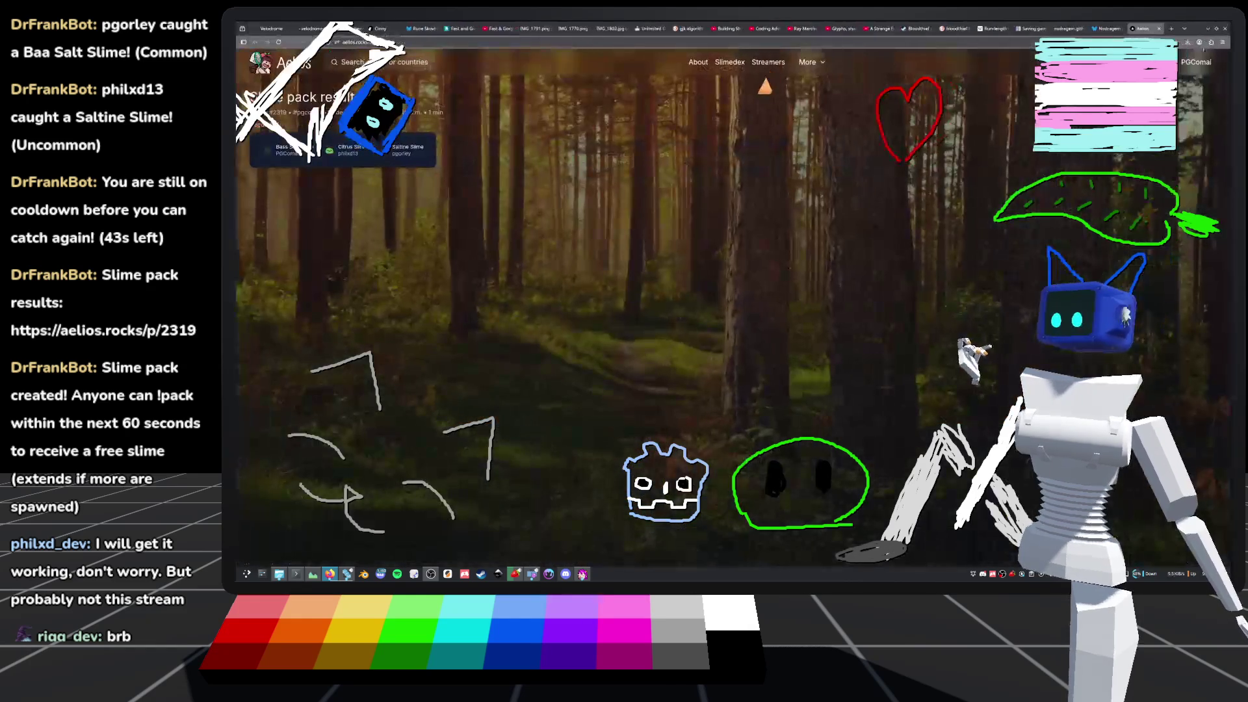
pyautogui.click(1158, 30)
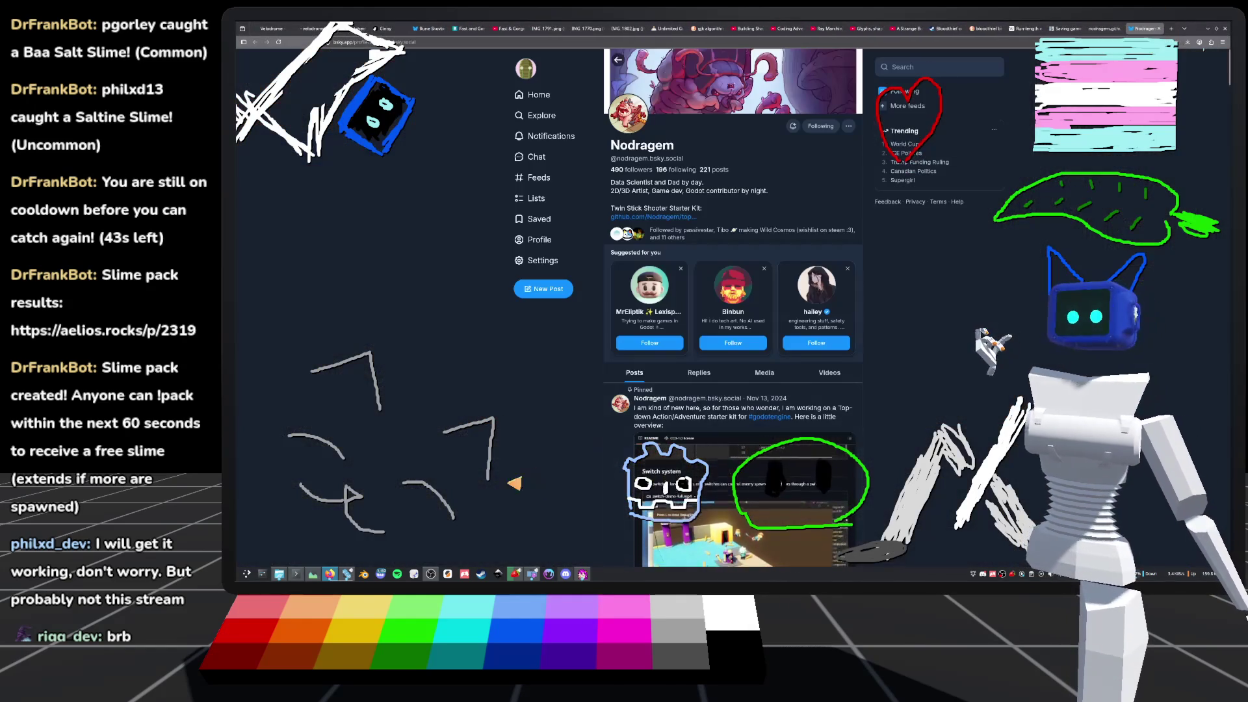
pyautogui.click(347, 573)
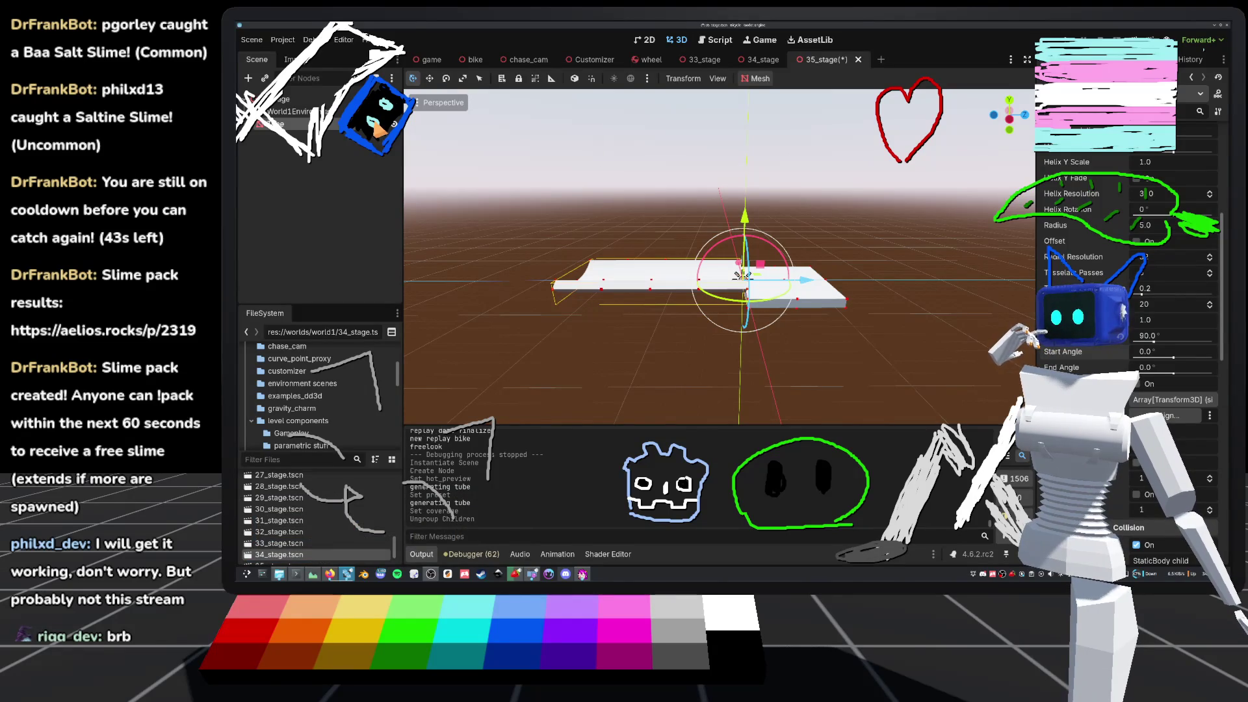
# - Open tube.gd in the script editor and jump to its _generate function
pyautogui.hotkey('ctrl', 'F3')
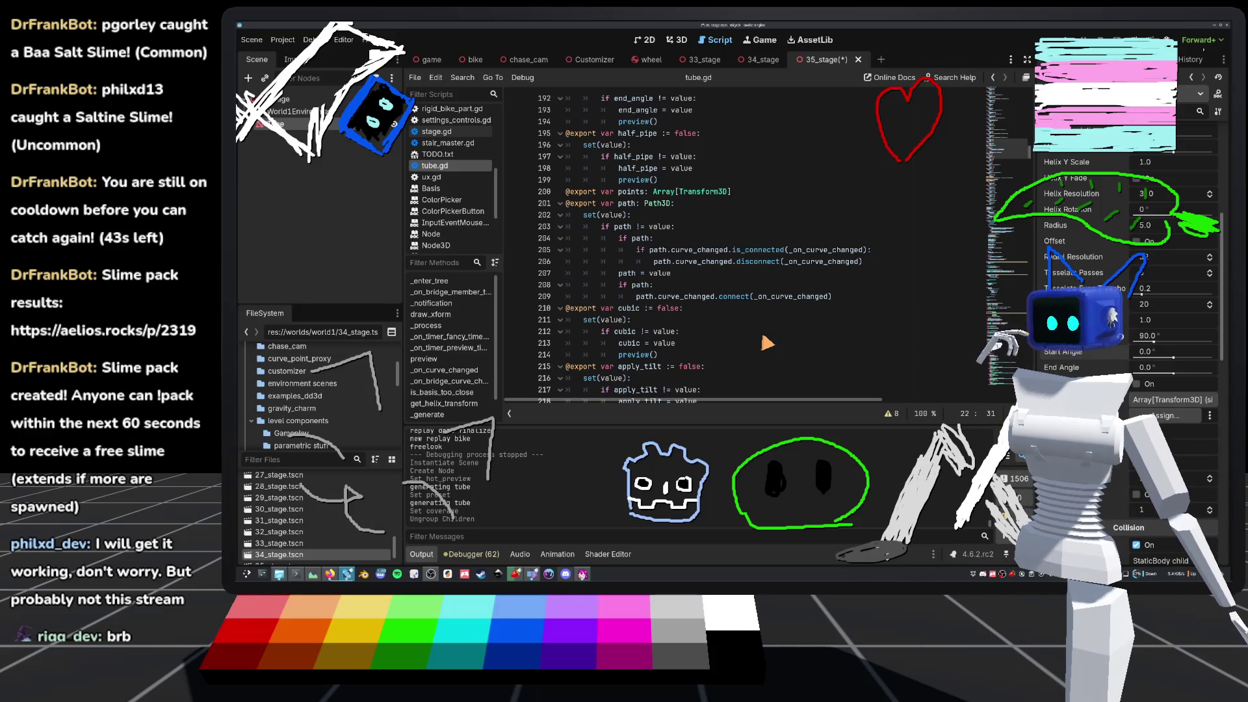
pyautogui.scroll(-9, 767, 342)
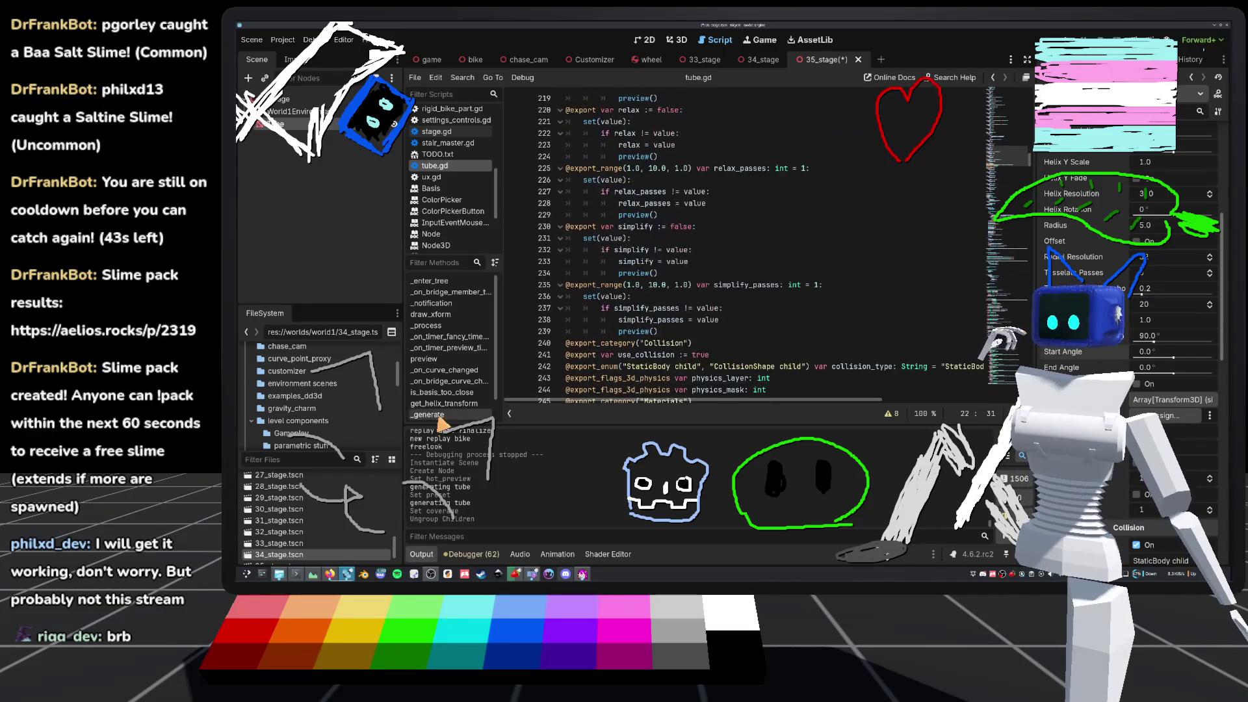
pyautogui.scroll(-1, 429, 416)
pyautogui.click(429, 391)
pyautogui.scroll(-12, 711, 311)
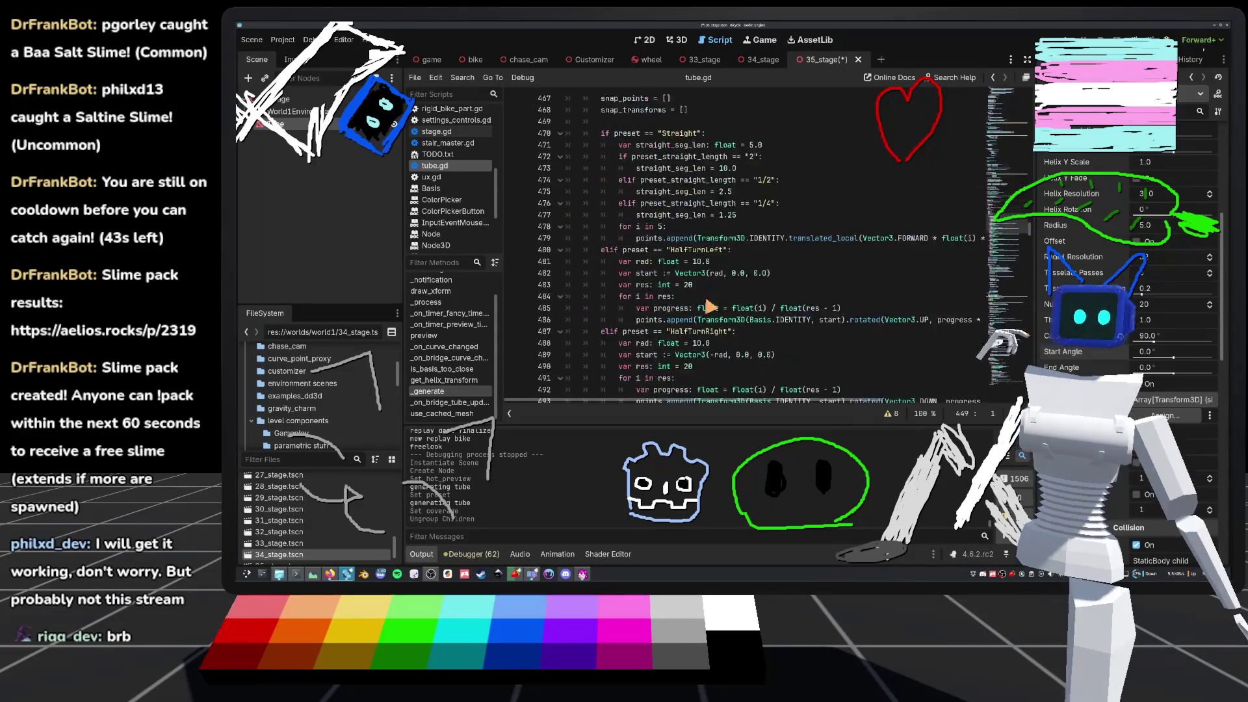
pyautogui.scroll(-4, 710, 311)
pyautogui.scroll(5, 1118, 260)
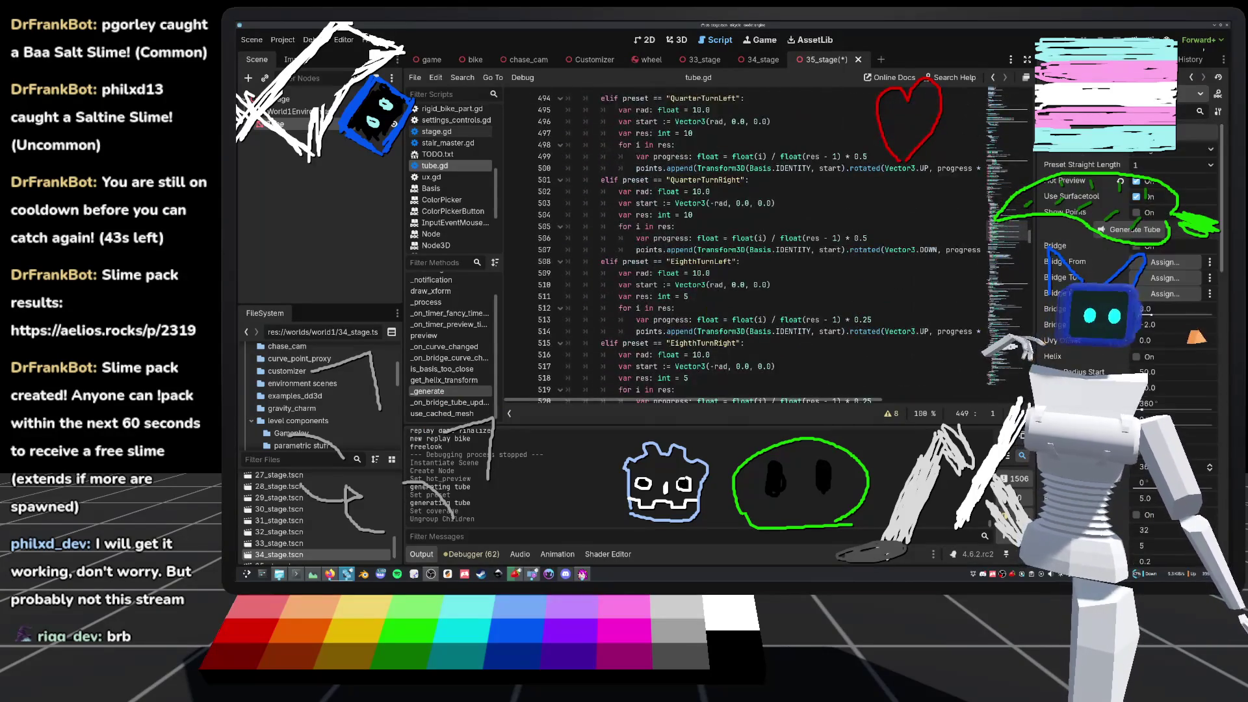
# - Check the Tube's Preset dropdown, save 35_stage, and place the cursor after the EighthTurnRight branch
pyautogui.click(1210, 150)
pyautogui.click(1199, 163)
pyautogui.click(1198, 157)
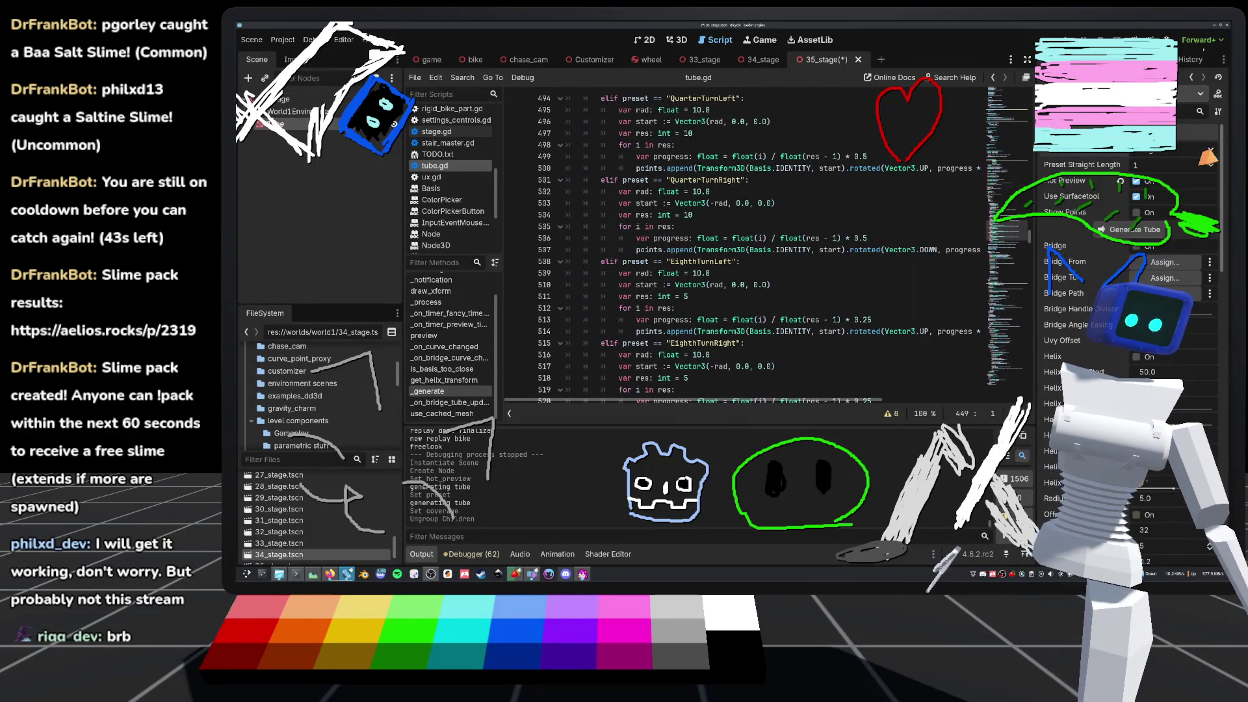
pyautogui.hotkey('ctrl', 's')
pyautogui.scroll(-12, 791, 255)
pyautogui.scroll(10, 791, 255)
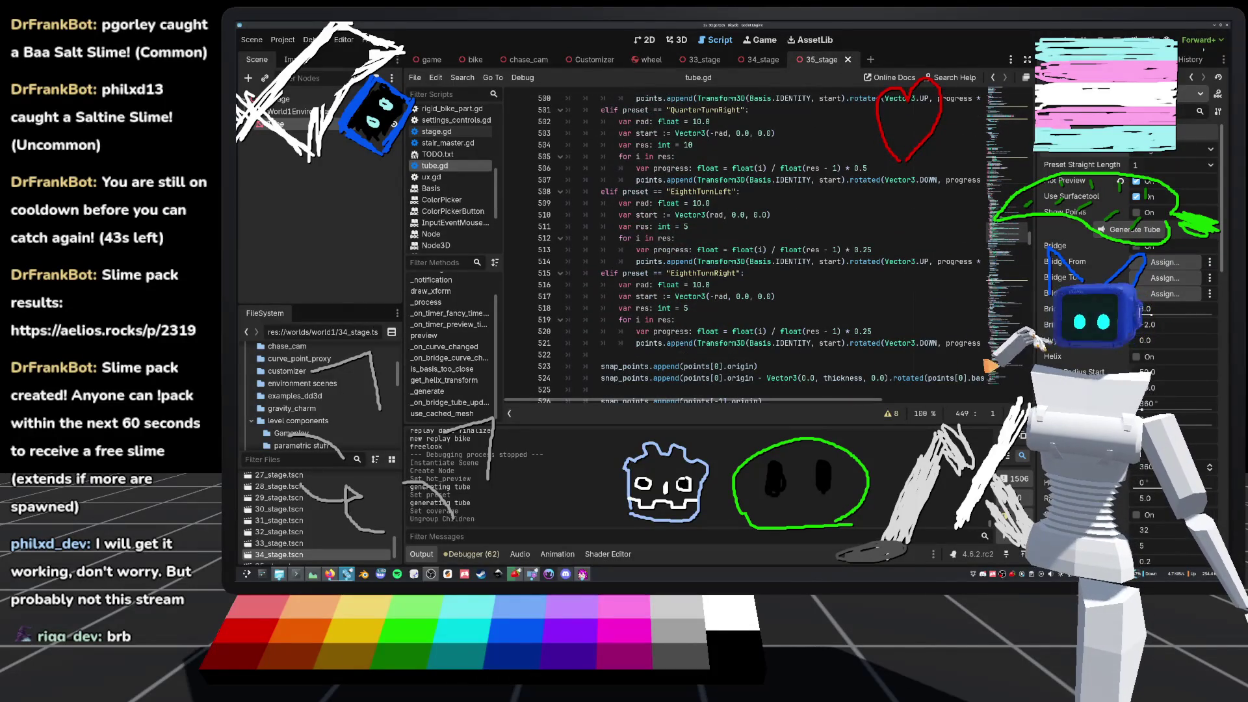
pyautogui.click(643, 360)
# - Add an elif preset == "StraightUpShallow": branch after the EighthTurnRight branch
pyautogui.press('Return')
pyautogui.press('Up')
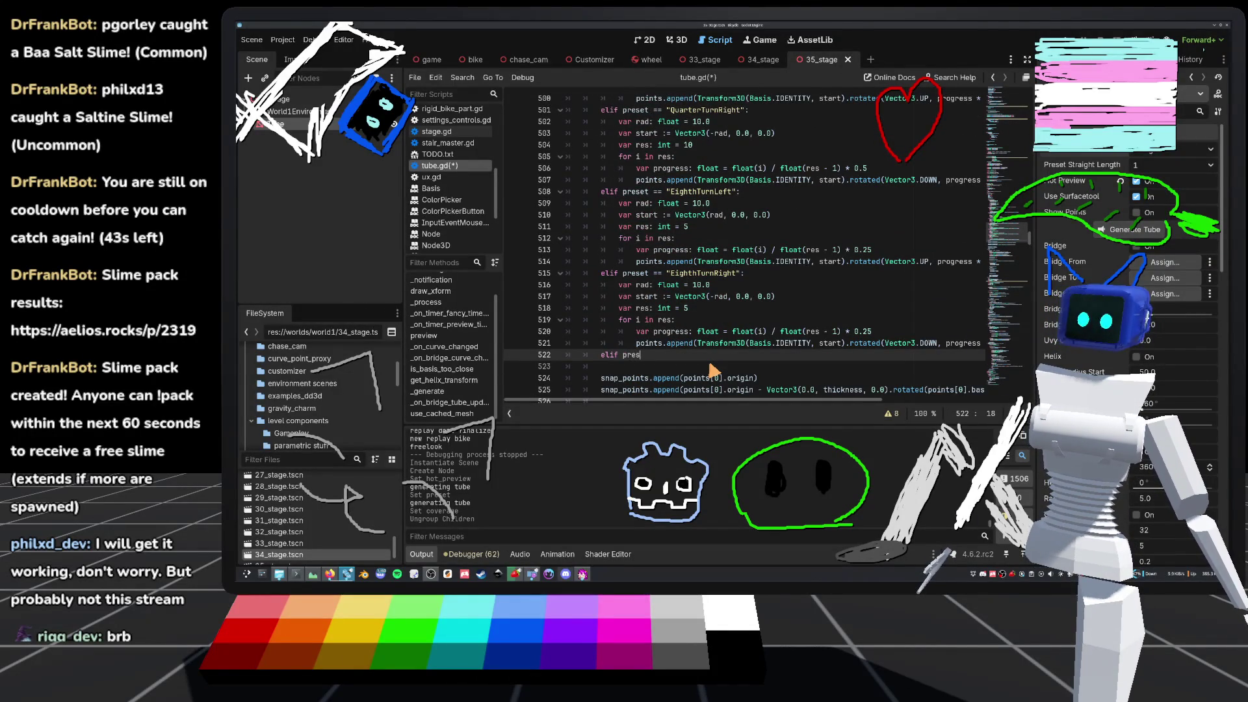
pyautogui.write('et == "StraightUpShallow":')
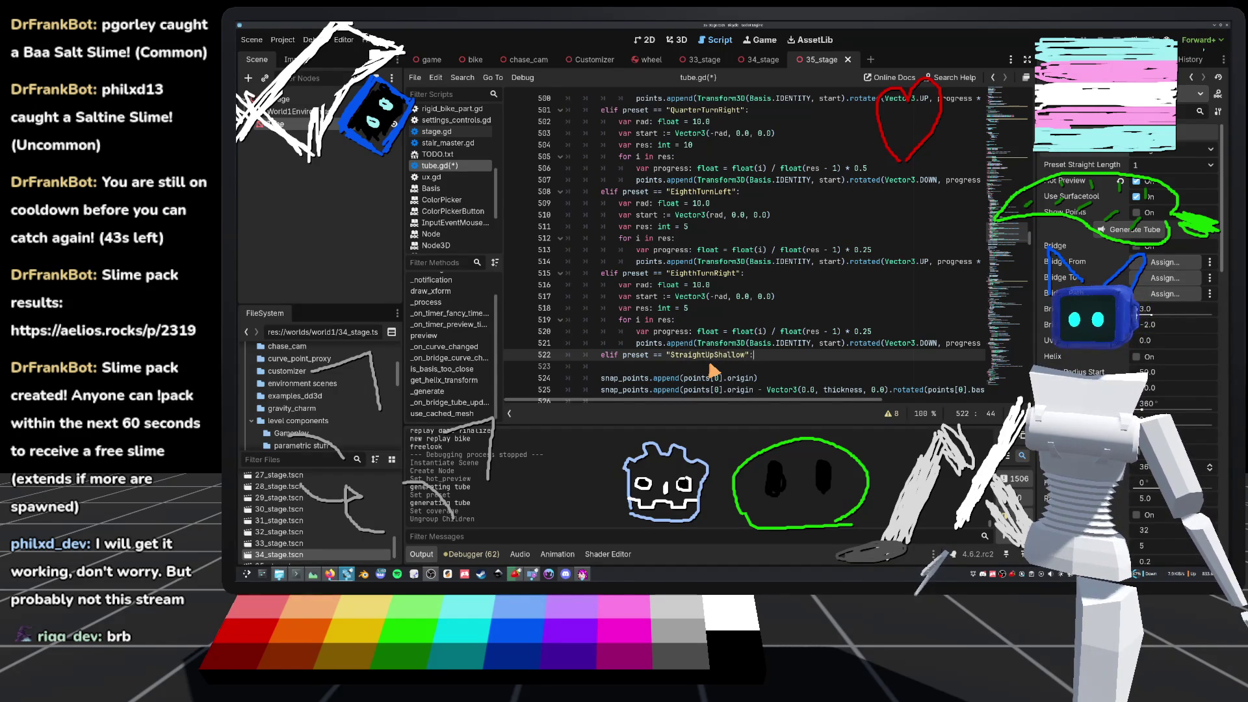
pyautogui.press('Return')
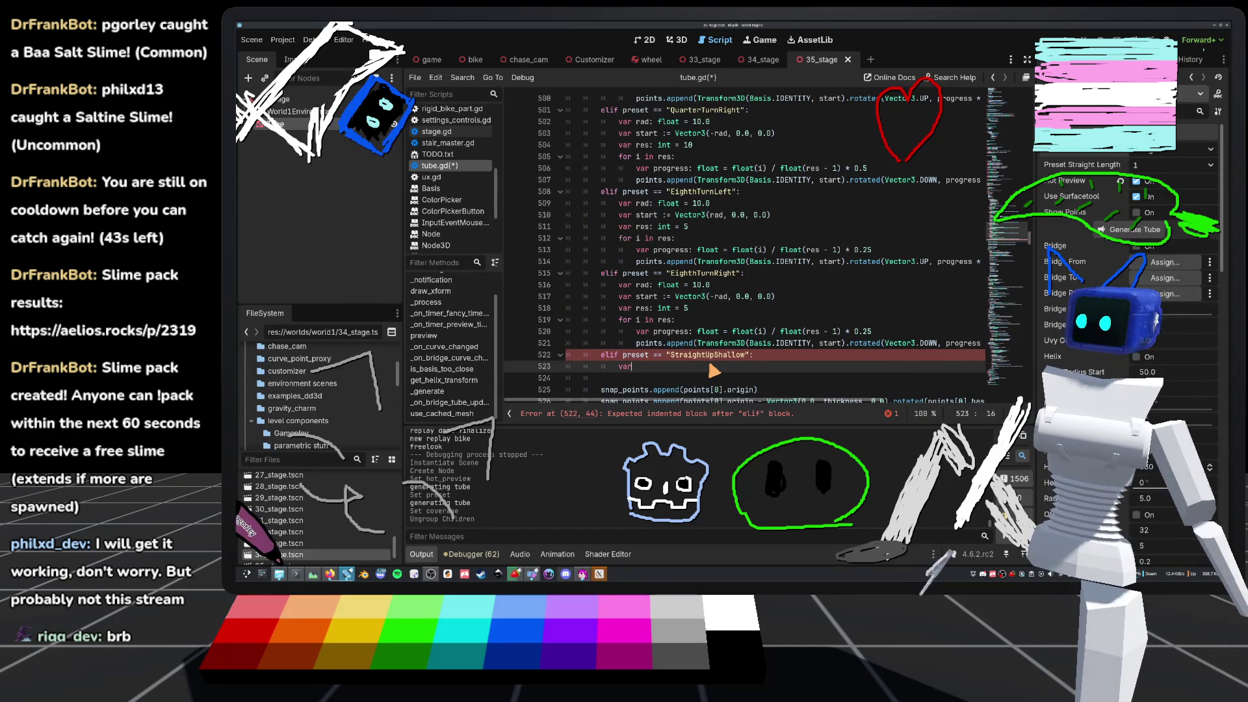
# - Declare rad 10.0, start Vector3(0.0, rad, 0.0) and res 20 in the new branch
pyautogui.write('var ')
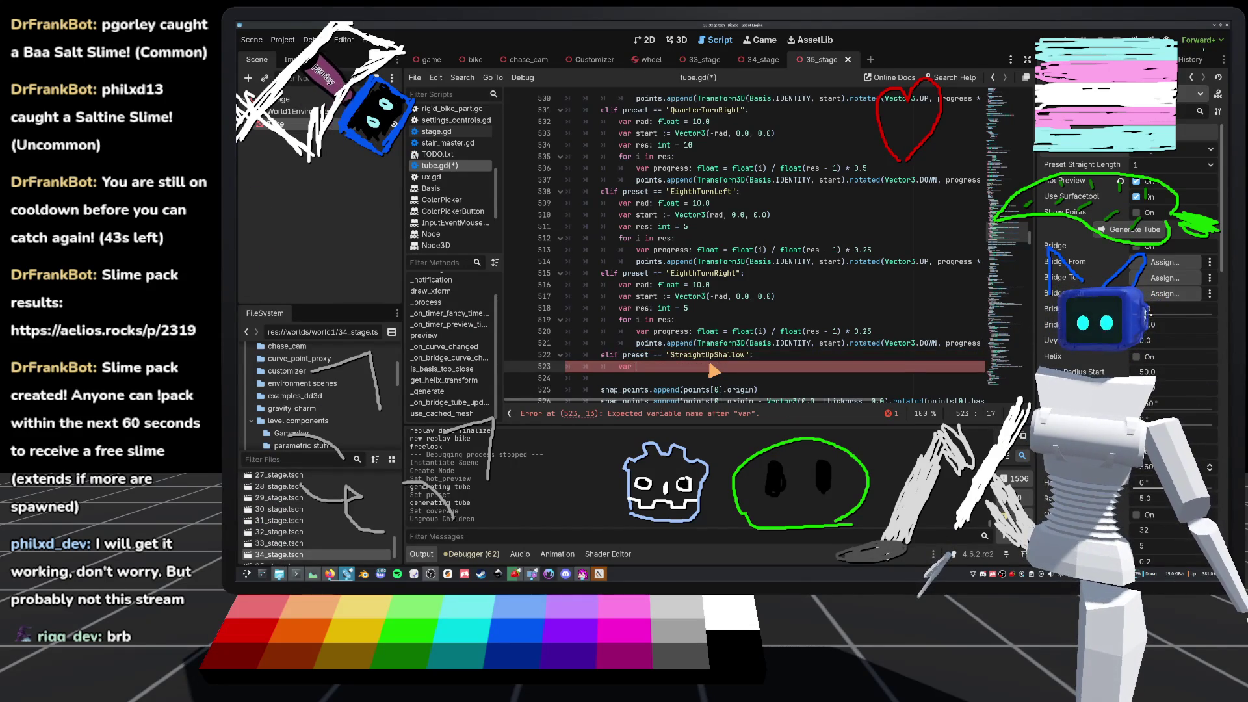
pyautogui.write('rad')
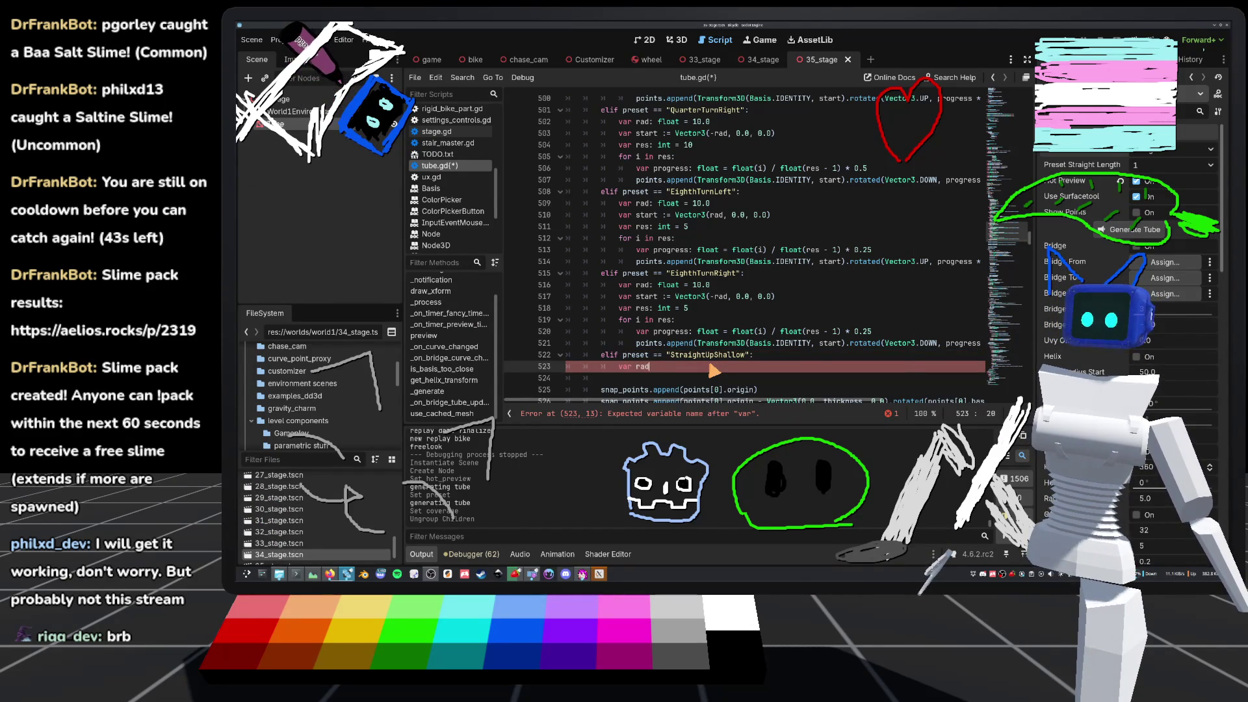
pyautogui.write(': float = ')
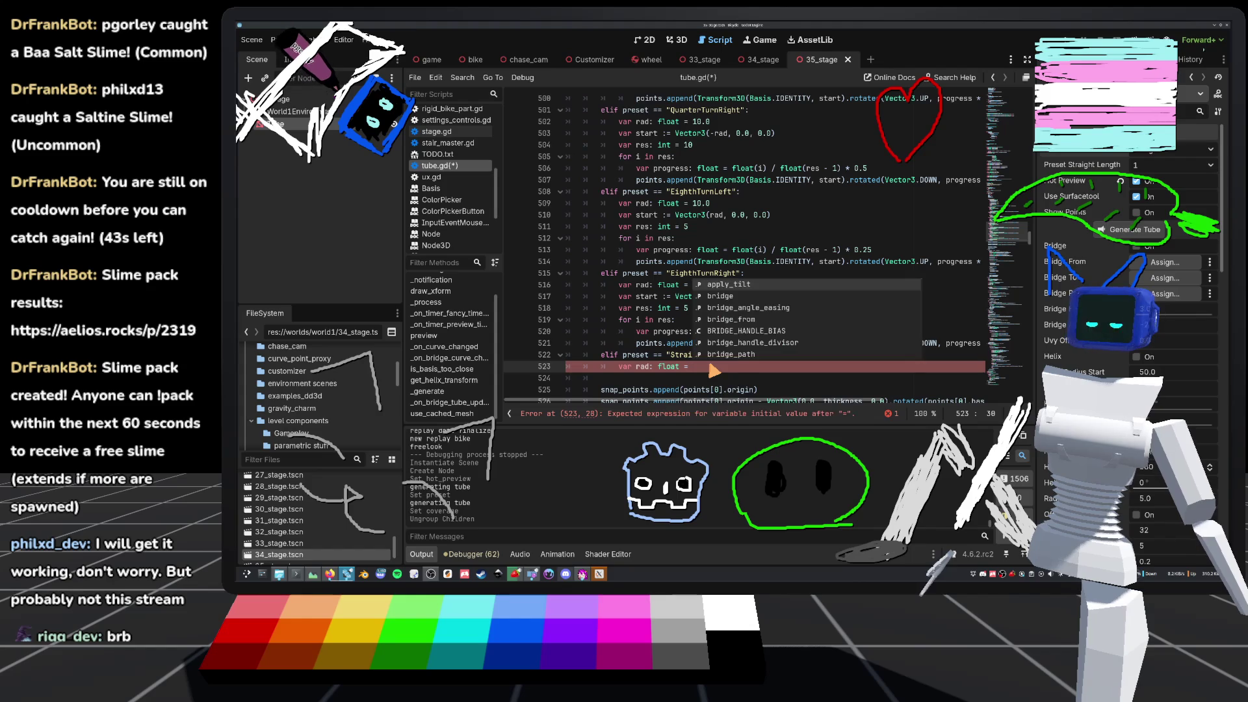
pyautogui.write('10.0')
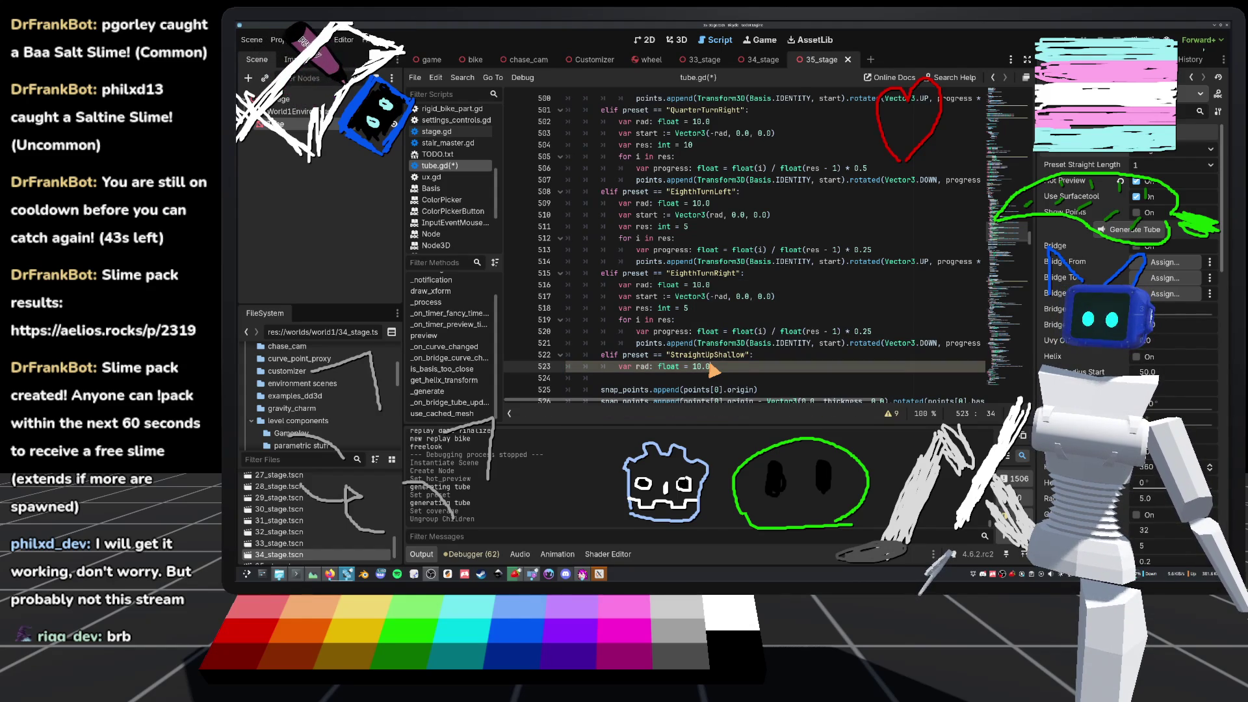
pyautogui.press('Return')
pyautogui.write('var')
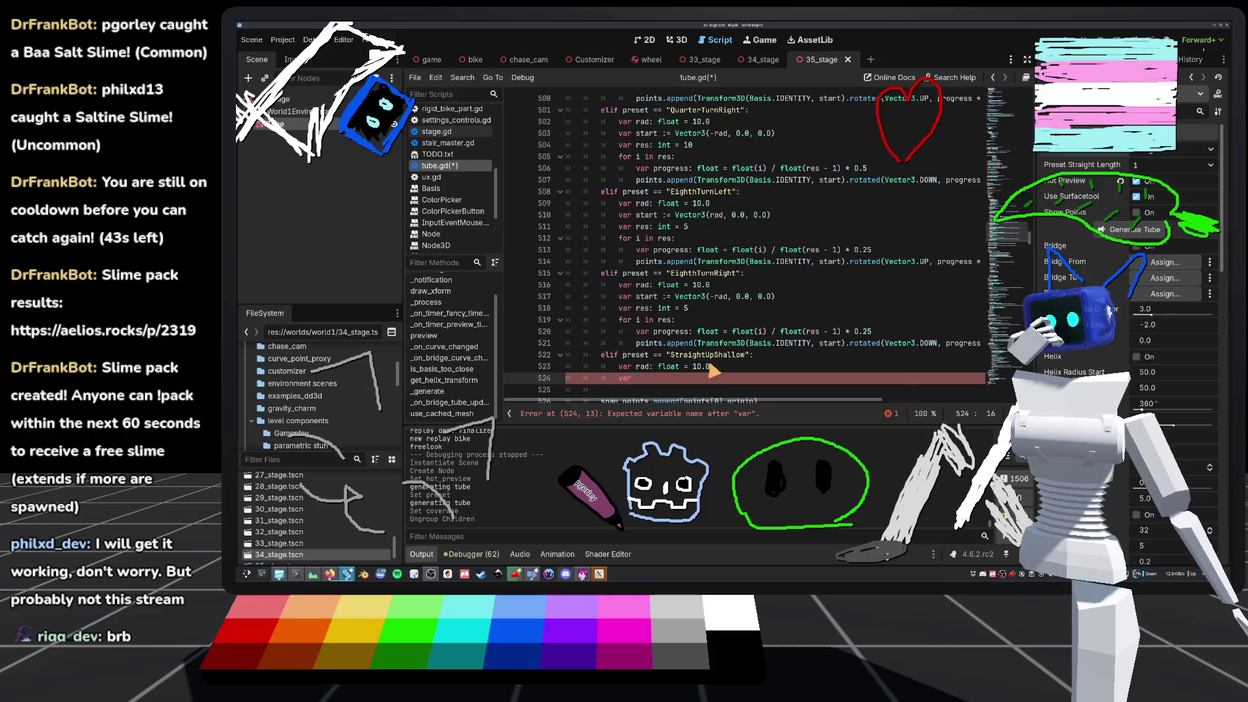
pyautogui.write(' start')
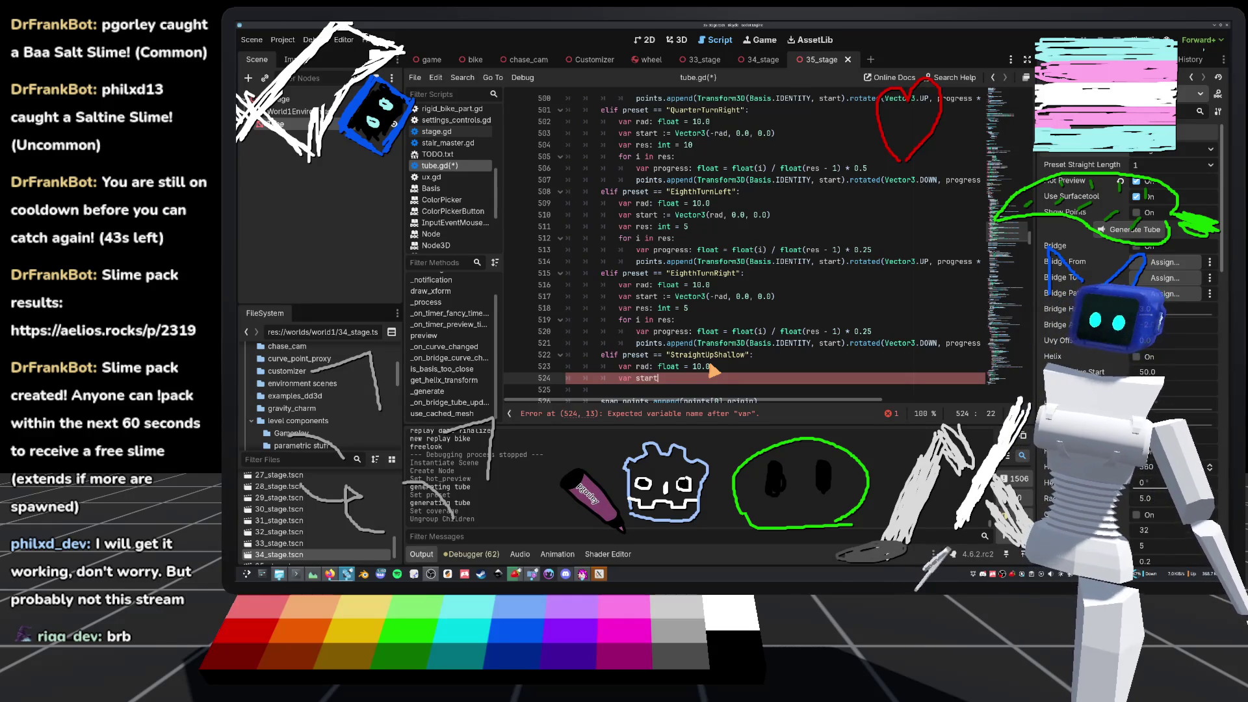
pyautogui.write(' := Vectgor3(')
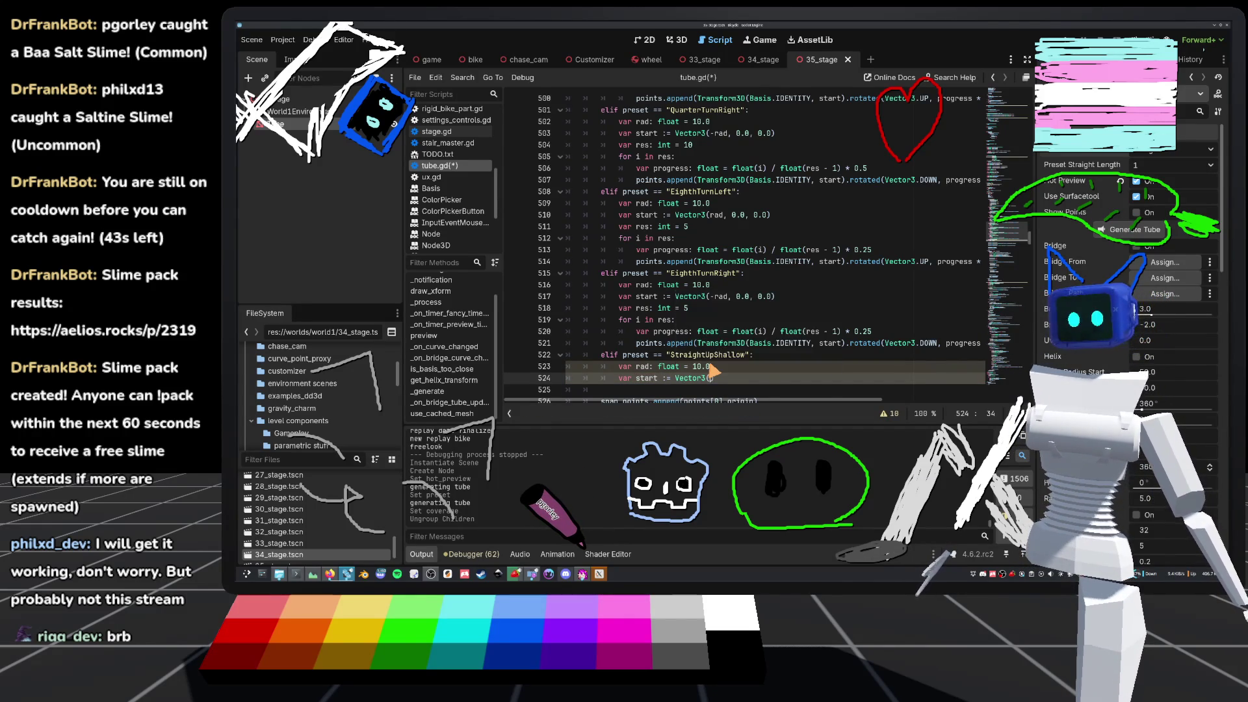
pyautogui.write('0.0, ')
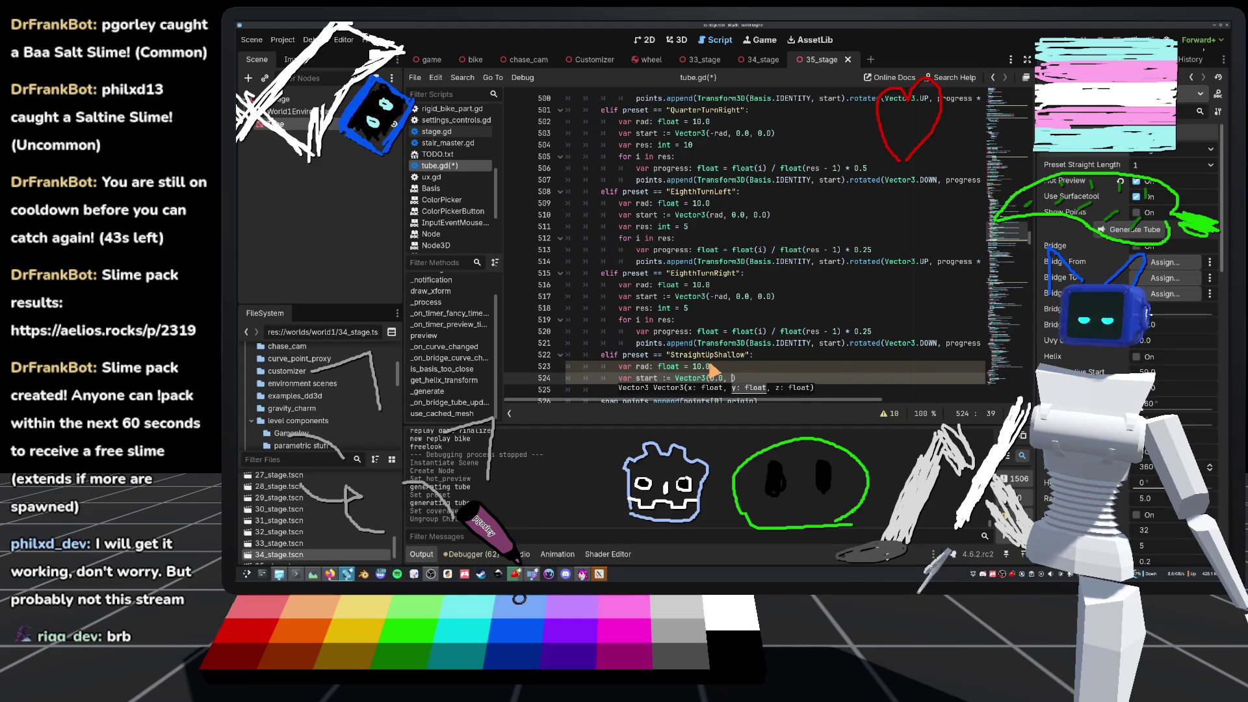
pyautogui.write('rad, 0.0')
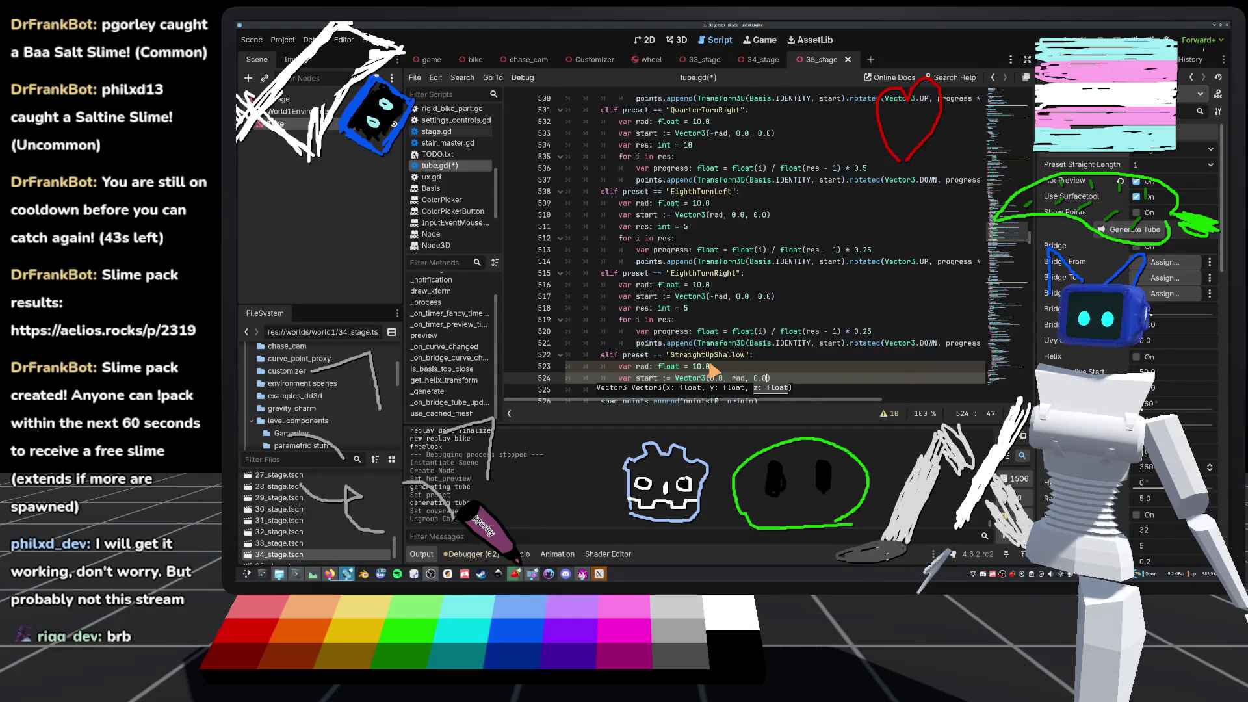
pyautogui.press('Return')
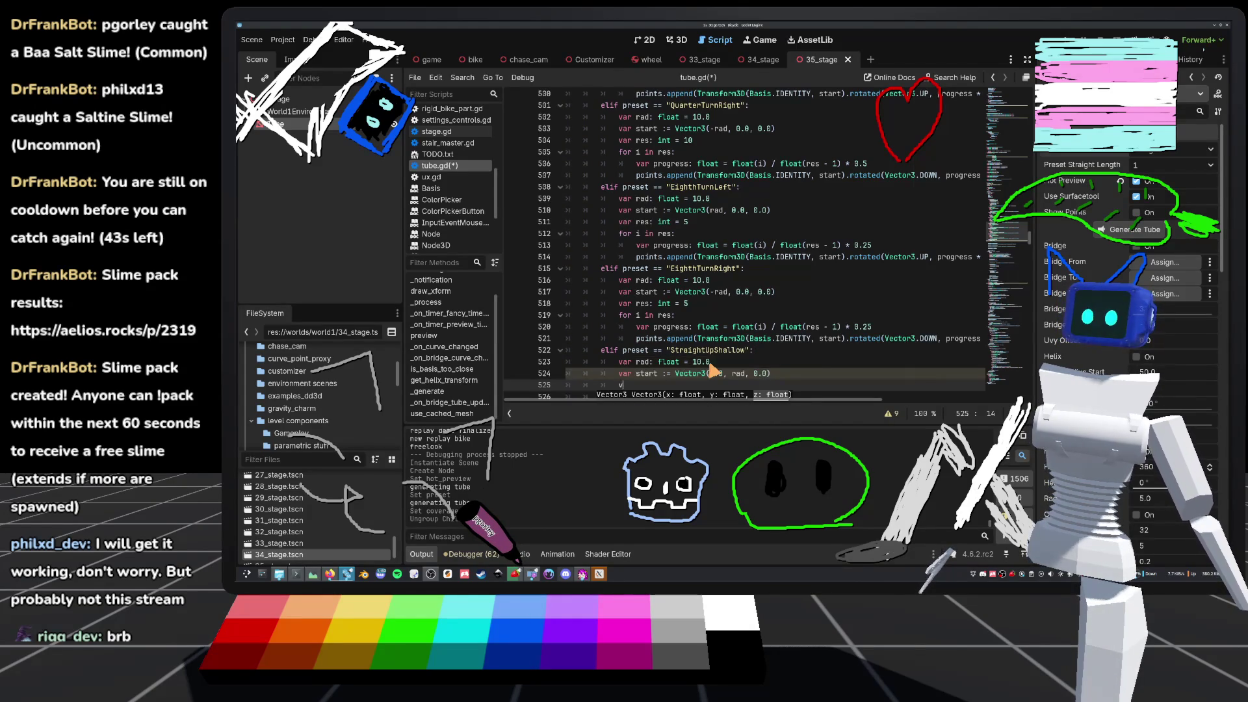
pyautogui.write('var res:')
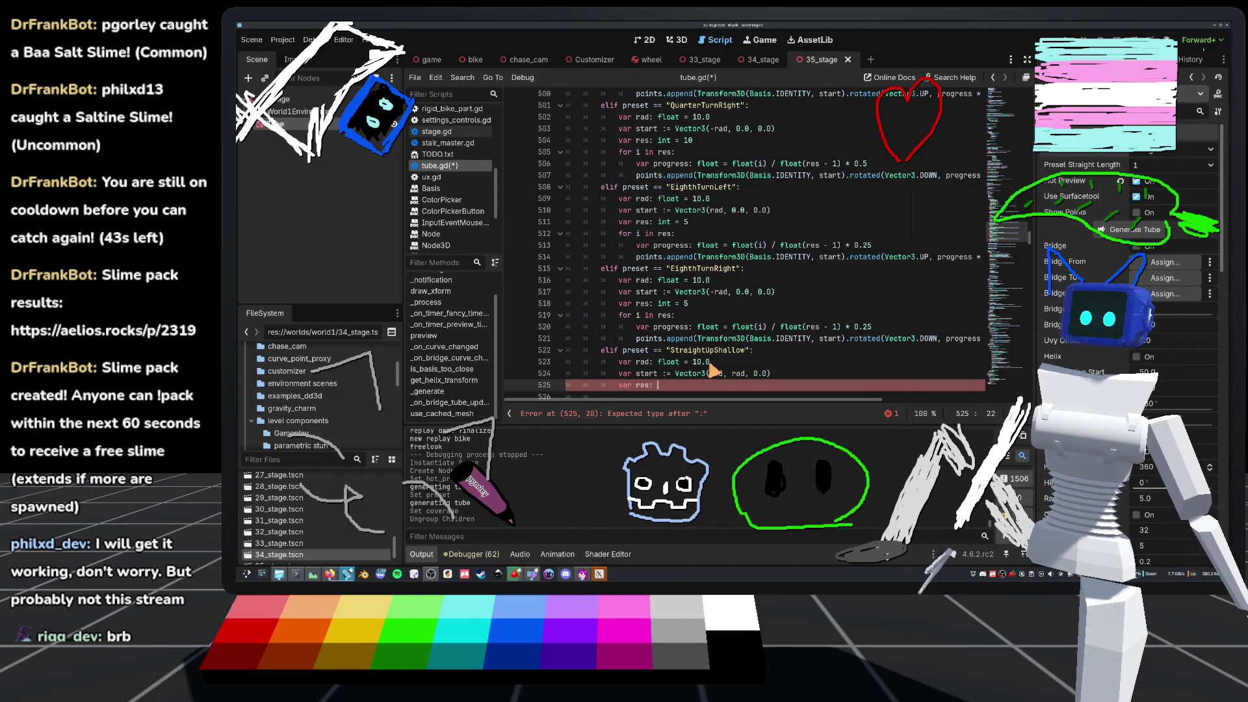
pyautogui.write('int = 20.0')
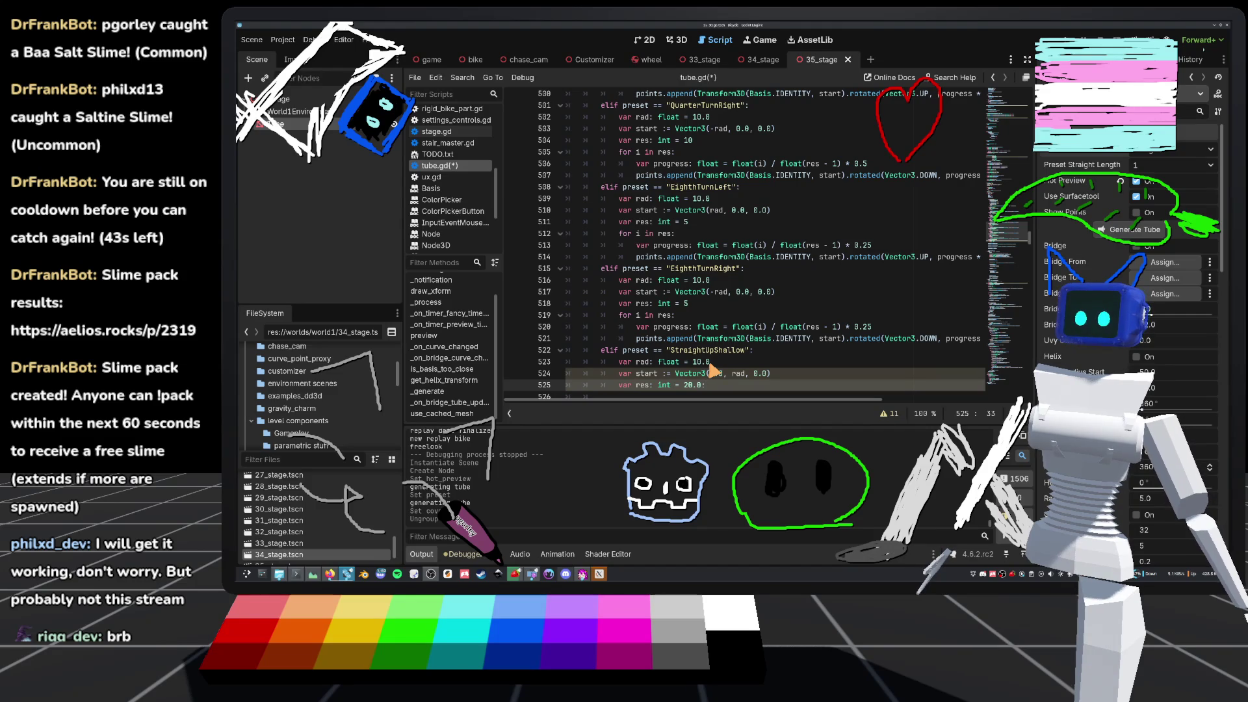
# - Begin a for loop over res inside the StraightUpShallow branch
pyautogui.press('Return')
pyautogui.write('for')
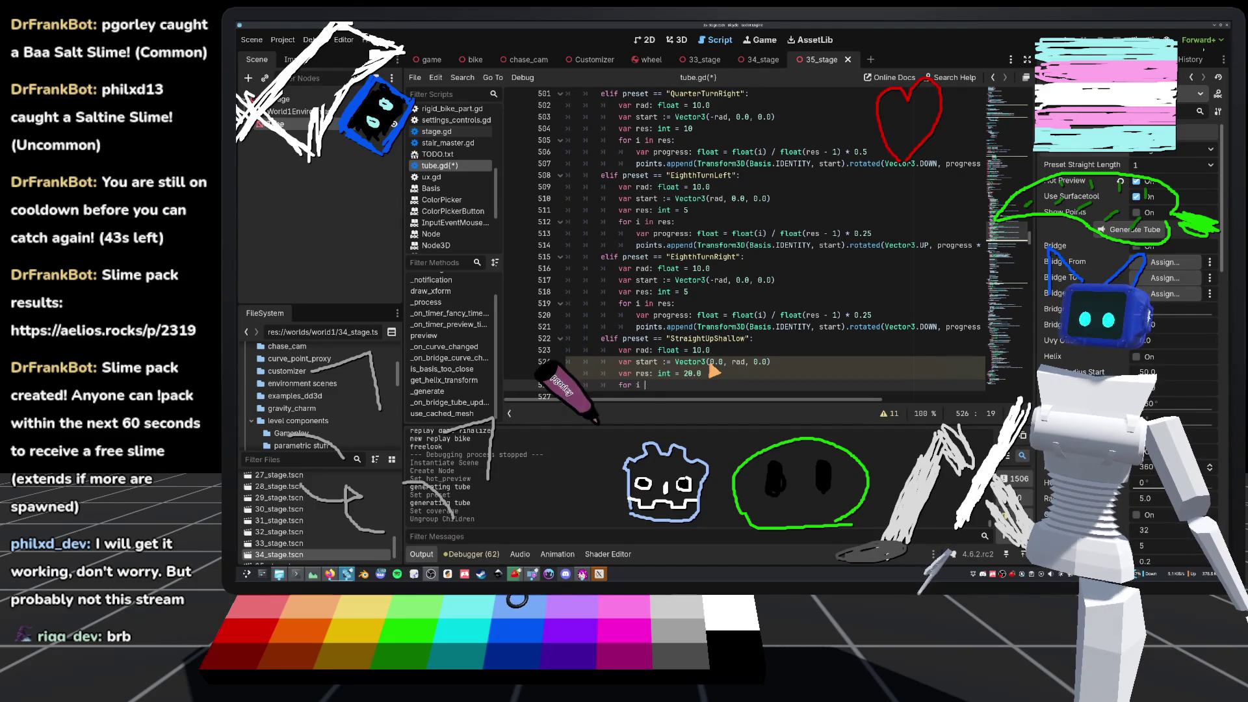
pyautogui.write('i in tr')
pyautogui.press('BackSpace')
pyautogui.press('BackSpace')
pyautogui.write('res:')
pyautogui.press('Return')
pyautogui.scroll(5, 655, 284)
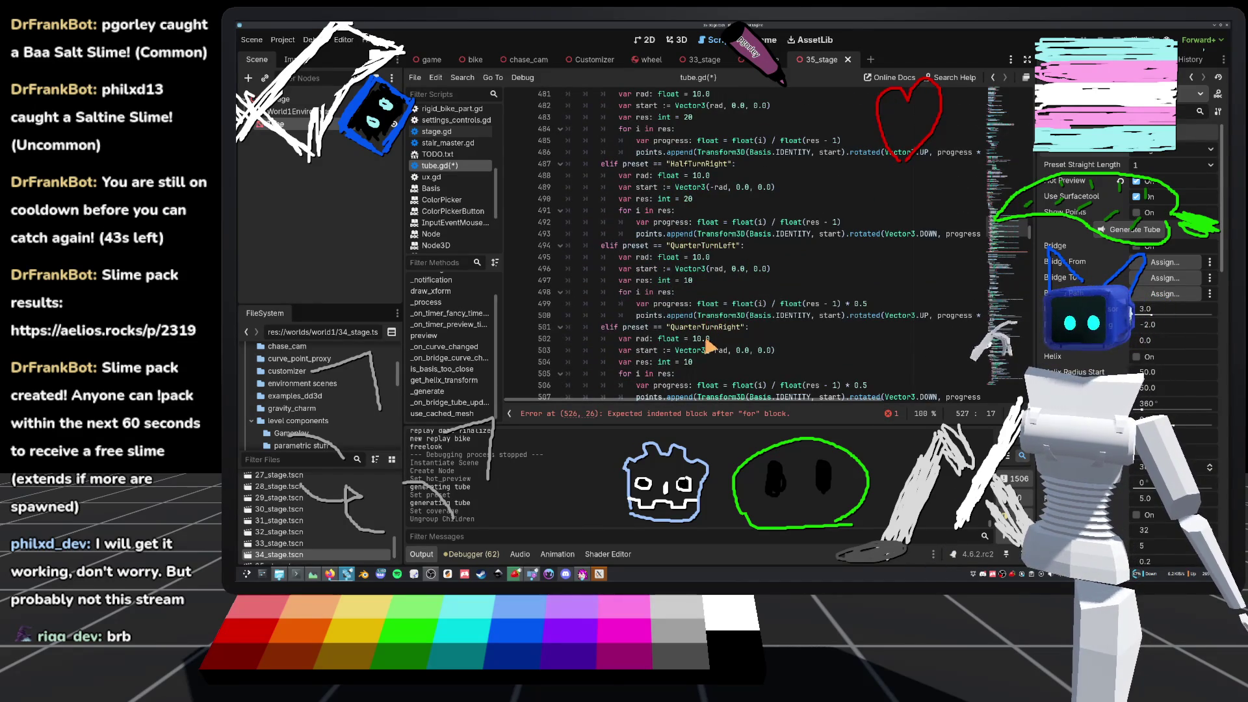
# - Copy the progress calculation line into the empty StraightUpShallow loop
pyautogui.scroll(5, 670, 260)
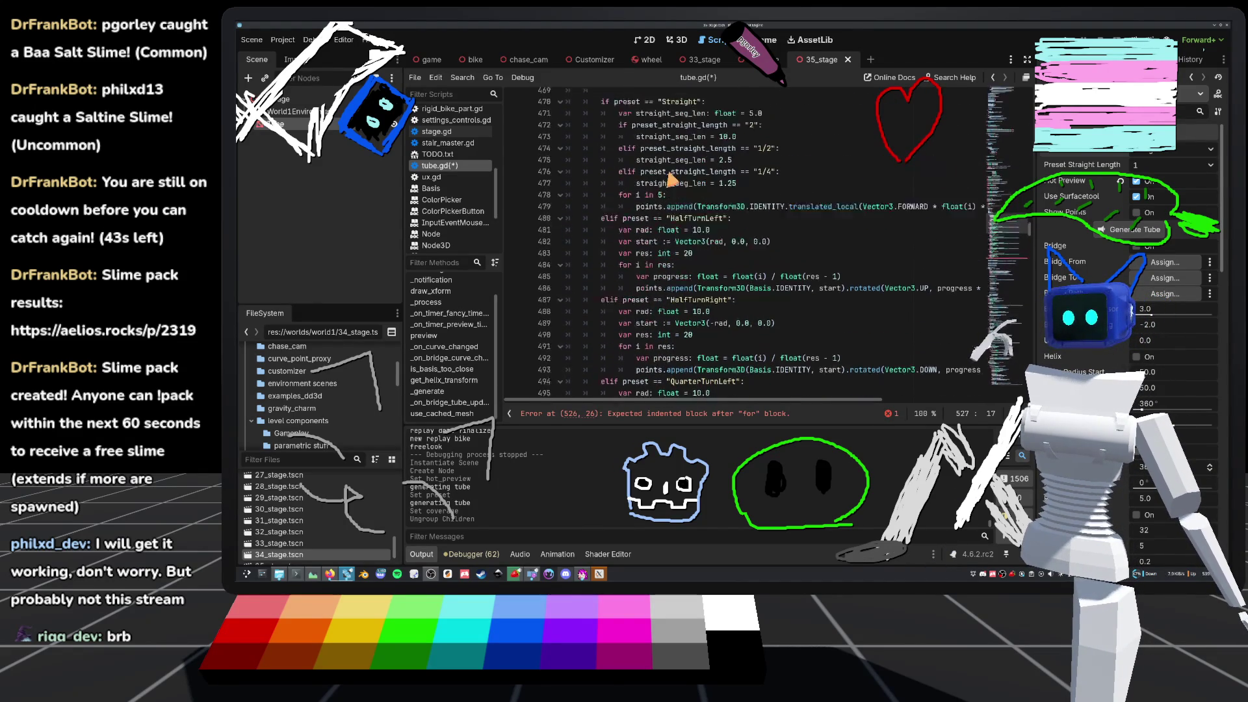
pyautogui.scroll(-14, 657, 310)
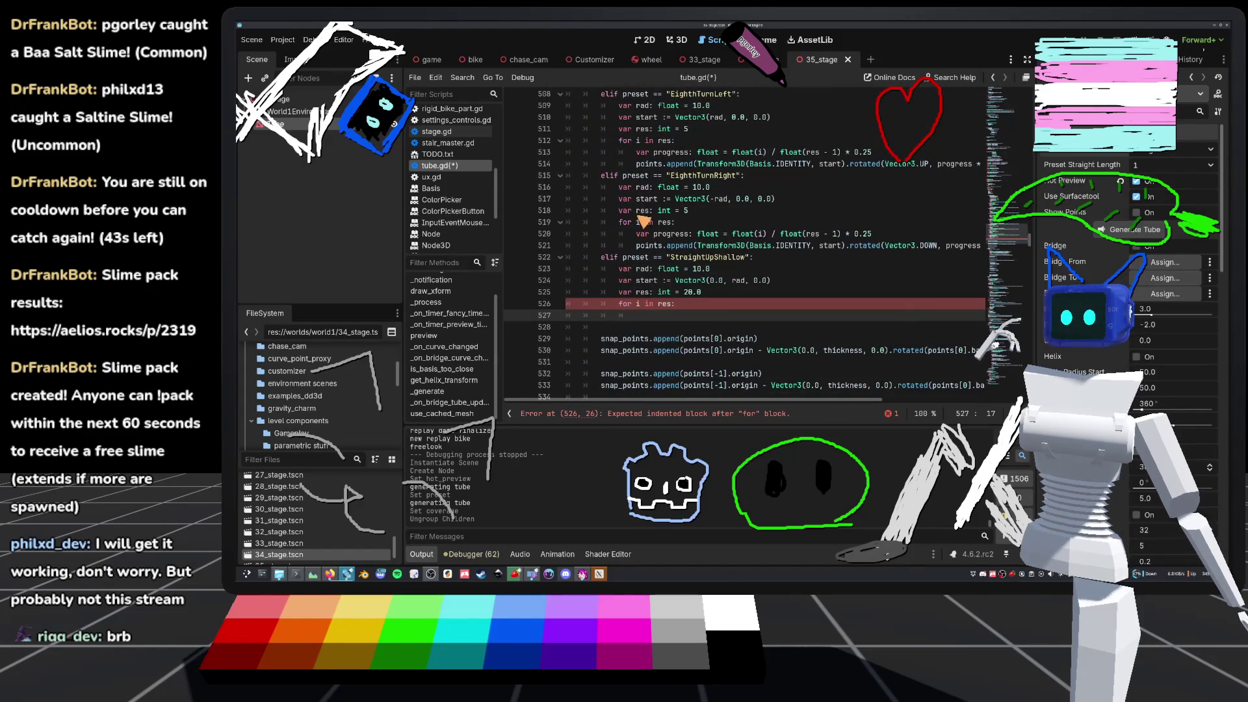
pyautogui.moveTo(637, 236); pyautogui.dragTo(923, 235)
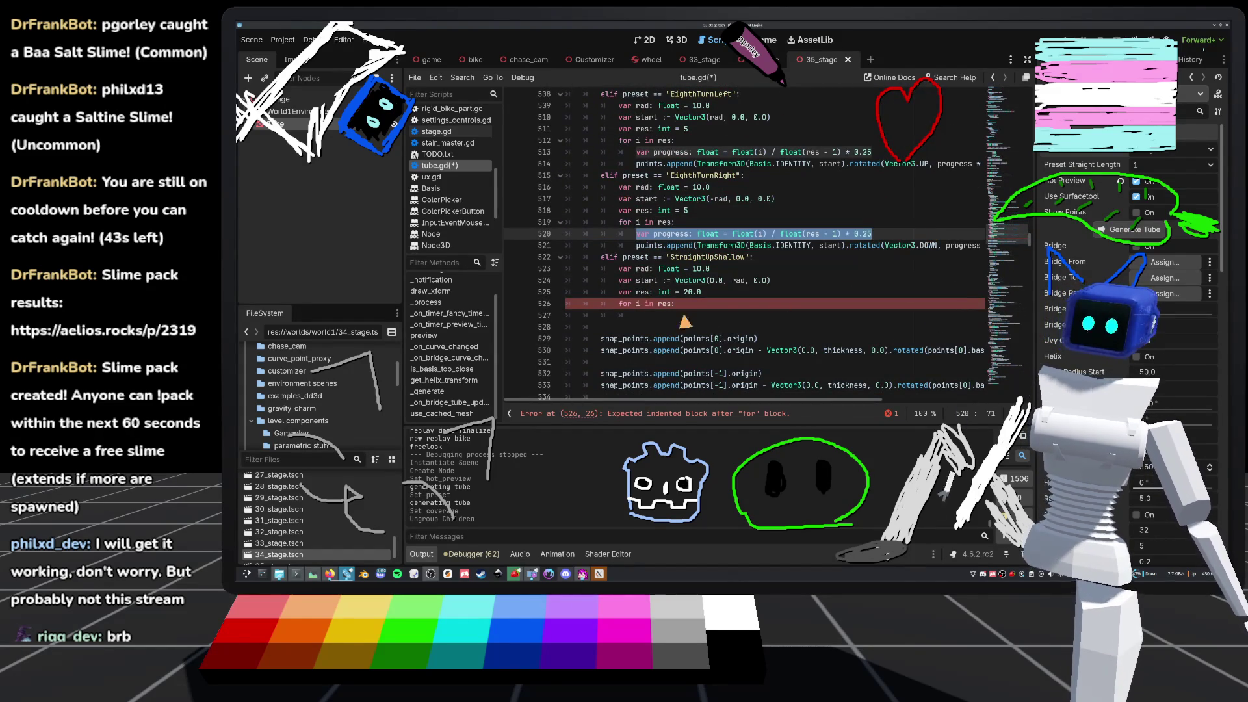
pyautogui.click(656, 317)
pyautogui.hotkey('ctrl', 'v')
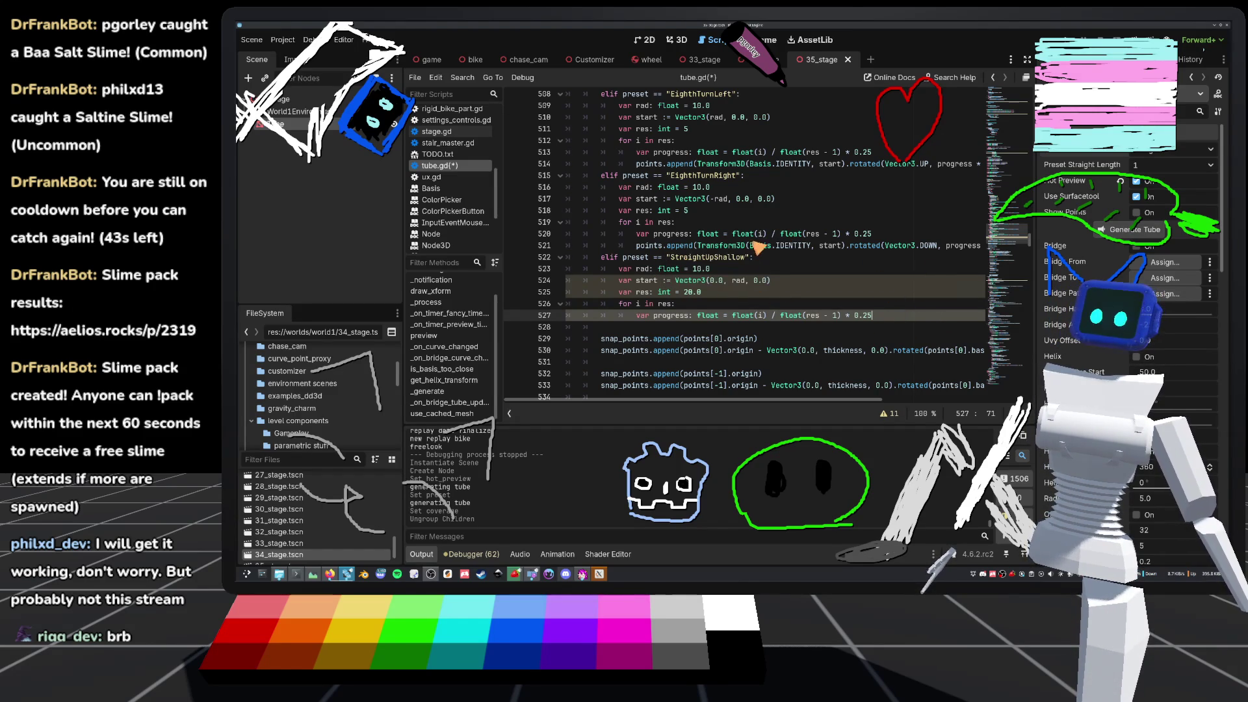
# - Add a points.append line rotated around Vector3.LEFT instead of DOWN, and save tube.gd
pyautogui.moveTo(903, 246)
pyautogui.mouseDown()
pyautogui.moveTo(1045, 256)
pyautogui.moveTo(572, 248)
pyautogui.moveTo(640, 247)
pyautogui.mouseUp()
pyautogui.press('Up')
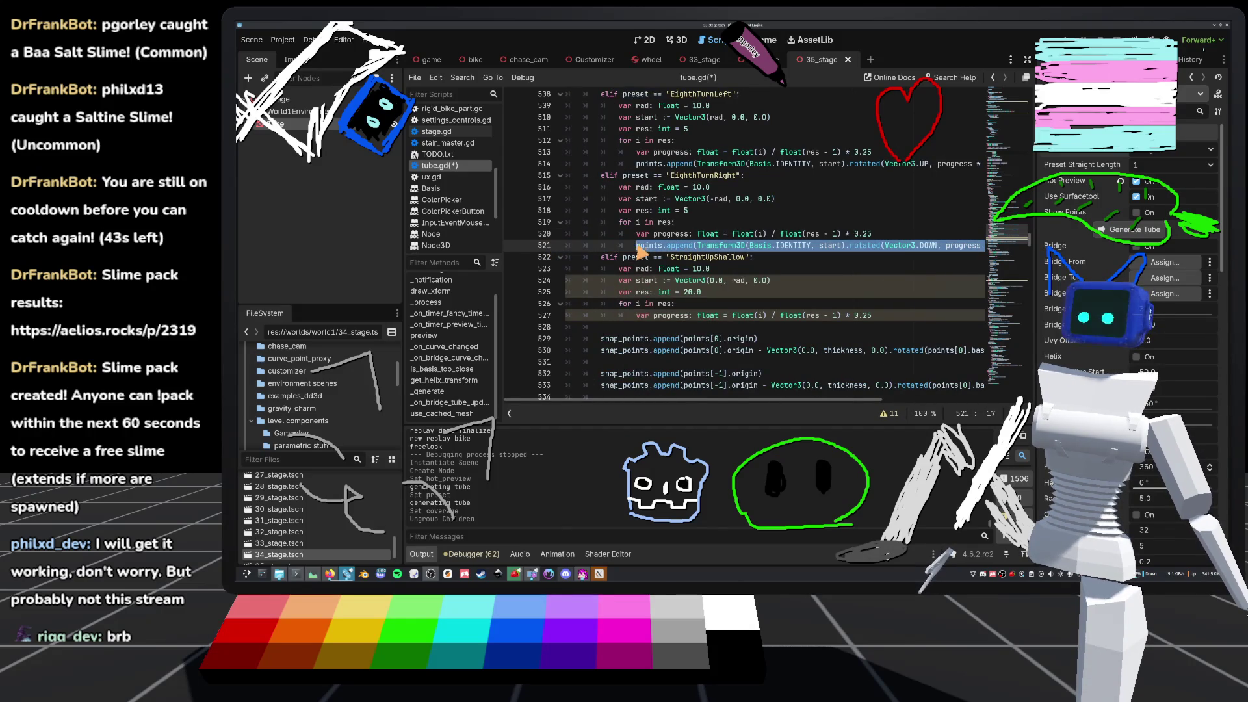
pyautogui.click(923, 319)
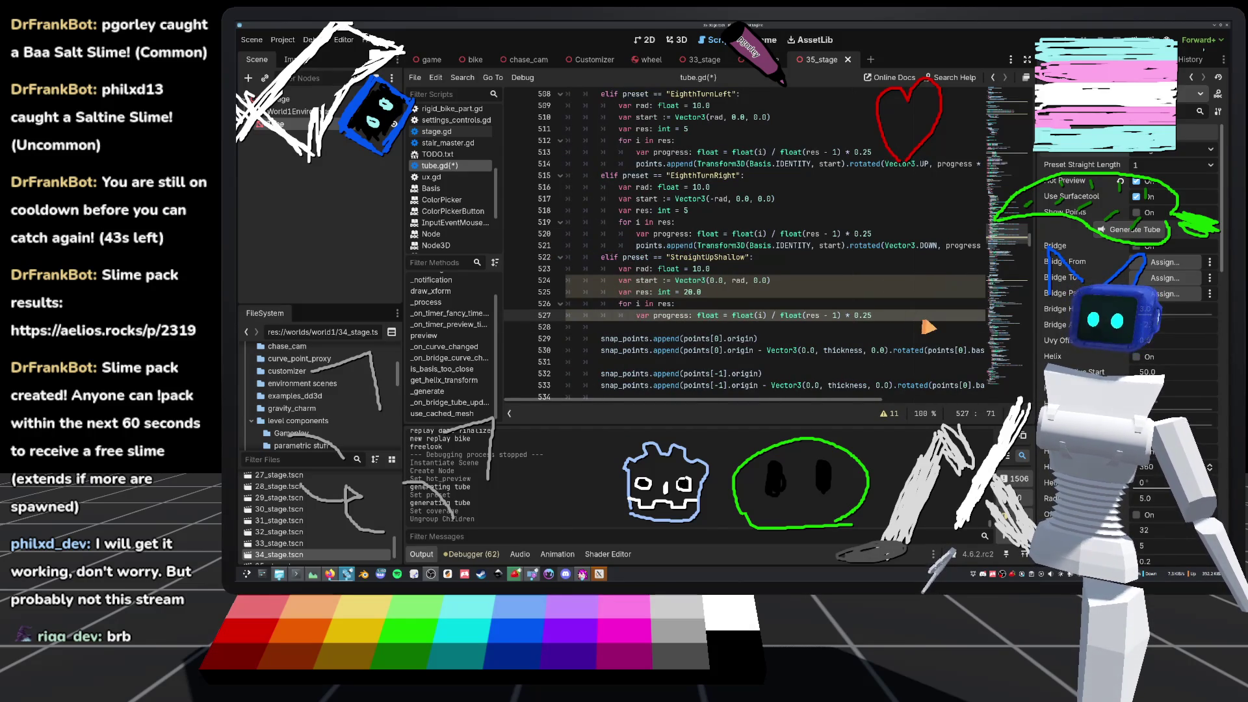
pyautogui.press('Return')
pyautogui.write('points.append(Transform3D(Basis.IDENTITY, start).rotated(Vector3.DOWN, progress * (PI/2.0)).translated(-start))')
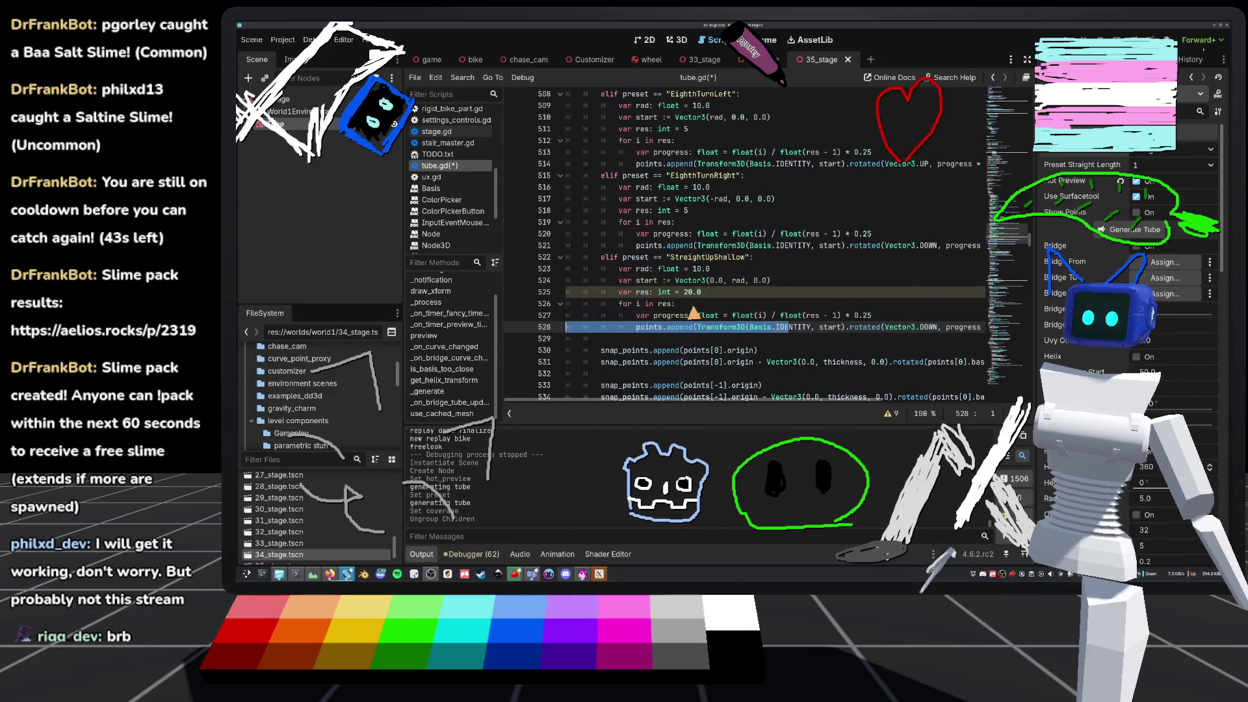
pyautogui.moveTo(687, 327); pyautogui.dragTo(1007, 330)
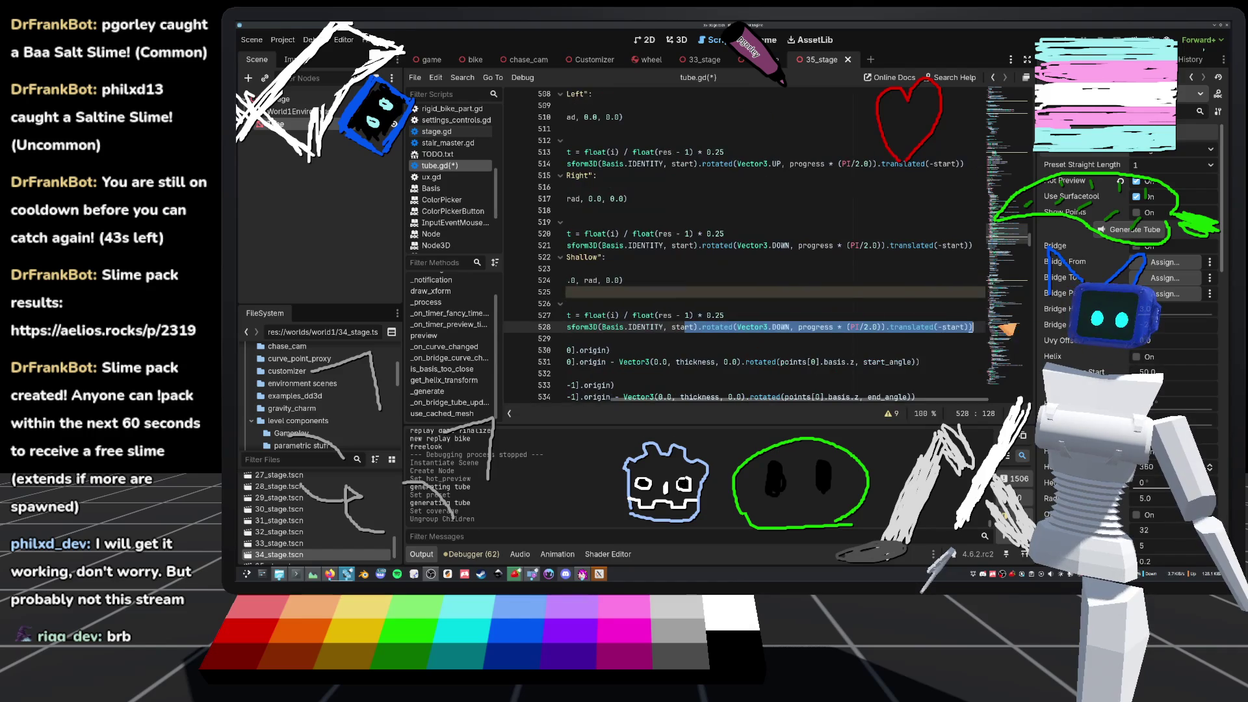
pyautogui.doubleClick(787, 328)
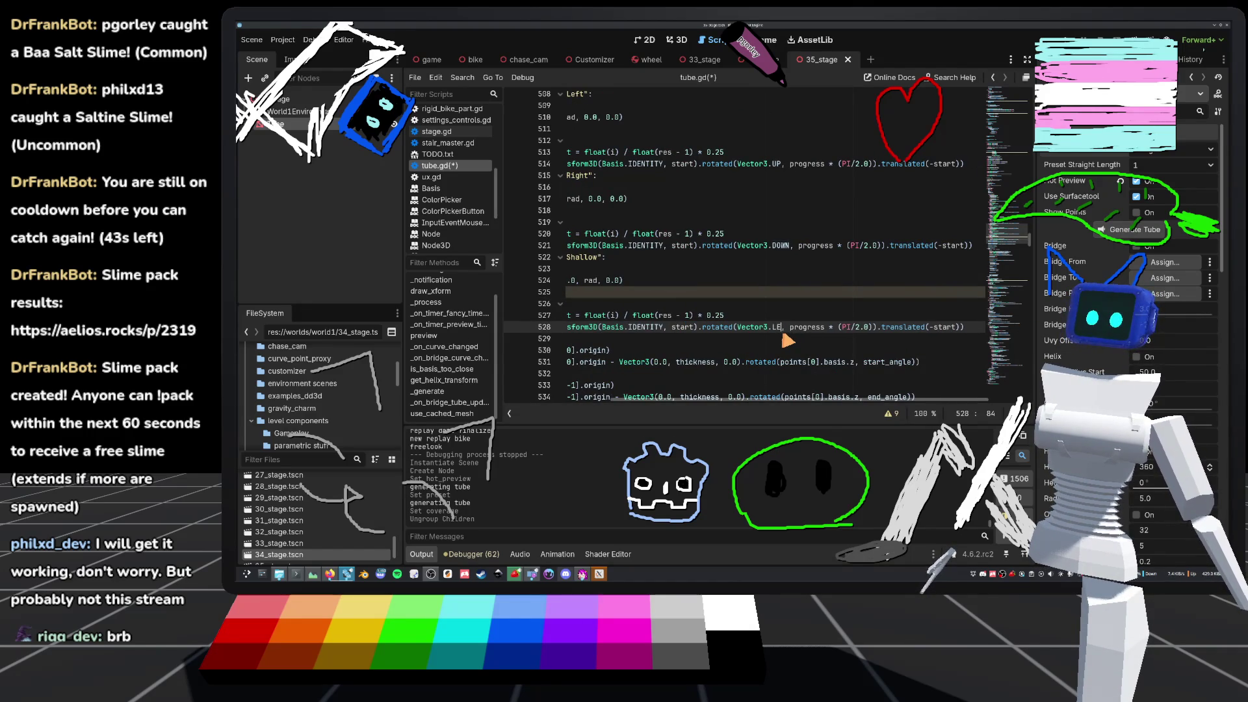
pyautogui.hotkey('ctrl', 's')
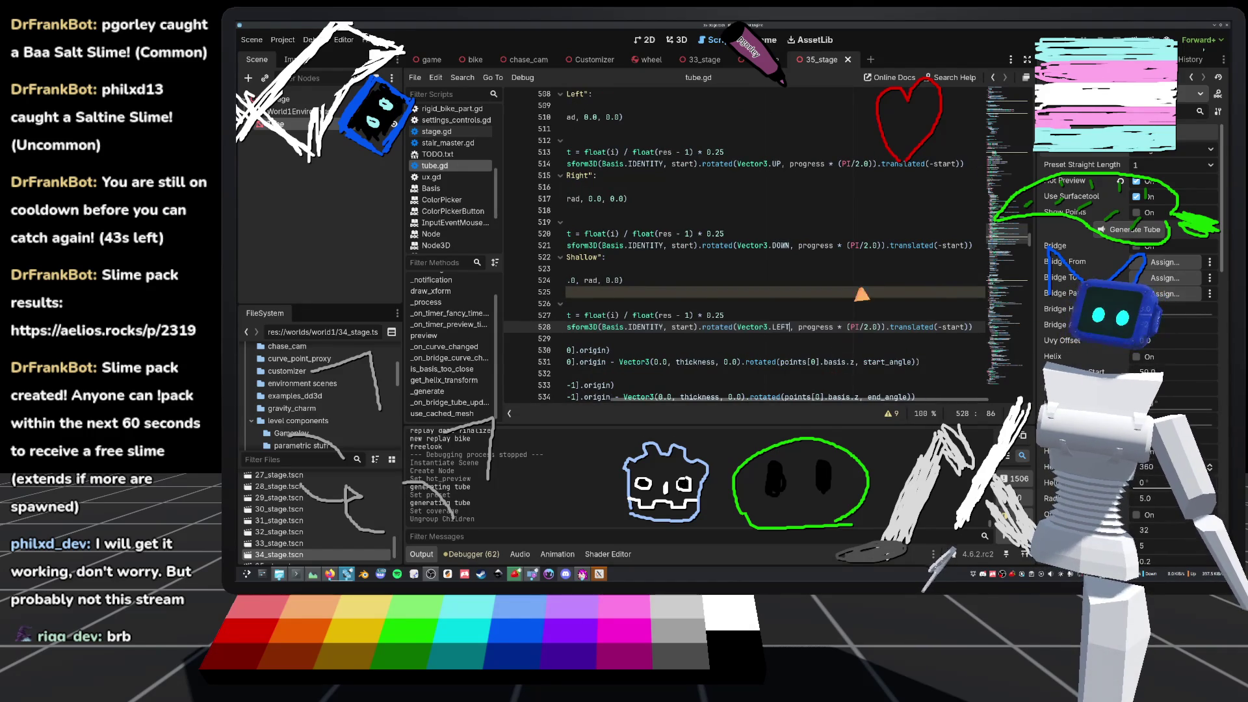
# - Apply the StraightUpShallow preset to the tube in the 3D view
pyautogui.click(690, 41)
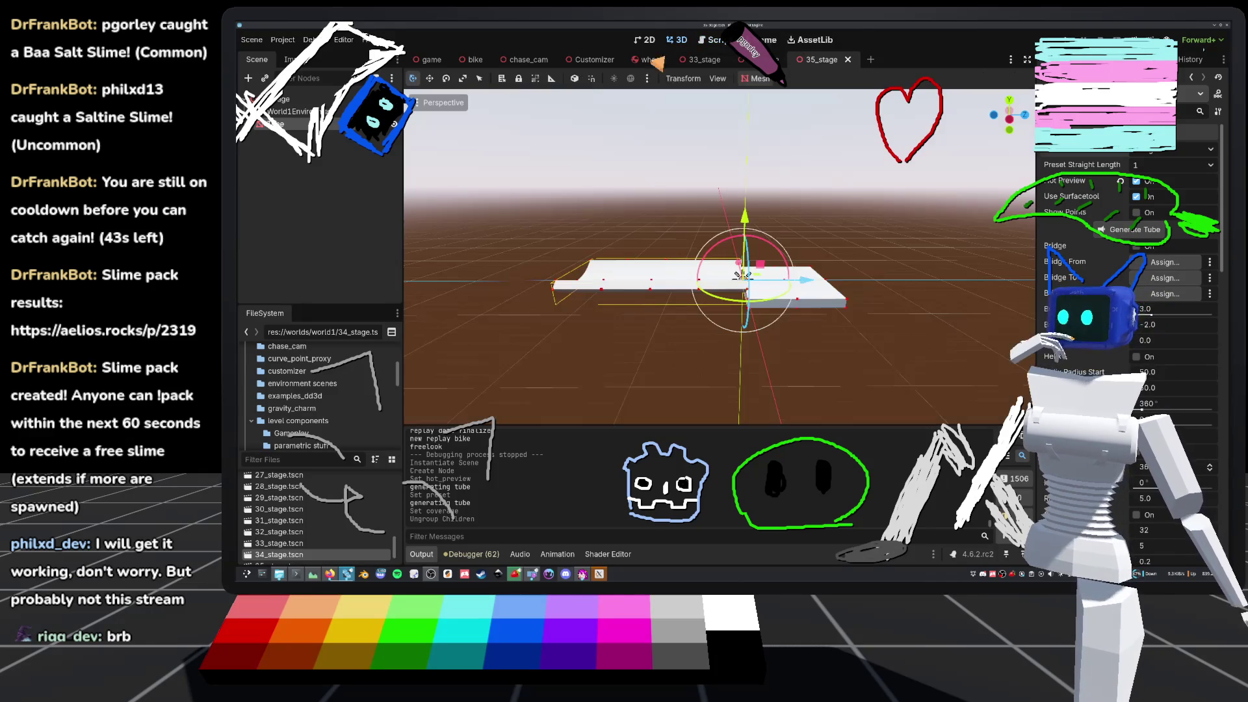
pyautogui.click(1211, 164)
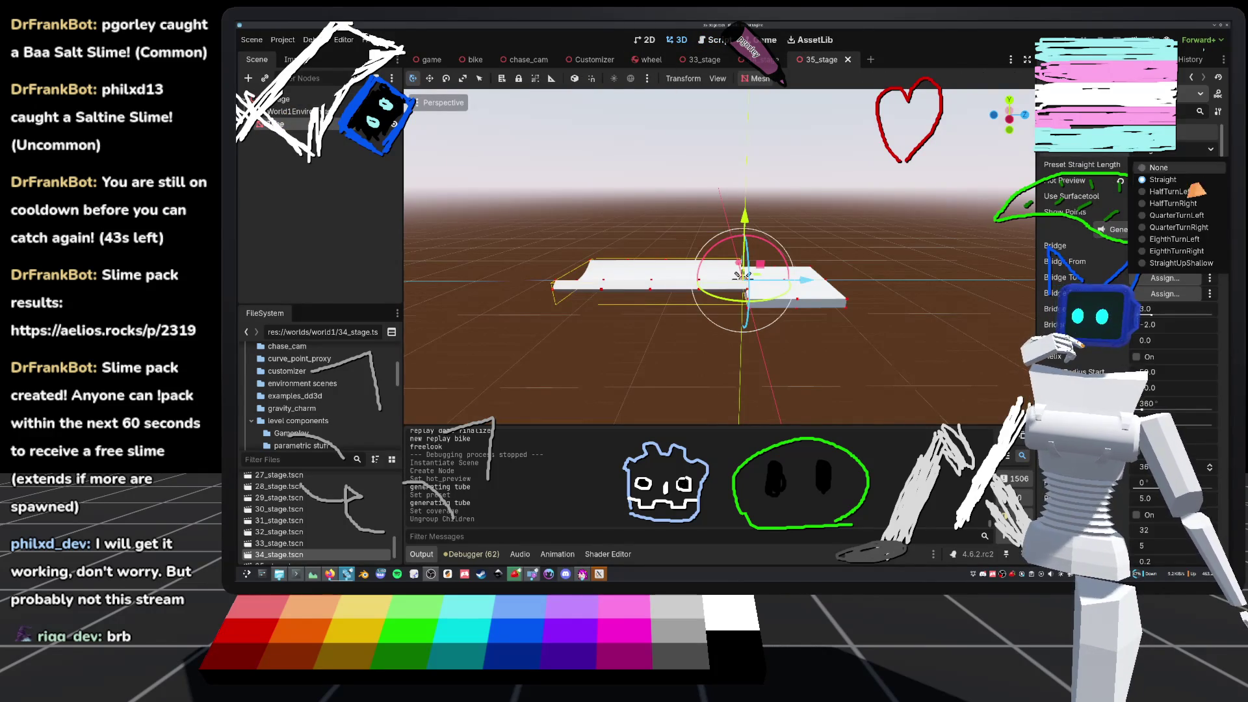
pyautogui.click(1199, 263)
pyautogui.scroll(3, 715, 292)
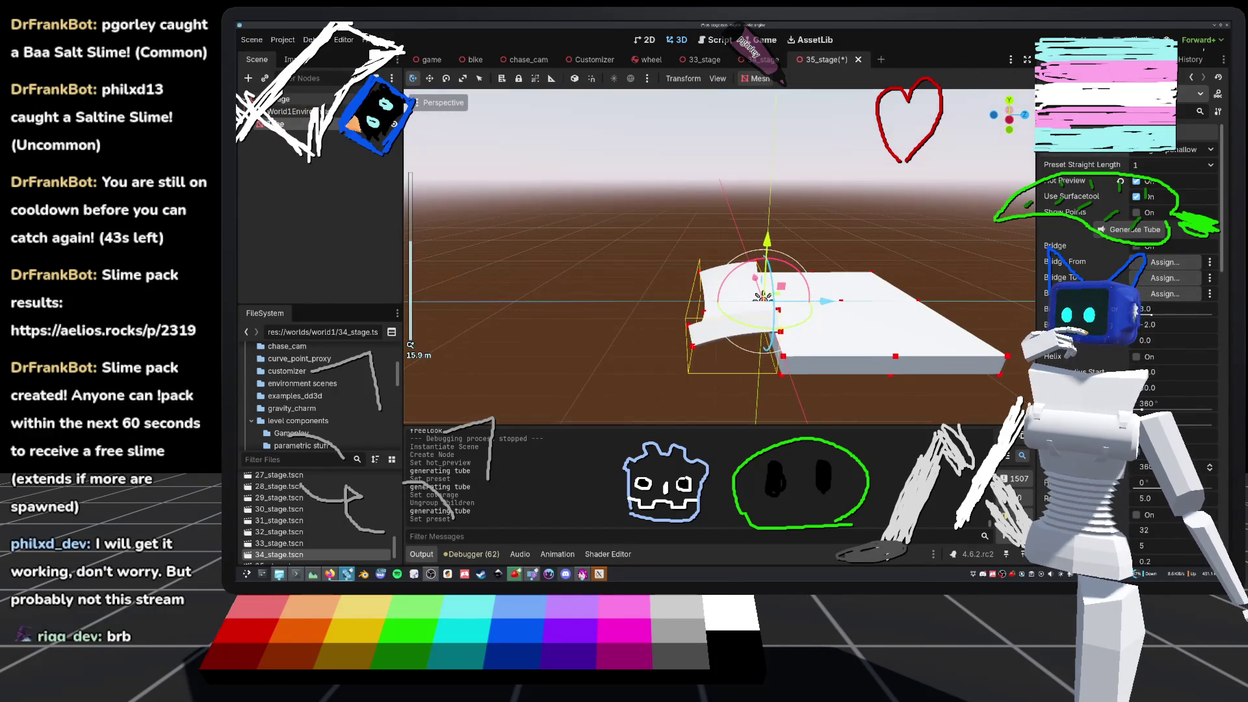
# - Change the rotation axis in tube.gd to Vector3.RIGHT and save
pyautogui.click(713, 42)
pyautogui.press('BackSpace')
pyautogui.press('BackSpace')
pyautogui.press('BackSpace')
pyautogui.write('RIGHT')
pyautogui.hotkey('ctrl', 's')
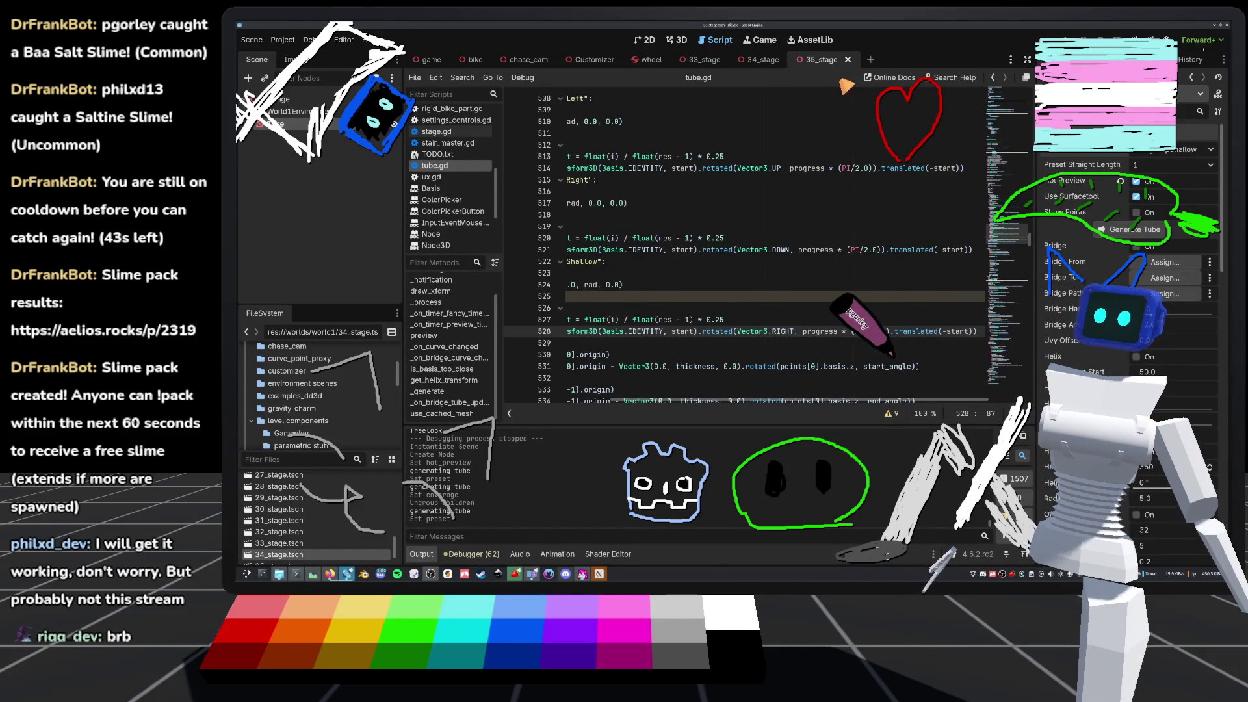
# - Regenerate the tube by switching to EighthTurnRight and back to StraightUpShallow, then orbit it
pyautogui.click(679, 40)
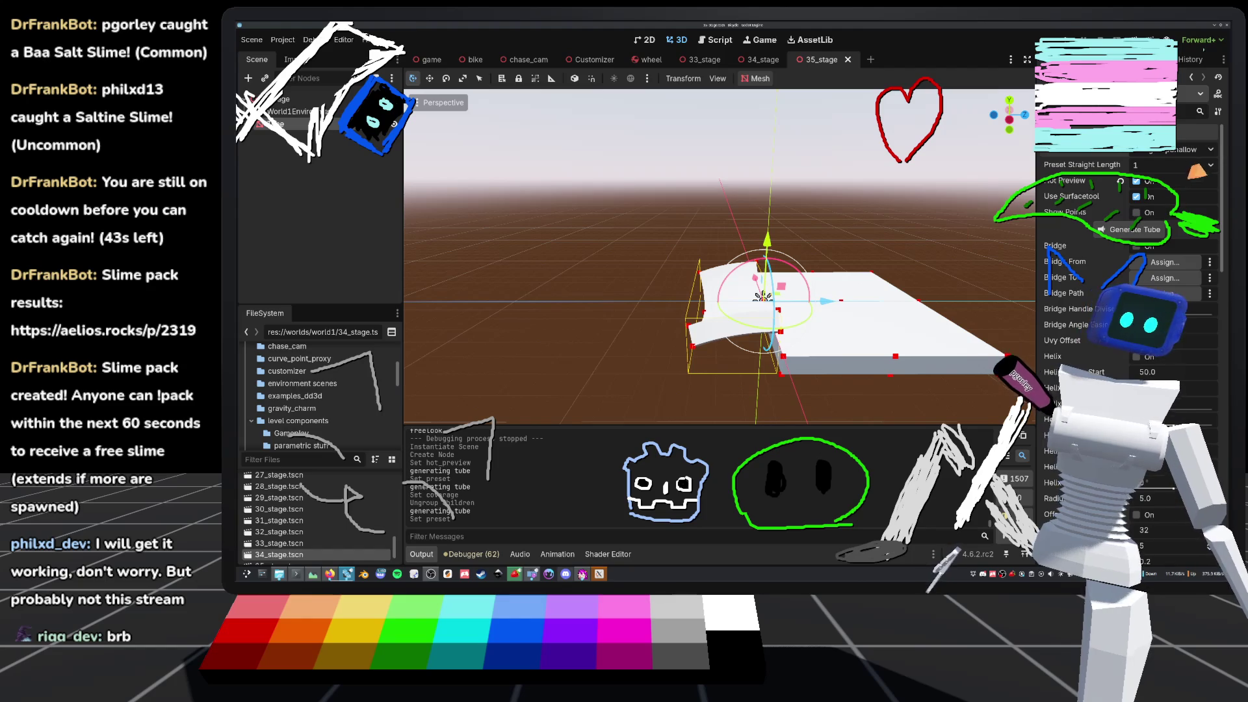
pyautogui.click(1207, 151)
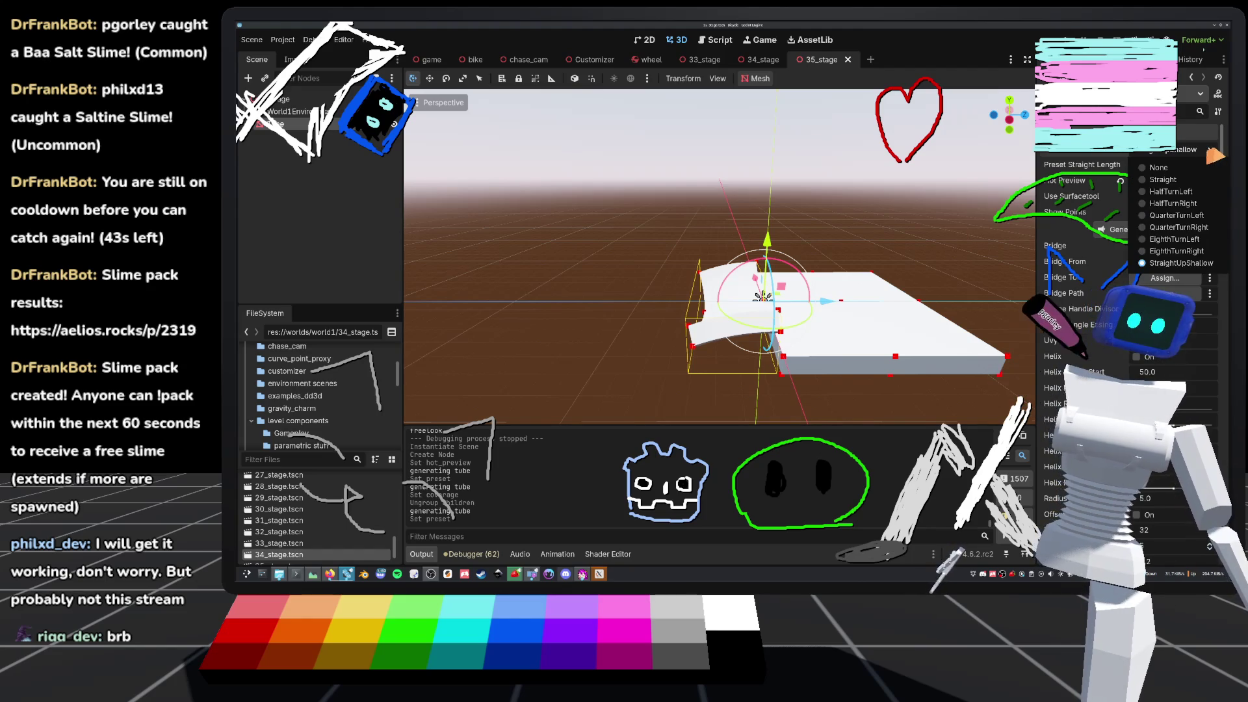
pyautogui.click(1183, 252)
pyautogui.click(1206, 151)
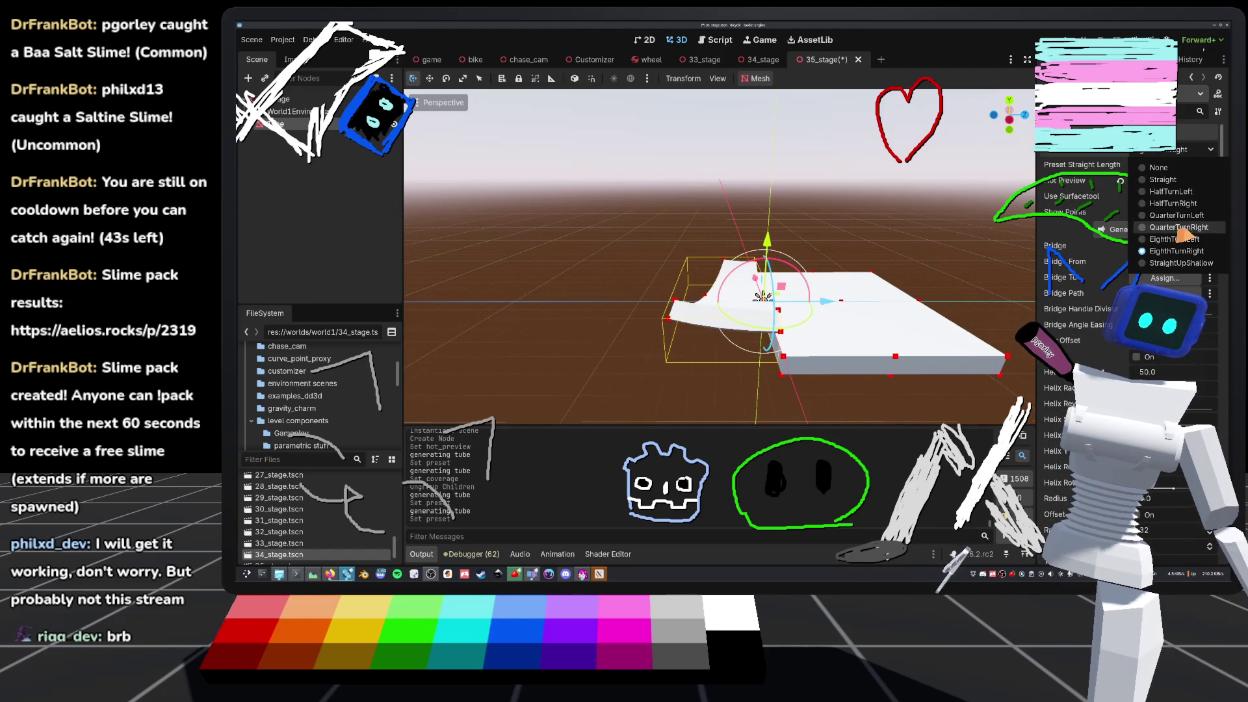
pyautogui.click(1183, 267)
pyautogui.moveTo(764, 299)
pyautogui.mouseDown()
pyautogui.moveTo(748, 306)
pyautogui.moveTo(764, 297)
pyautogui.mouseUp()
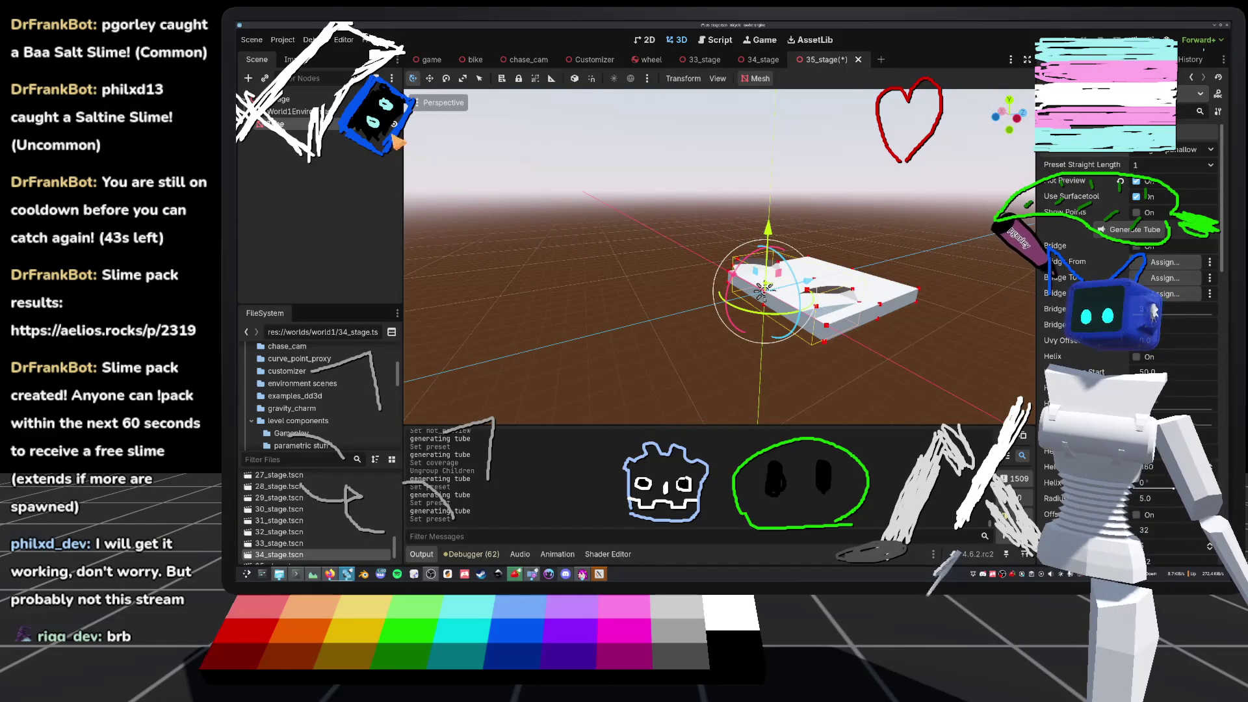
# - Restore the rotation axis on line 528 to Vector3.LEFT
pyautogui.hotkey('ctrl', 'F3')
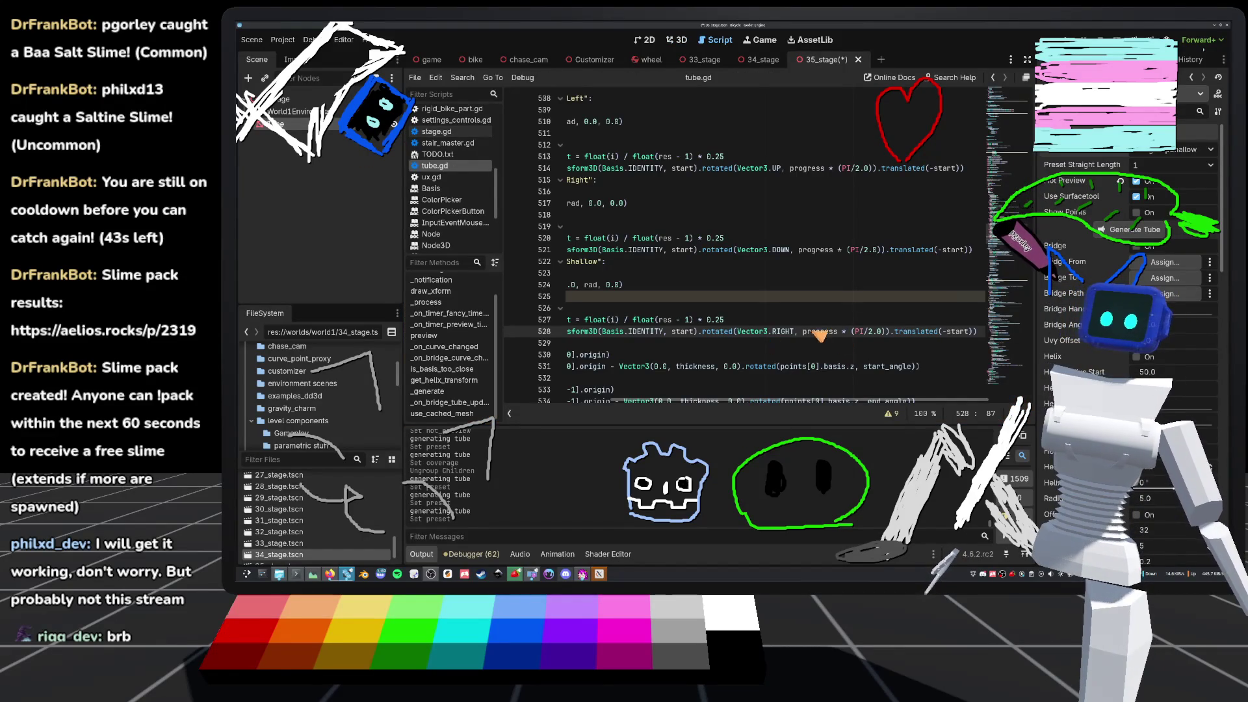
pyautogui.press('BackSpace')
pyautogui.press('BackSpace')
pyautogui.press('BackSpace')
pyautogui.write('LEFT')
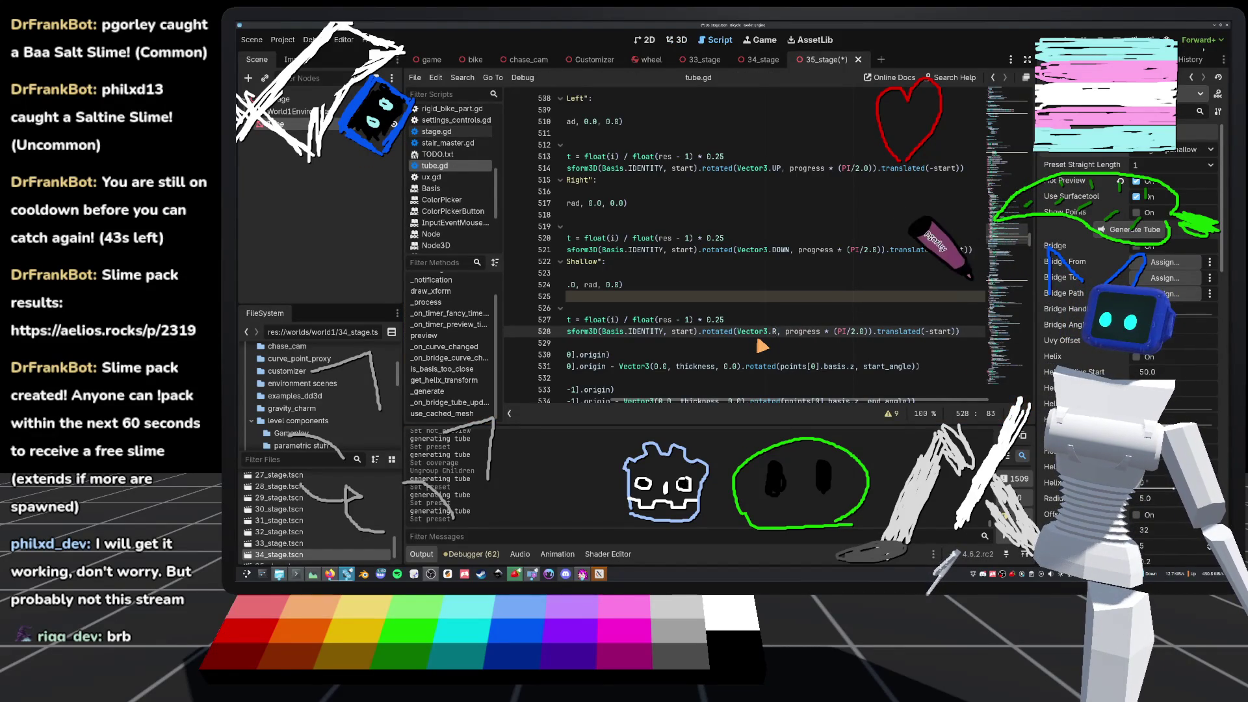
pyautogui.click(754, 285)
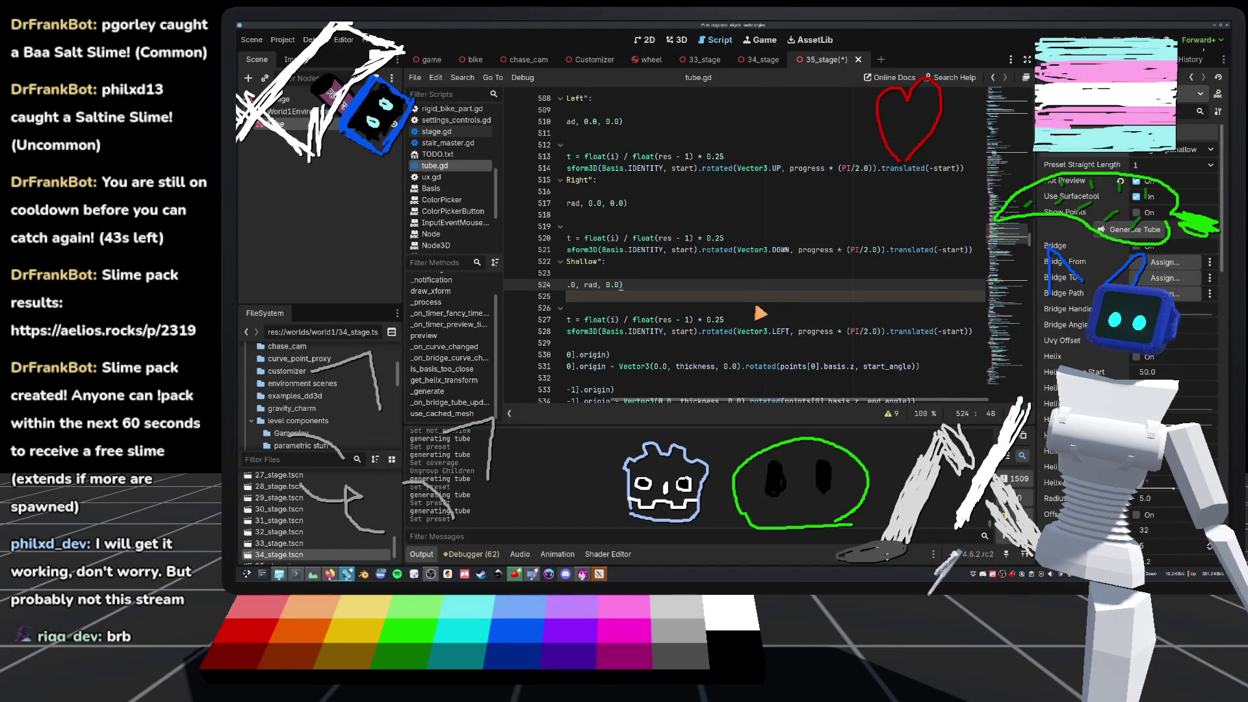
# - Make line 528 rotate by -PI/2.0, save tube.gd, and return to the 3D view
pyautogui.click(854, 332)
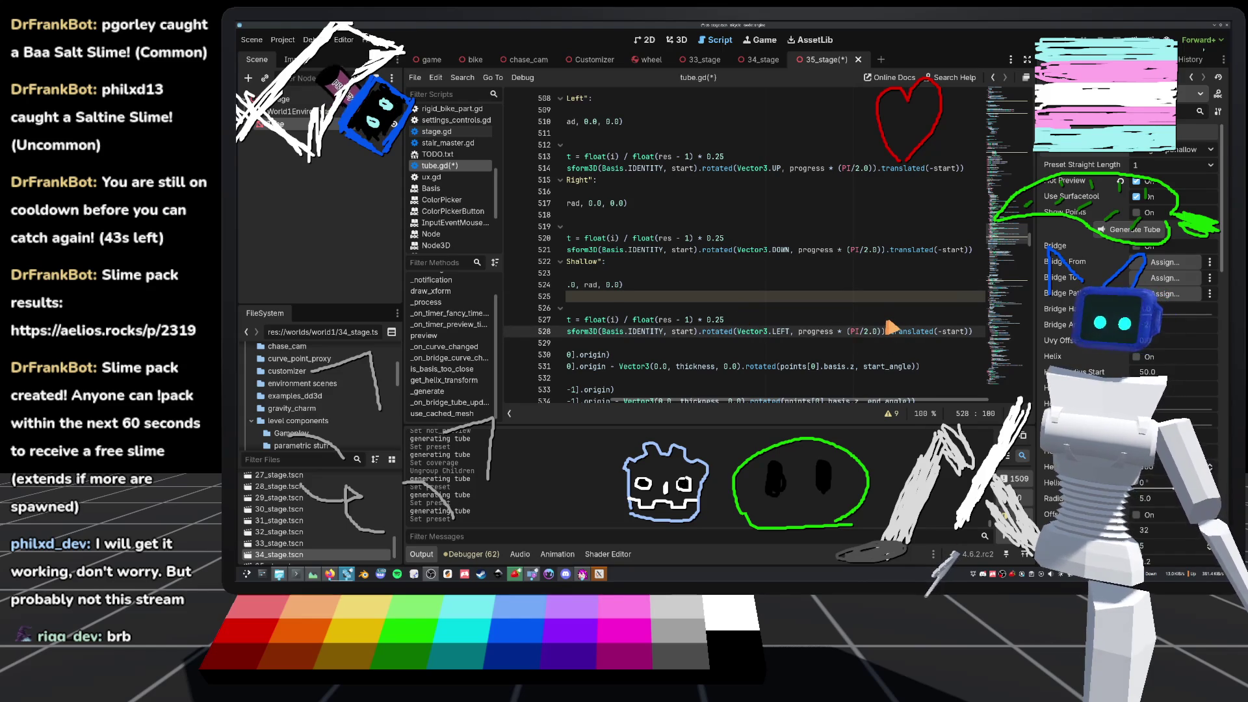
pyautogui.write('-')
pyautogui.hotkey('ctrl', 's')
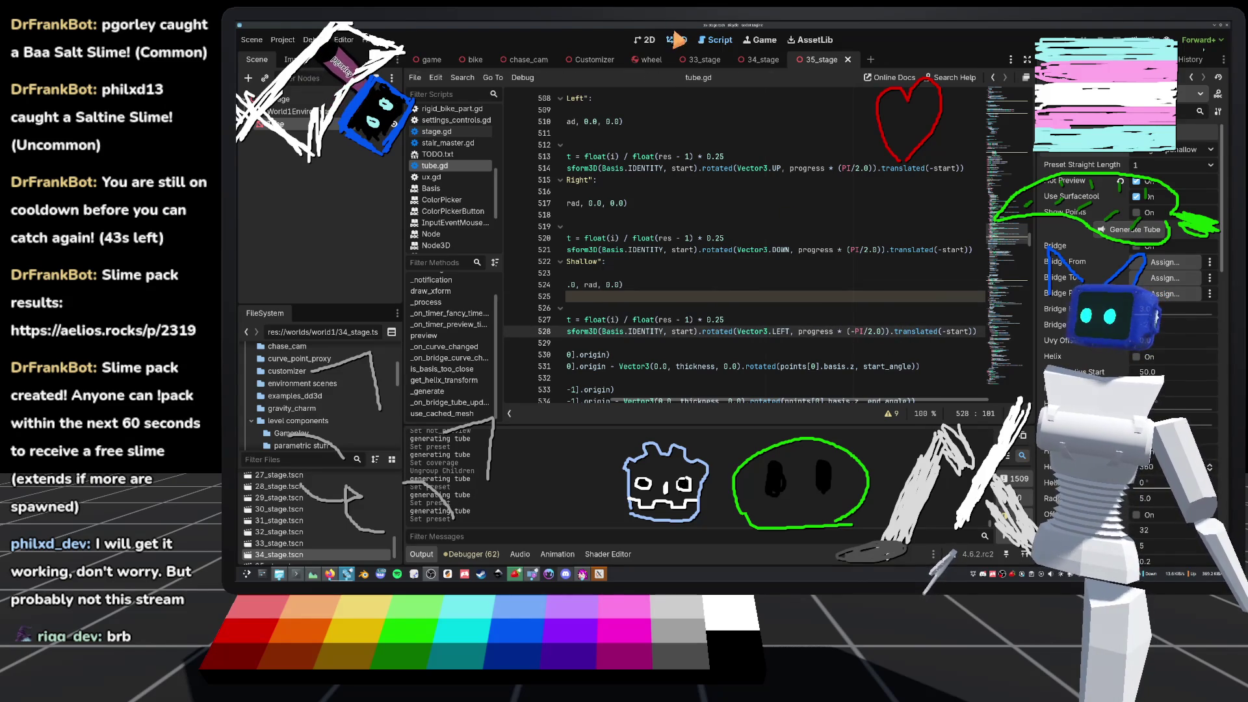
pyautogui.hotkey('ctrl', 'F2')
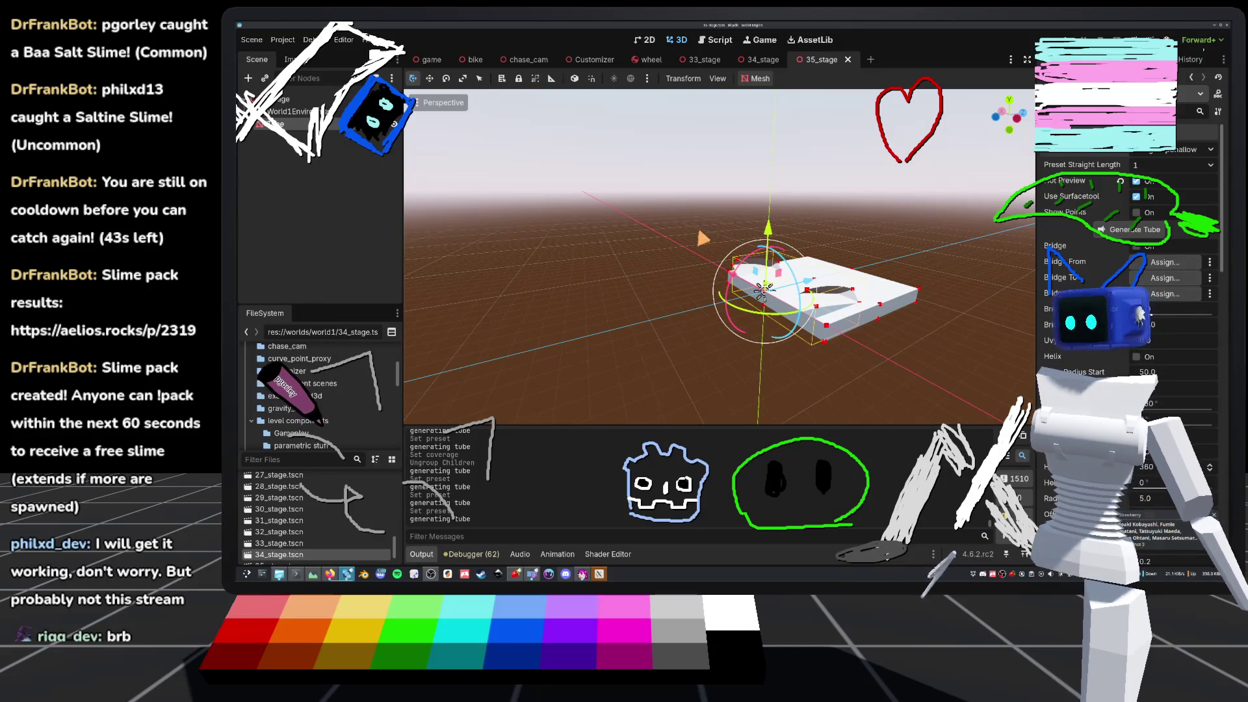
# - Zoom and orbit the 3D view to inspect the ramp slab
pyautogui.scroll(-3, 719, 257)
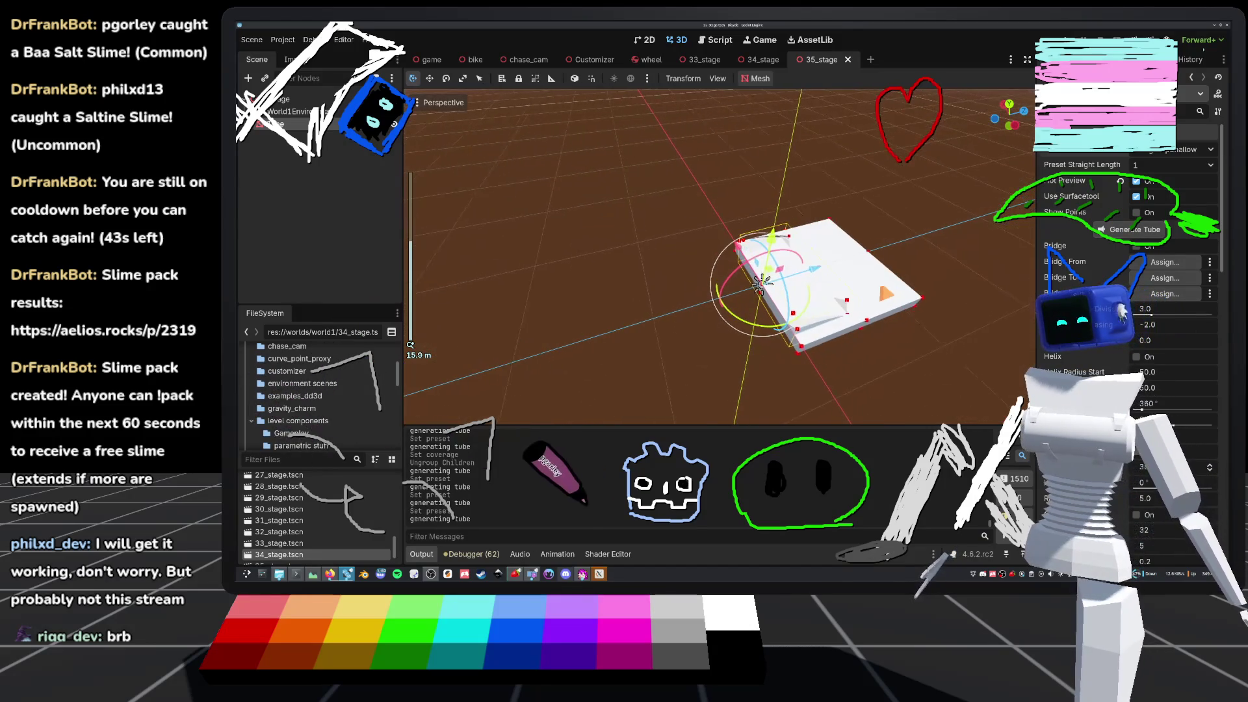
pyautogui.scroll(3, 751, 276)
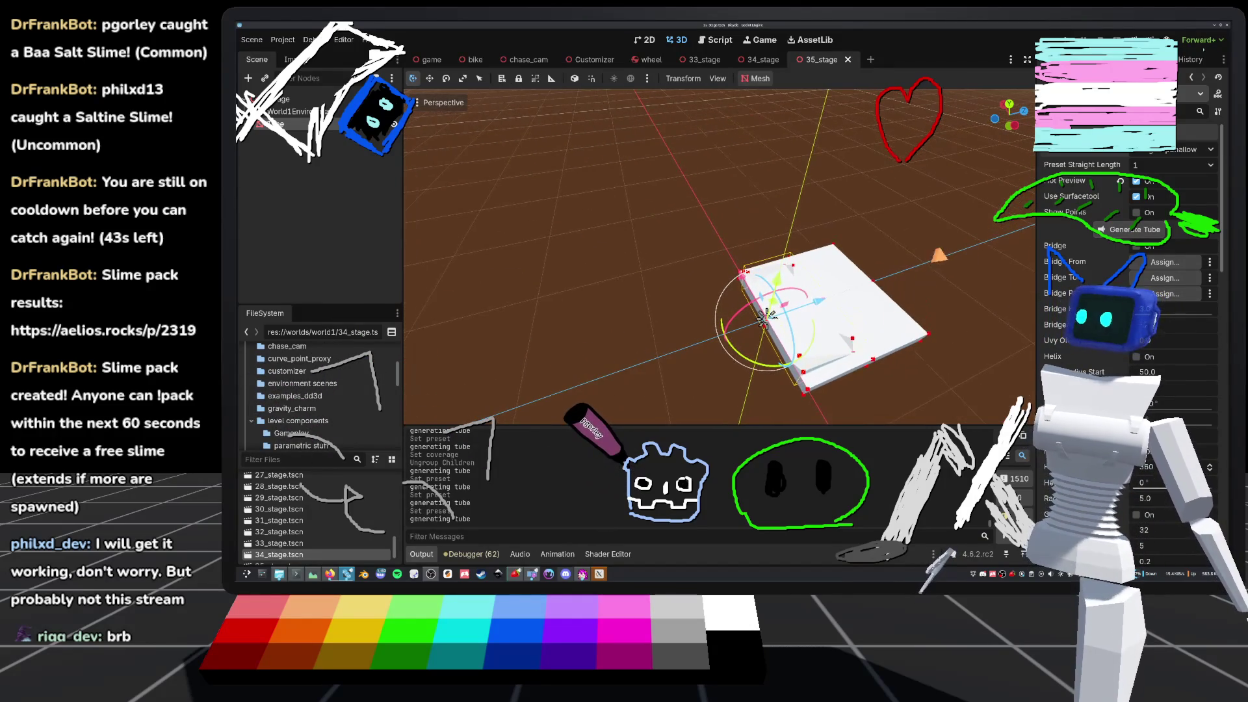
pyautogui.scroll(4, 766, 316)
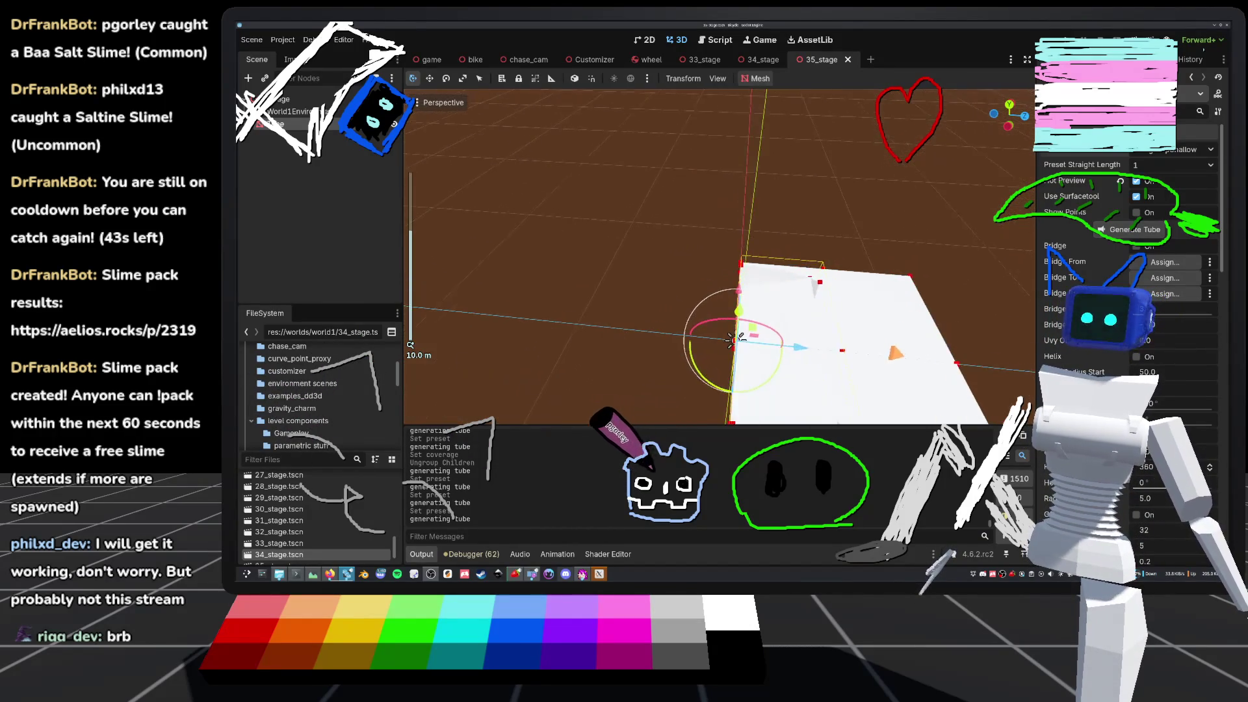
pyautogui.scroll(-3, 731, 339)
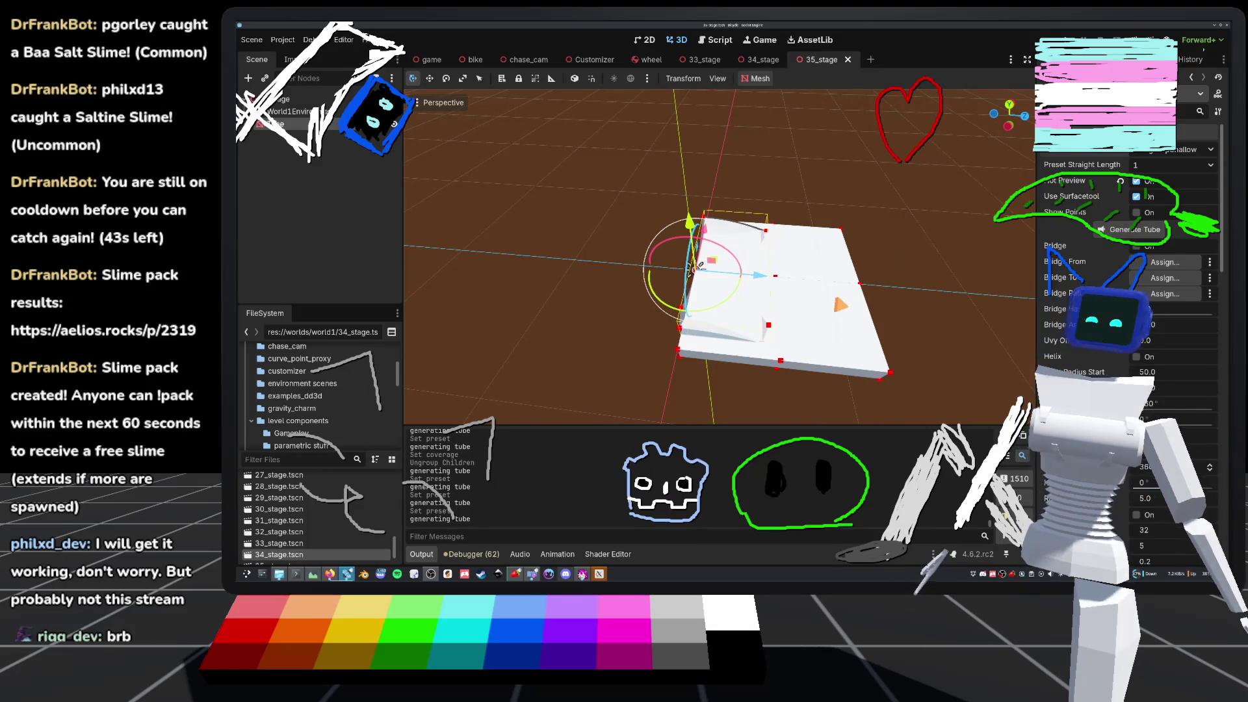
pyautogui.moveTo(694, 266)
pyautogui.mouseDown()
pyautogui.moveTo(661, 286)
pyautogui.moveTo(663, 265)
pyautogui.moveTo(629, 338)
pyautogui.mouseUp()
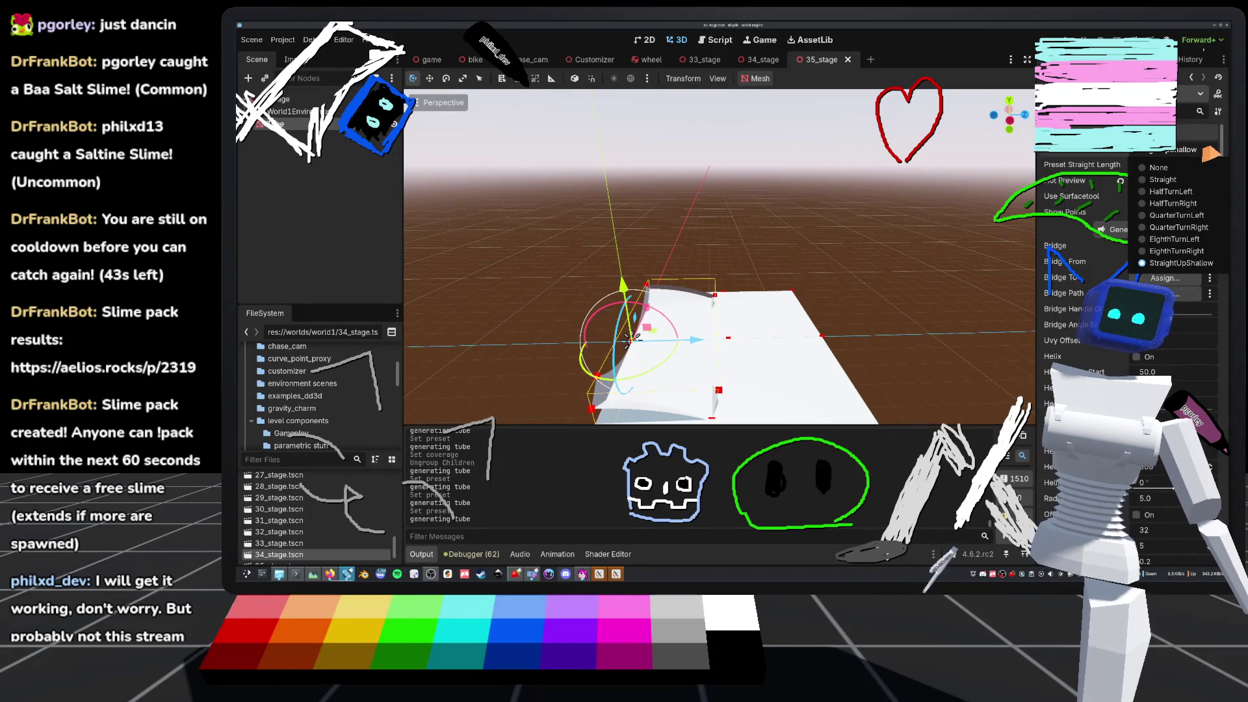
# - Regenerate the tube back on the StraightUpShallow preset and orbit to check the ramp
pyautogui.click(1145, 234)
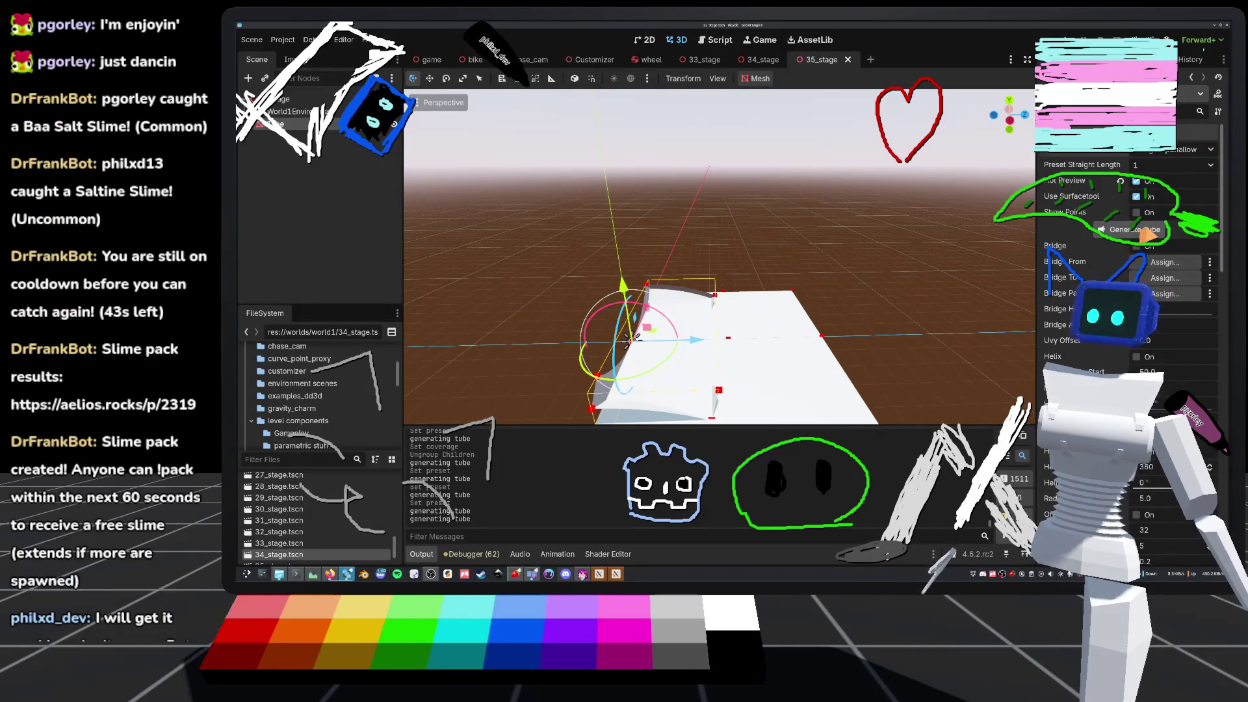
pyautogui.click(1198, 153)
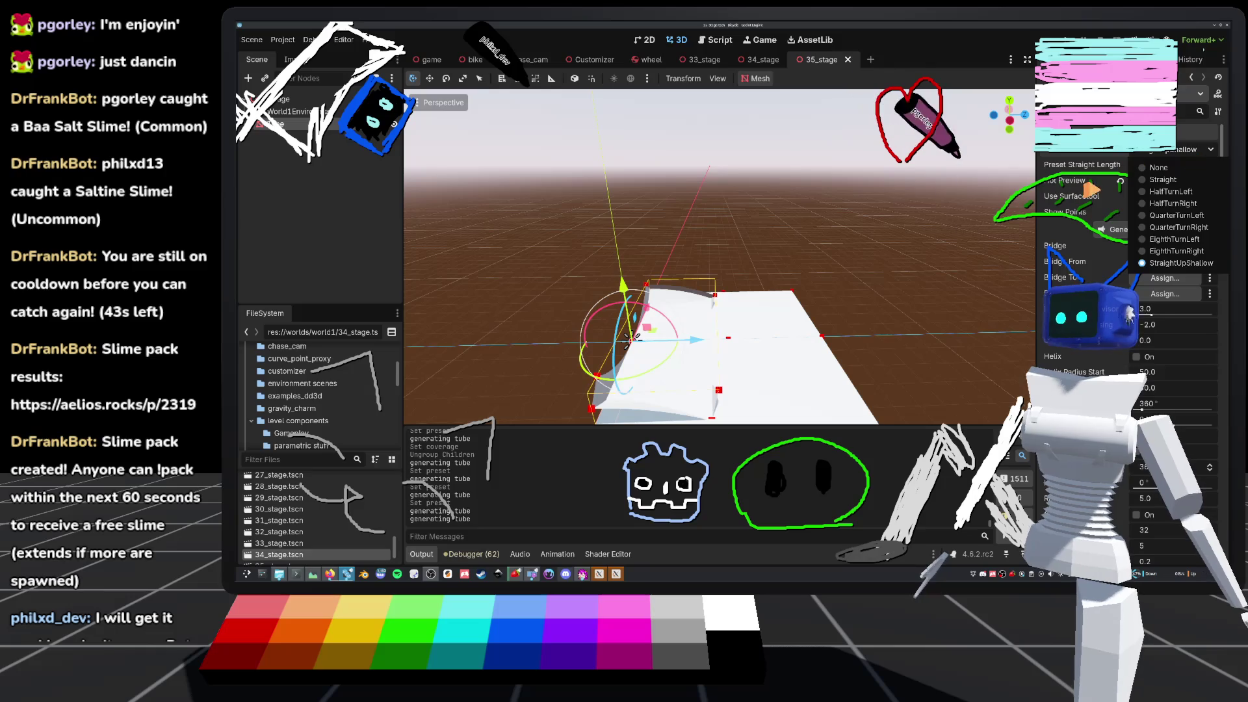
pyautogui.click(1176, 250)
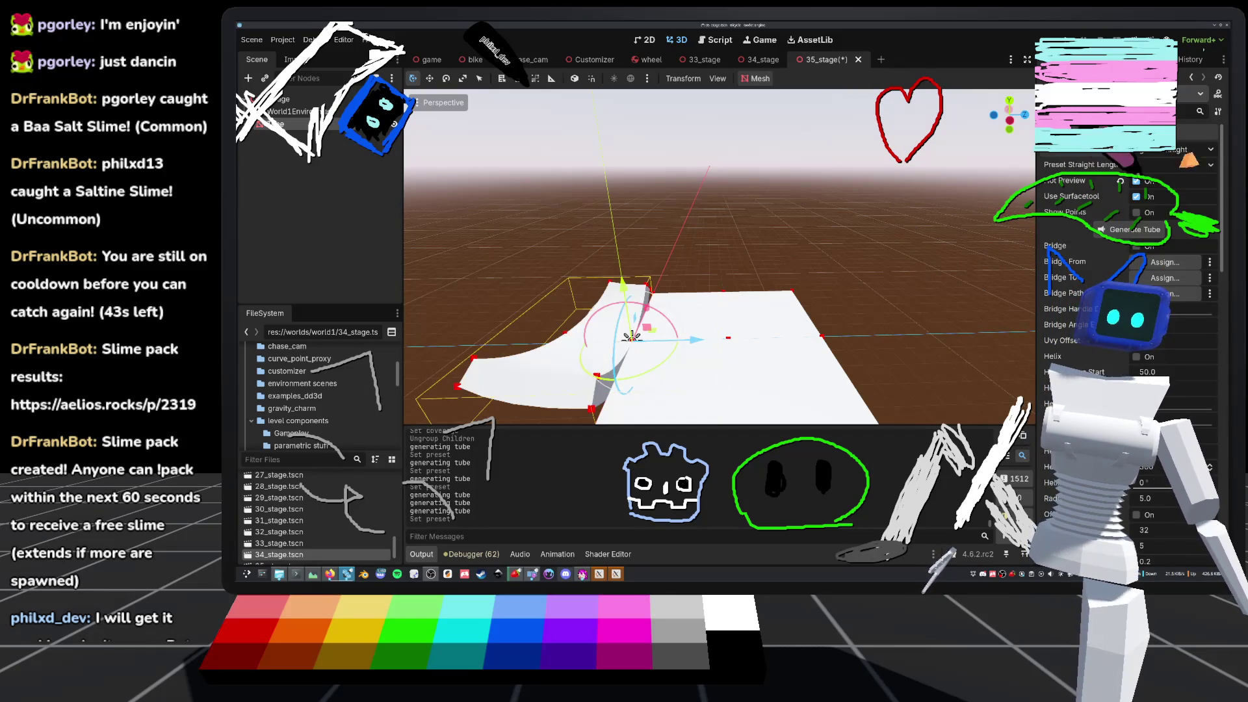
pyautogui.hotkey('ctrl', 'z')
pyautogui.moveTo(631, 338); pyautogui.dragTo(675, 293)
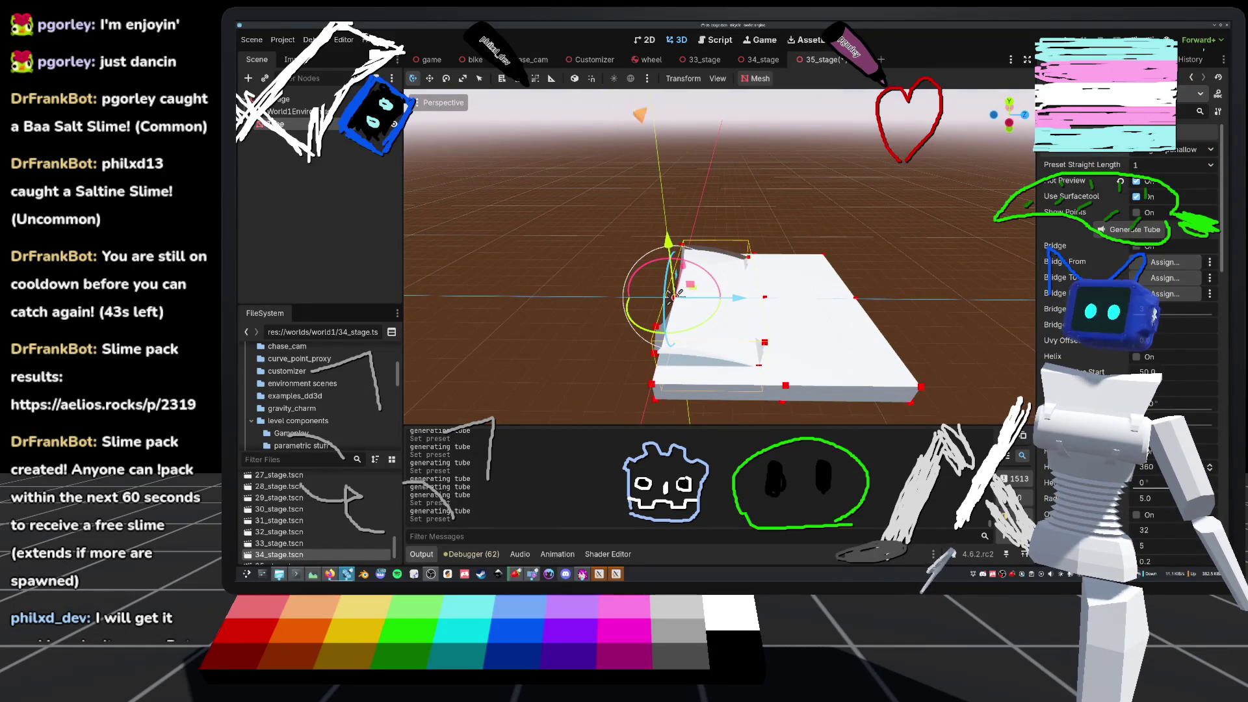
pyautogui.click(718, 41)
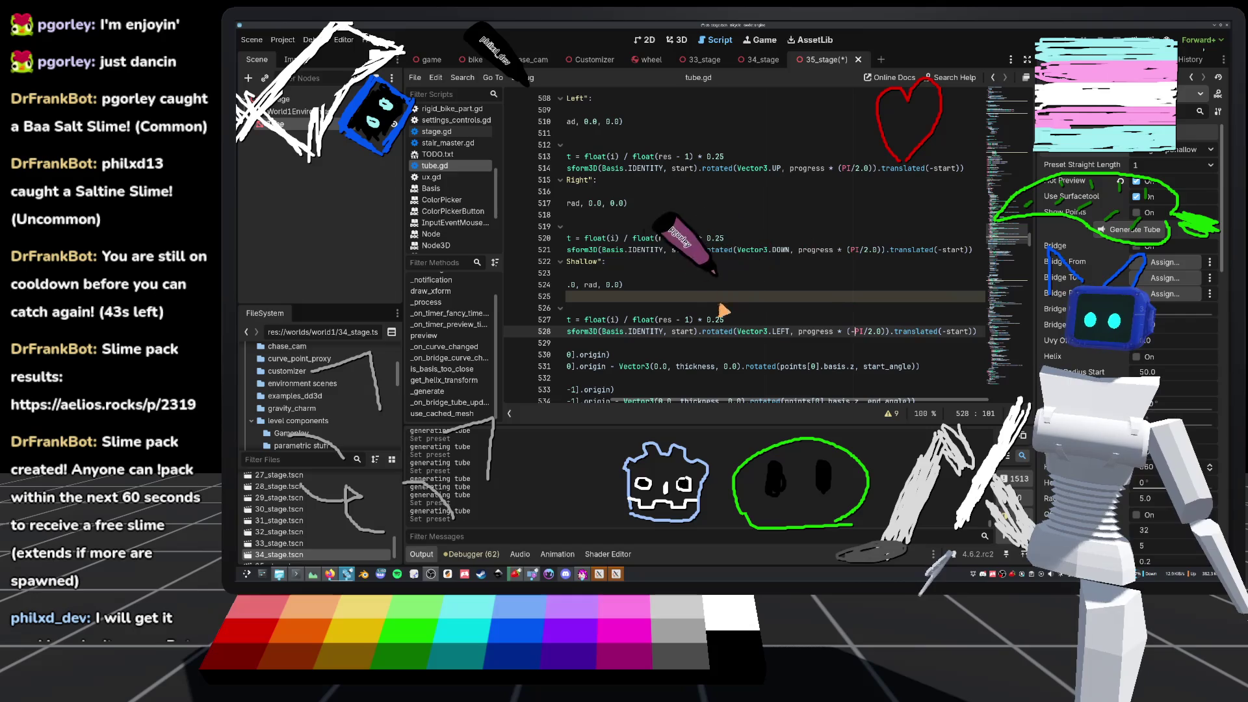
# - Set line 528 back to positive PI/2.0, save, and view the regenerated ramp in 3D
pyautogui.press('Home')
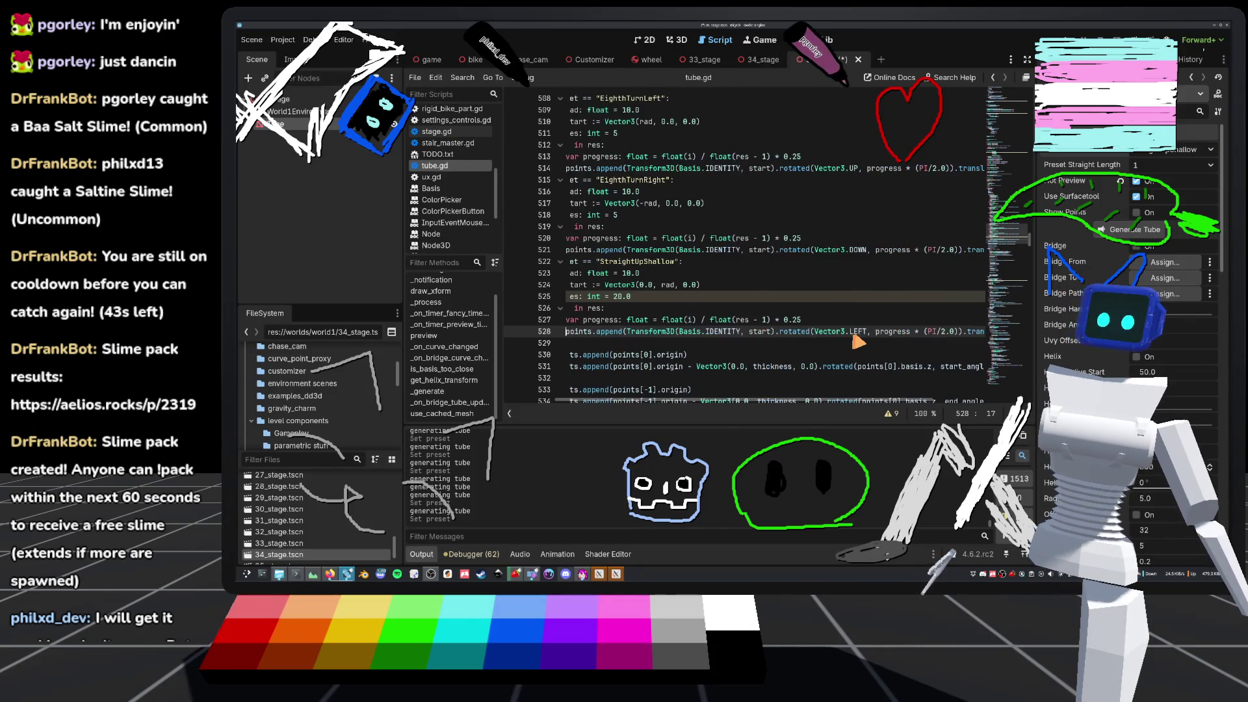
pyautogui.click(928, 332)
pyautogui.hotkey('ctrl', 's')
pyautogui.hotkey('ctrl', 'F2')
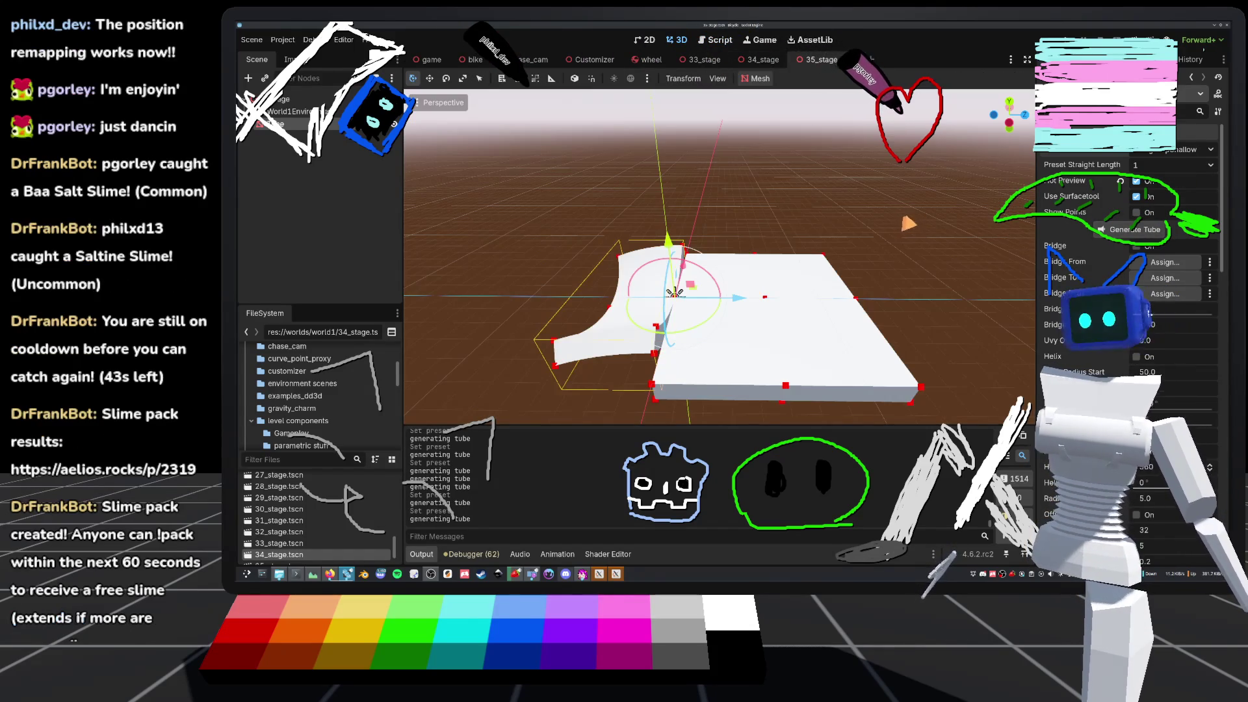
pyautogui.scroll(3, 675, 294)
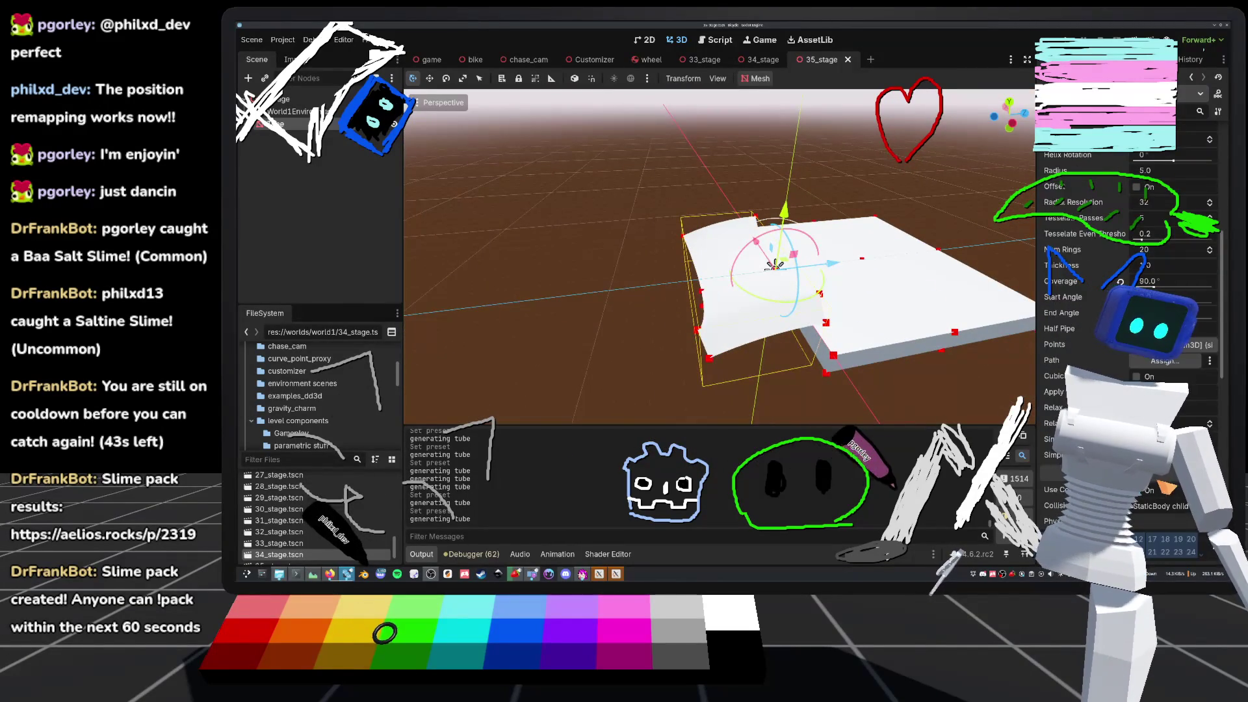
# - Quick Load the wood_boards material onto the tube and save the 35_stage scene
pyautogui.scroll(-5, 1127, 293)
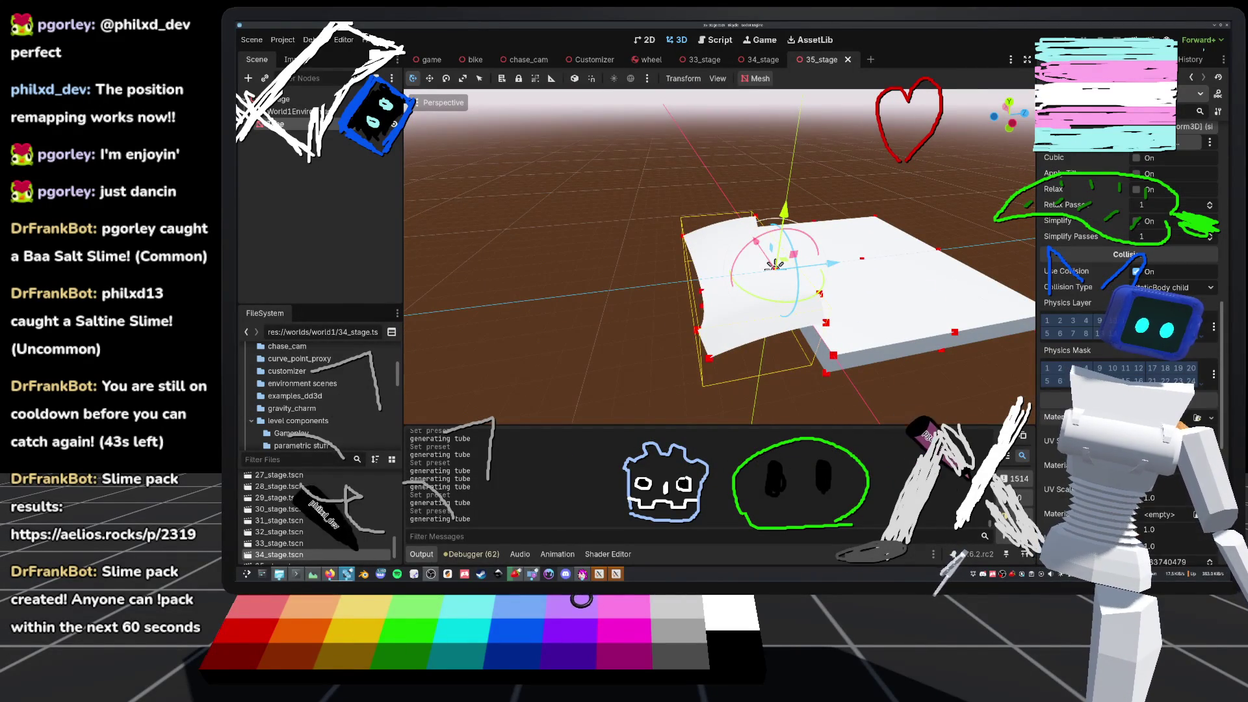
pyautogui.click(1159, 514)
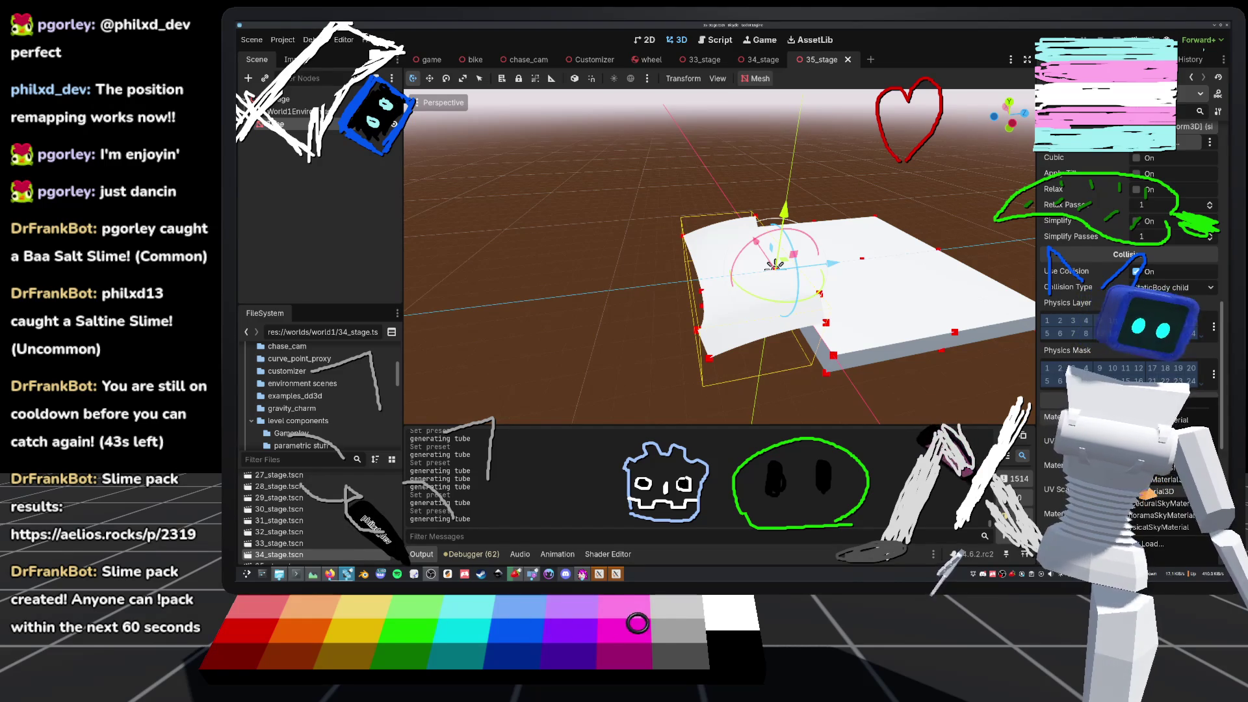
pyautogui.click(1154, 543)
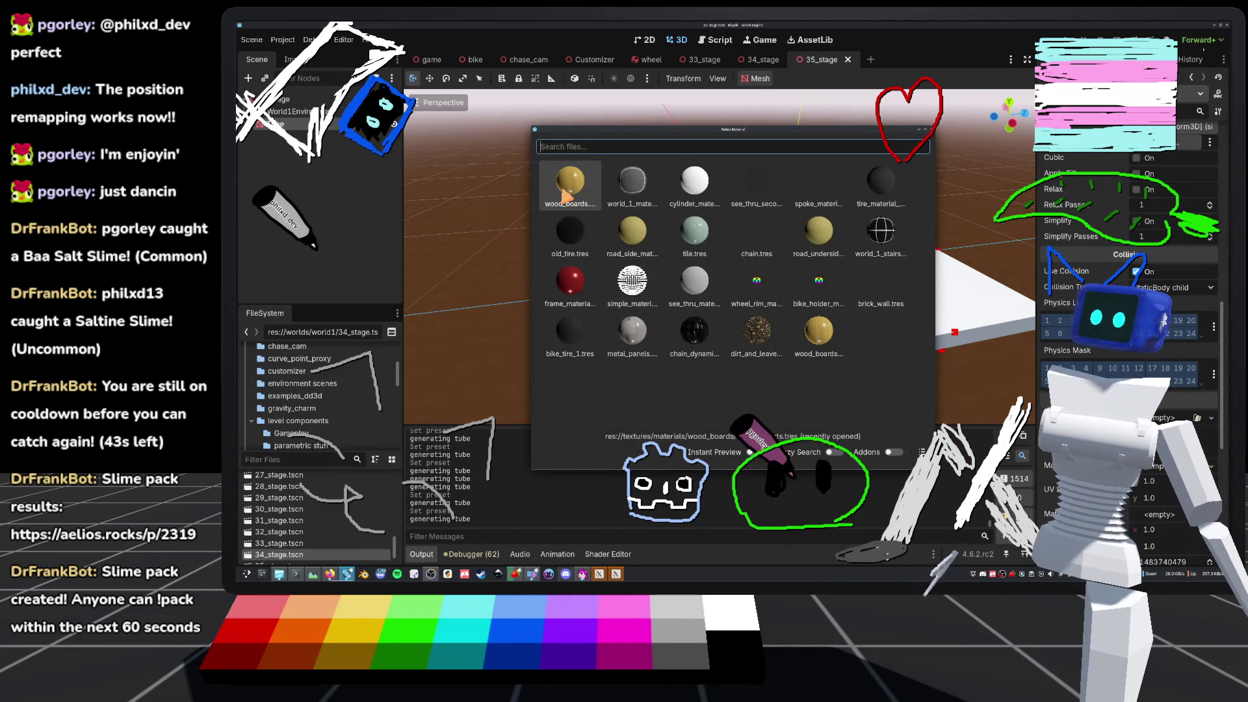
pyautogui.click(569, 185)
pyautogui.scroll(3, 775, 264)
pyautogui.scroll(1, 774, 273)
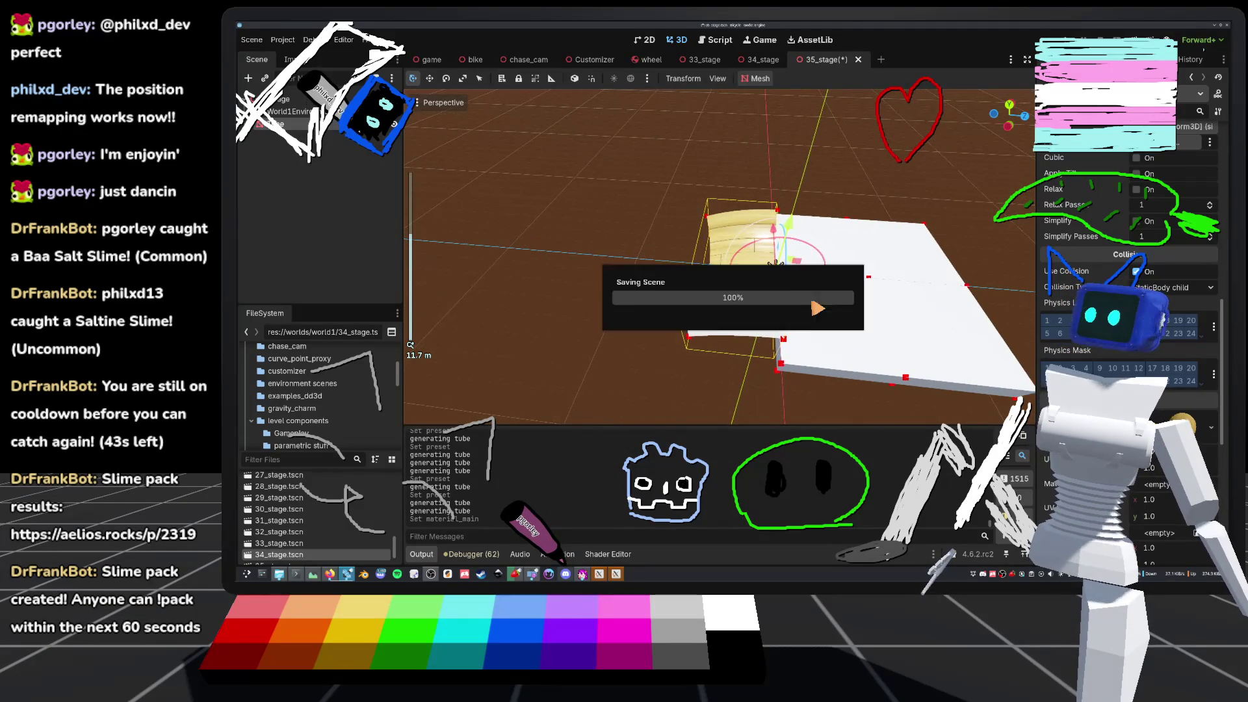
pyautogui.hotkey('ctrl', 's')
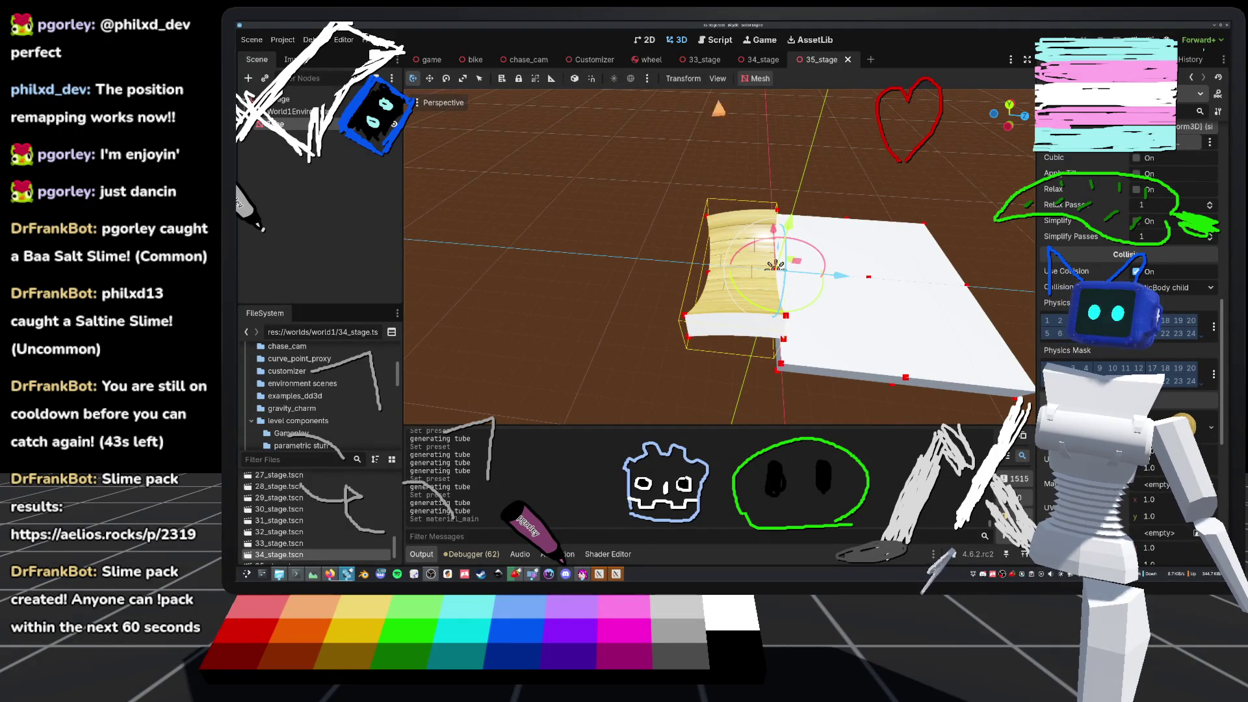
pyautogui.click(724, 41)
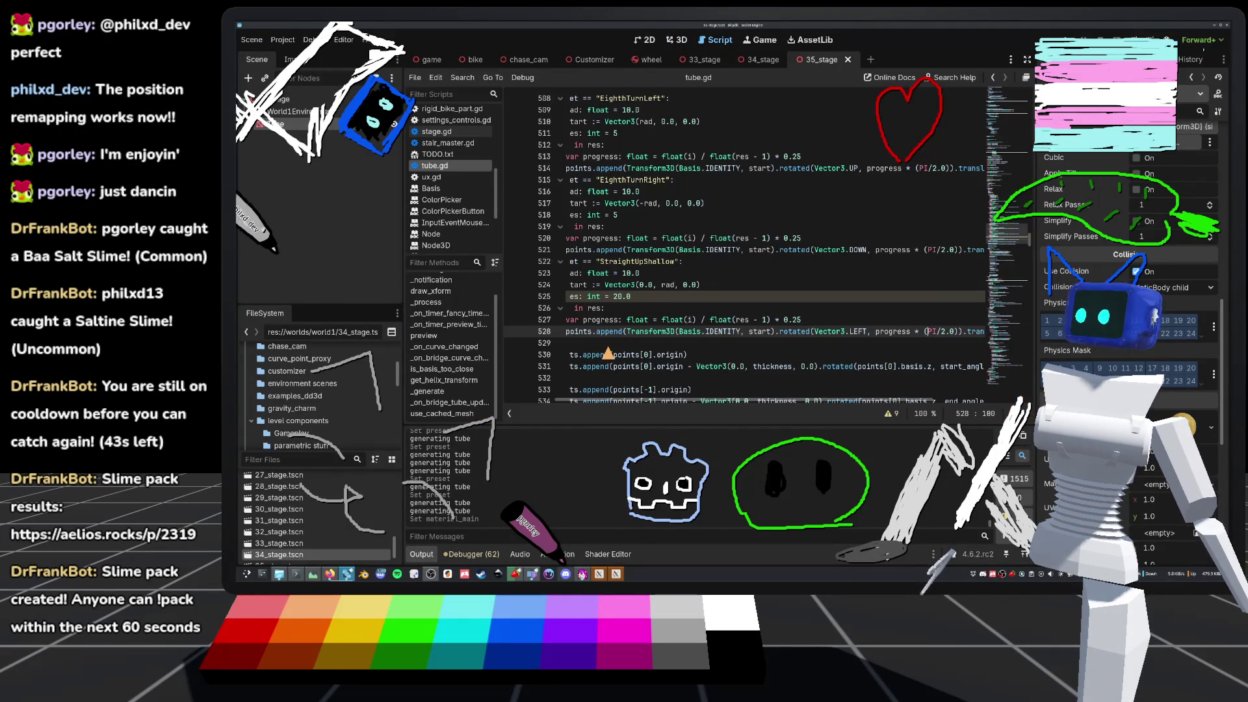
pyautogui.click(652, 319)
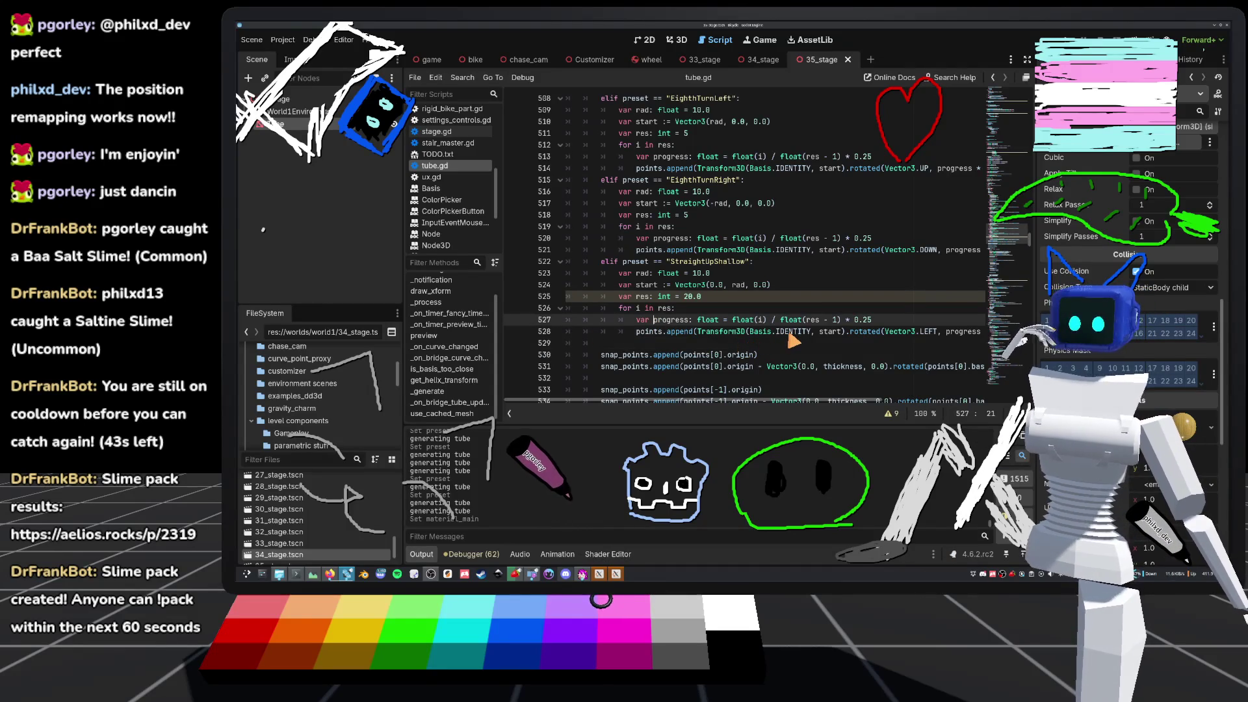
pyautogui.moveTo(790, 338)
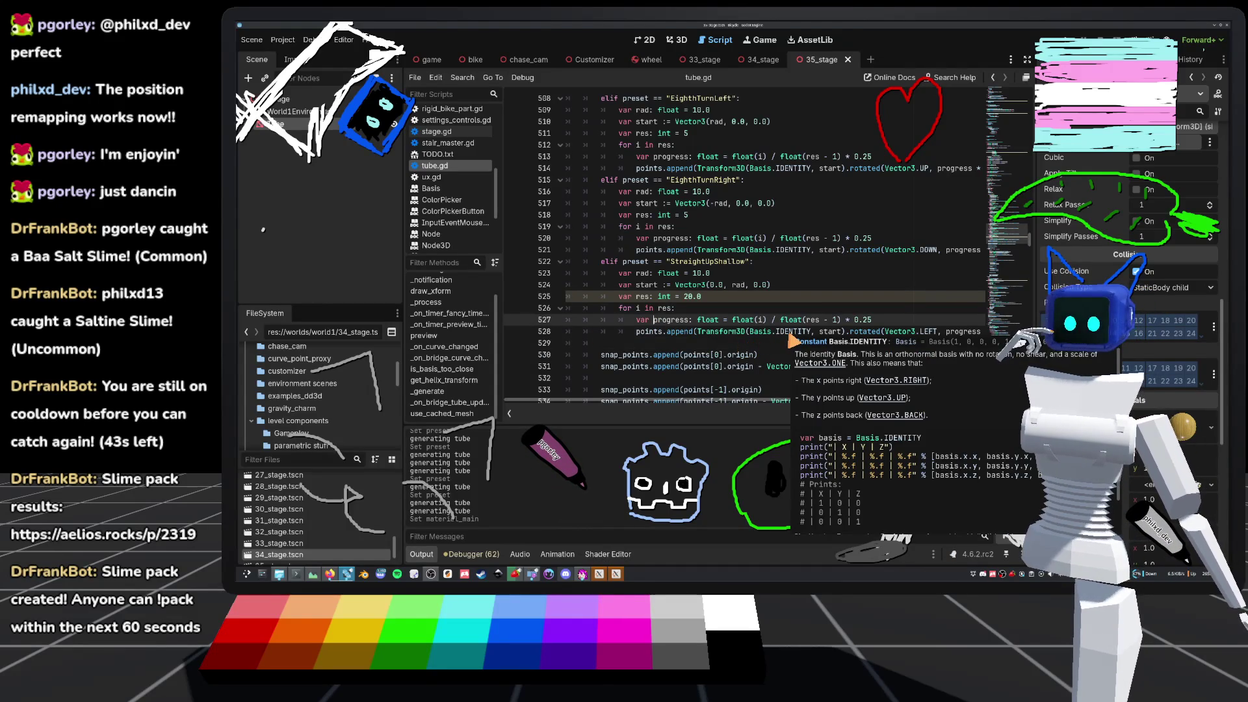
pyautogui.moveTo(890, 332)
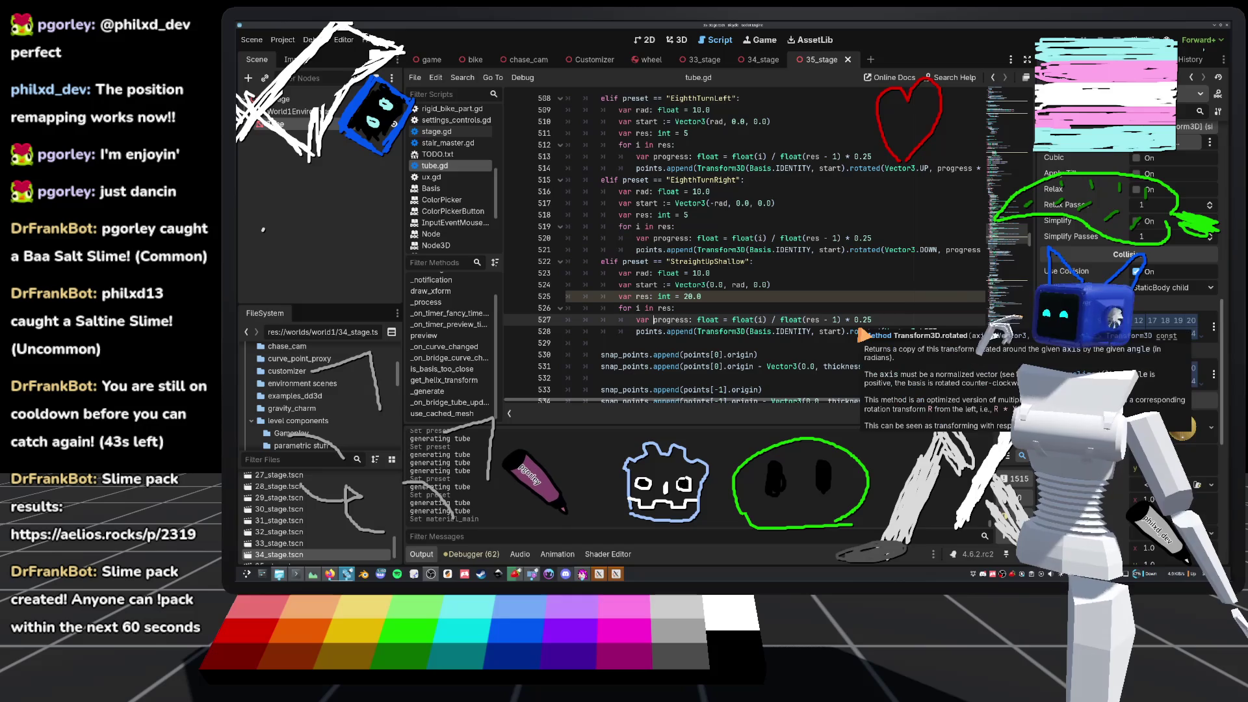
pyautogui.click(845, 334)
pyautogui.moveTo(936, 343)
pyautogui.mouseDown()
pyautogui.moveTo(978, 335)
pyautogui.moveTo(839, 337)
pyautogui.moveTo(944, 333)
pyautogui.mouseUp()
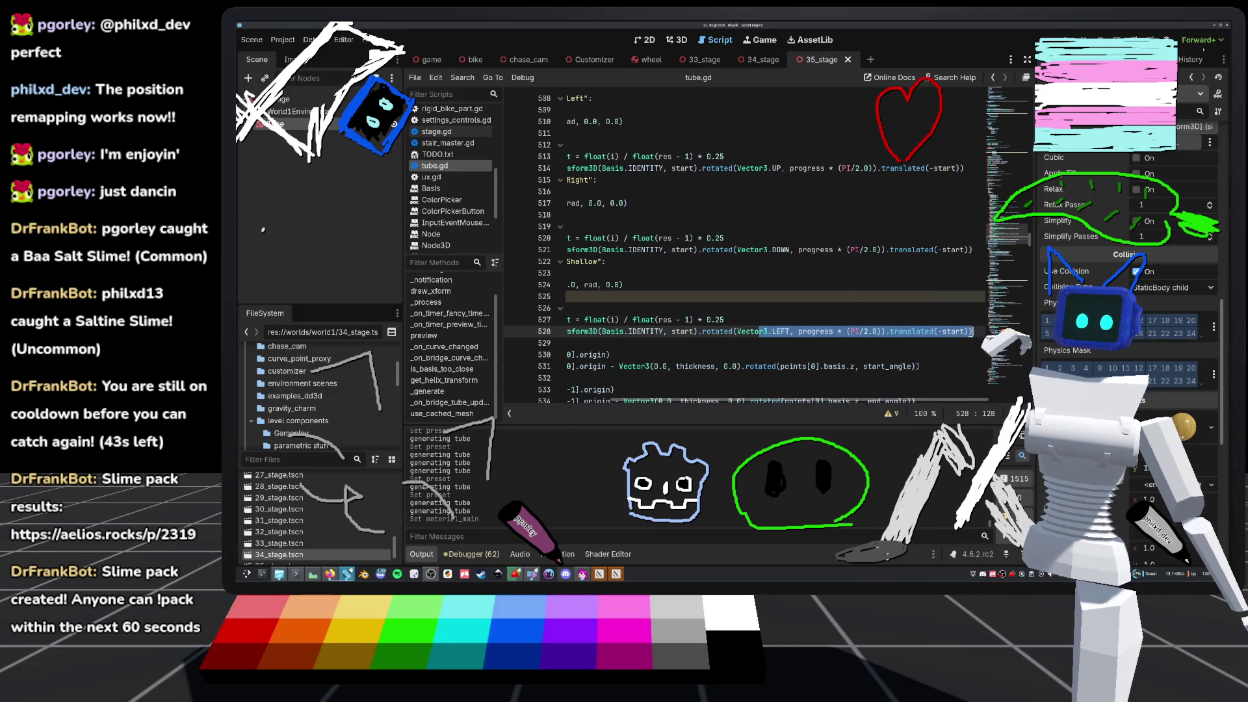
pyautogui.click(945, 335)
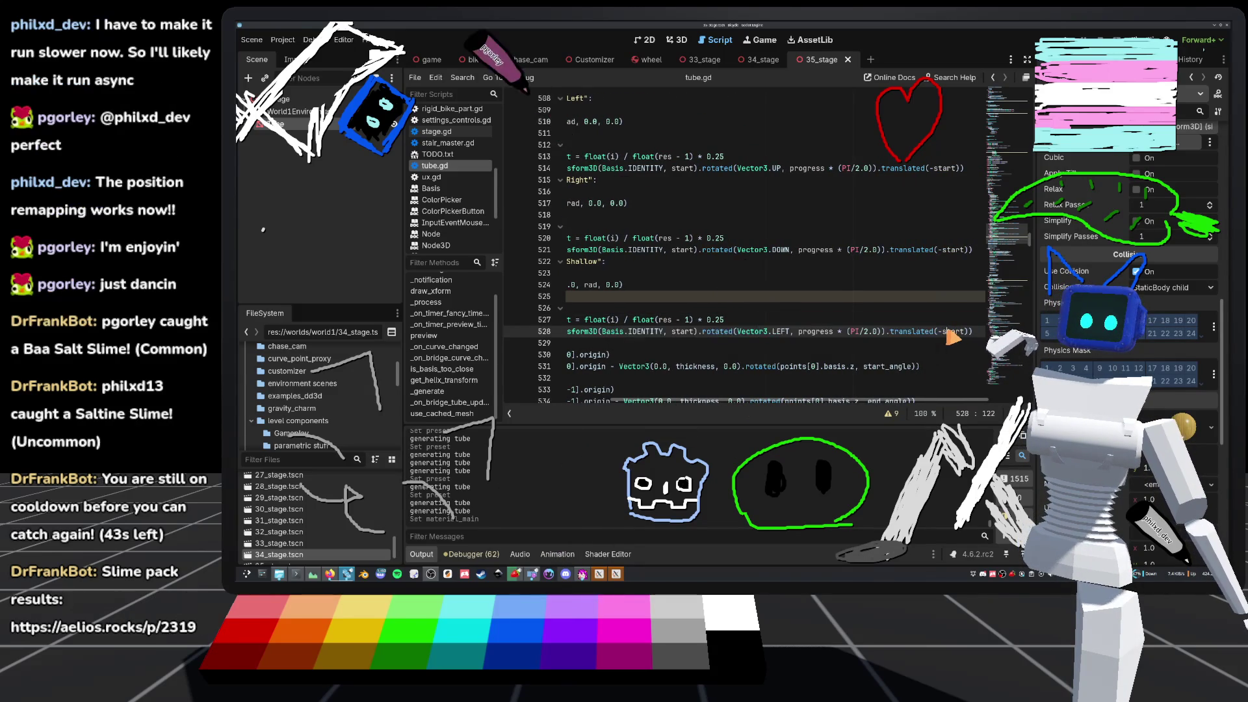
pyautogui.press('Left')
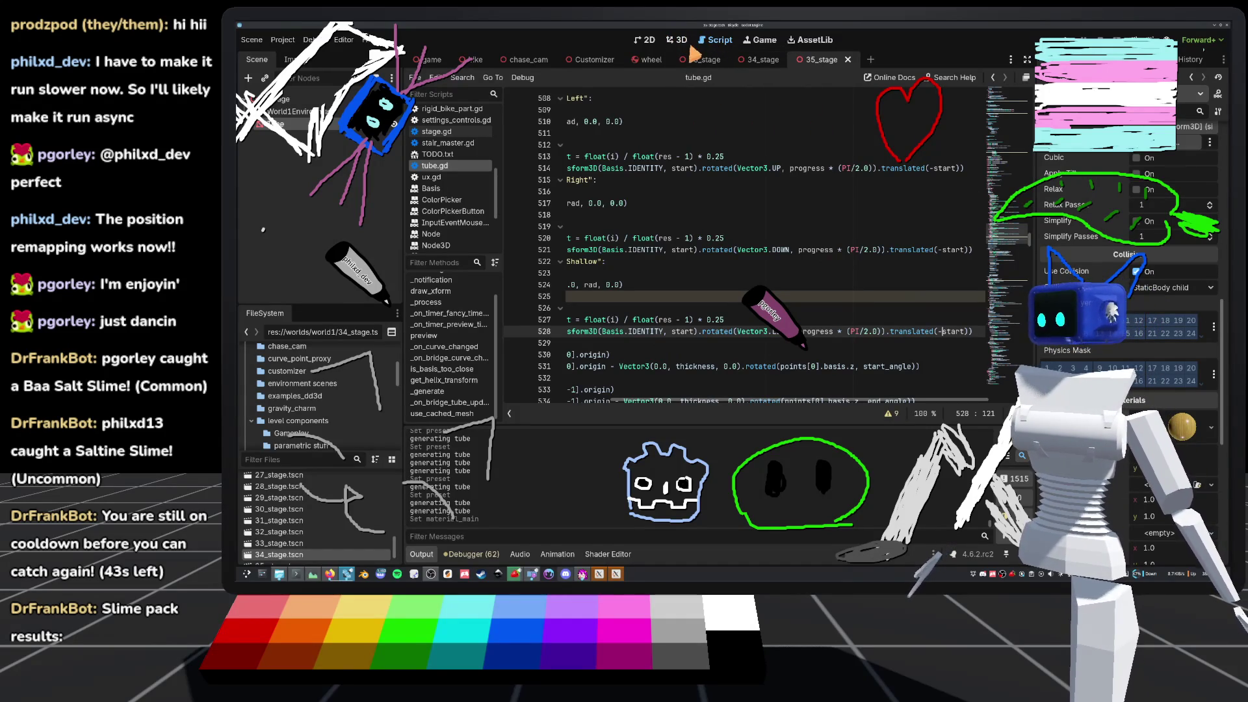
pyautogui.click(678, 40)
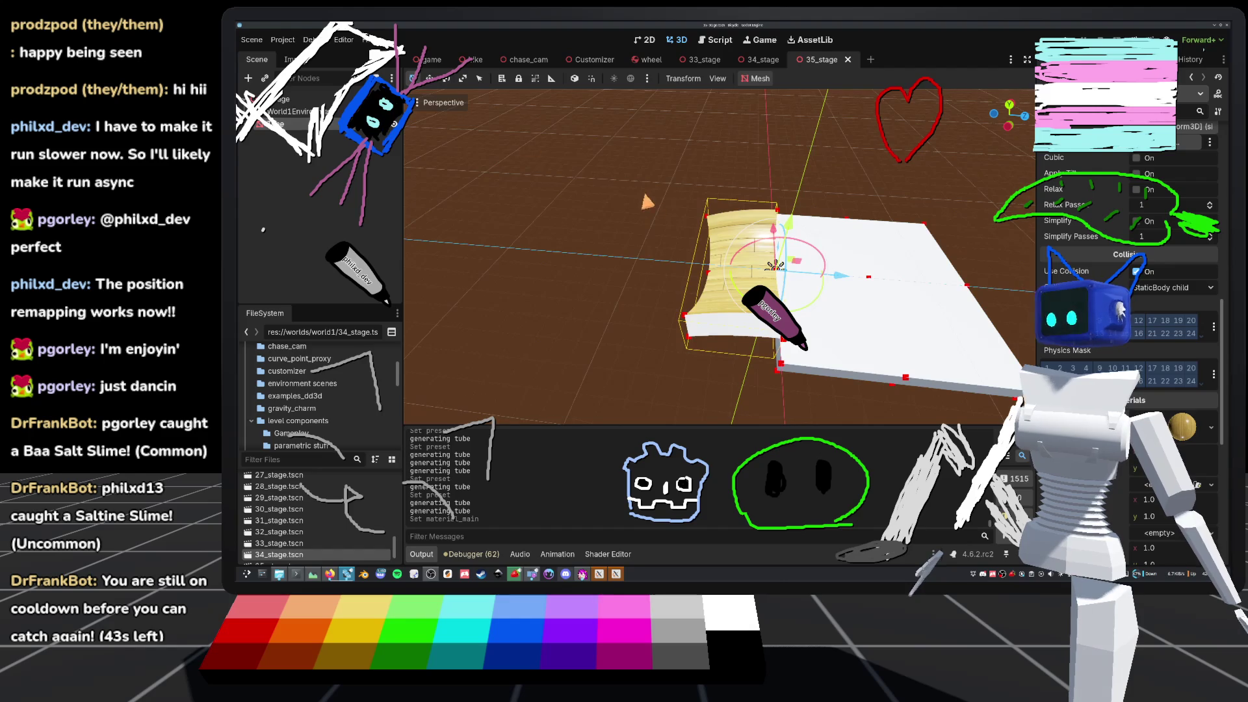
pyautogui.press('KP_2')
pyautogui.press('KP_2')
pyautogui.press('KP_2')
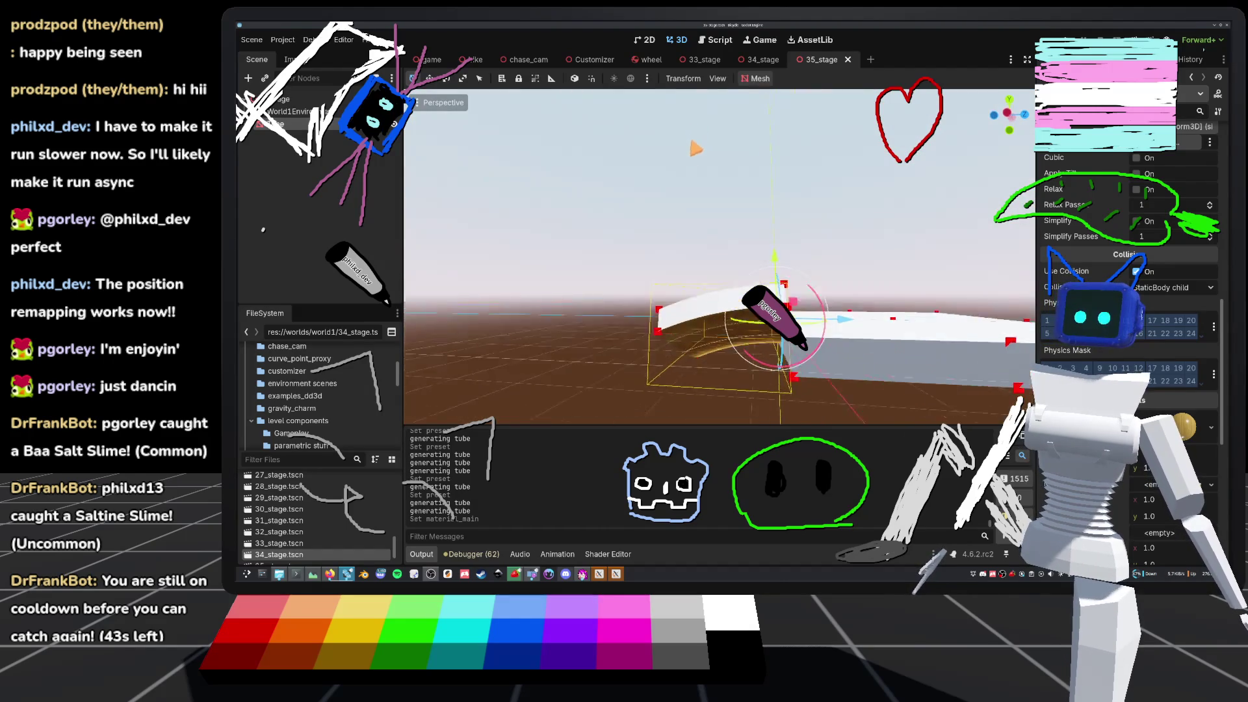
pyautogui.press('KP_8')
pyautogui.press('KP_8')
pyautogui.click(719, 41)
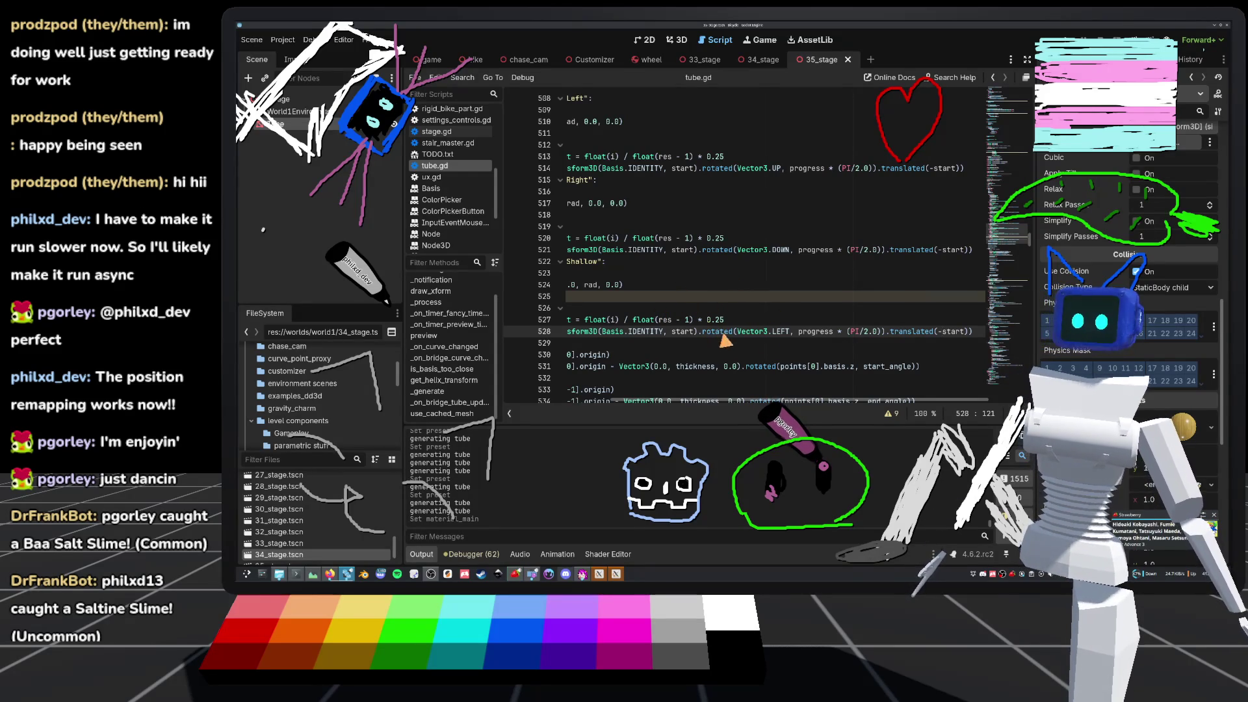
pyautogui.click(906, 331)
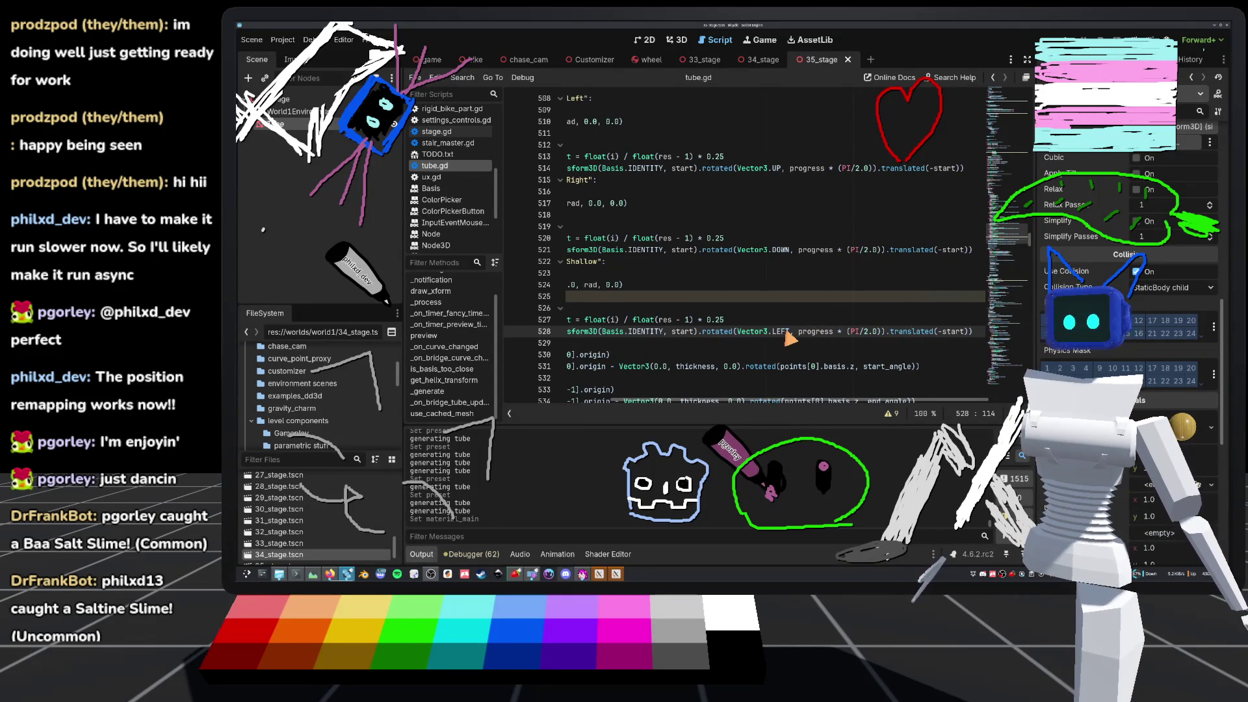
pyautogui.moveTo(786, 334)
pyautogui.mouseDown()
pyautogui.moveTo(656, 343)
pyautogui.moveTo(672, 343)
pyautogui.mouseUp()
pyautogui.click(901, 356)
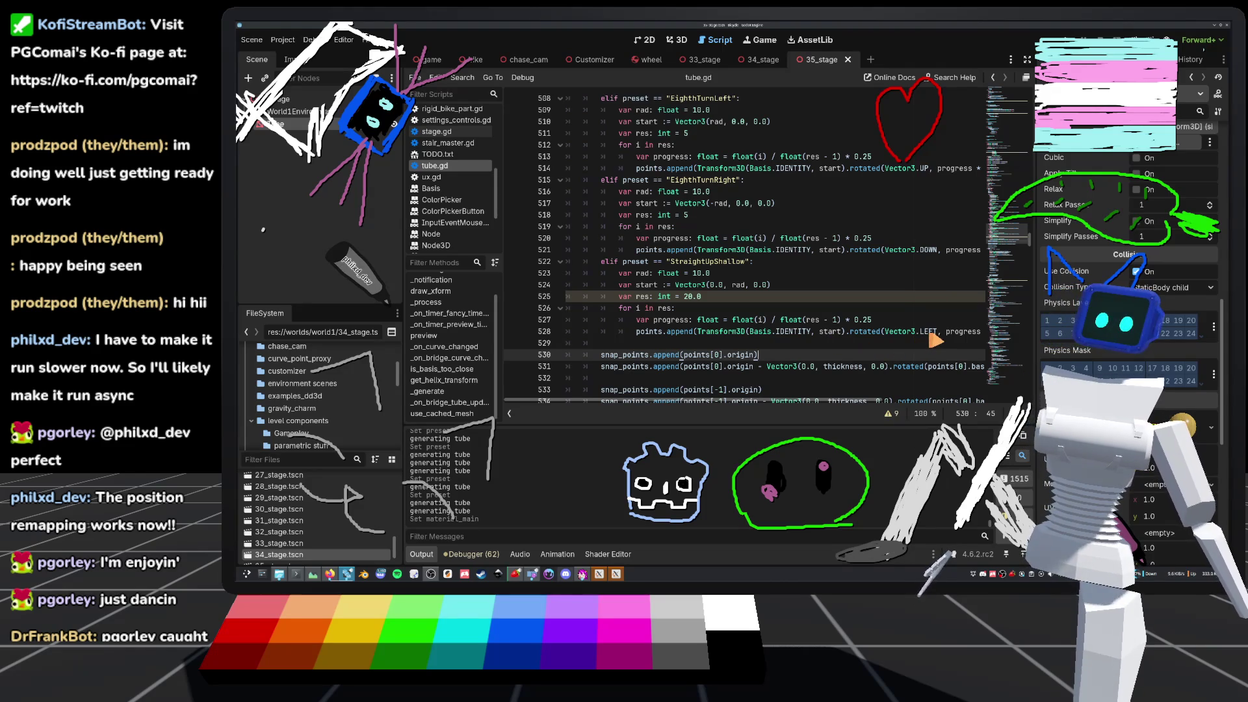
pyautogui.moveTo(931, 333); pyautogui.dragTo(1047, 341)
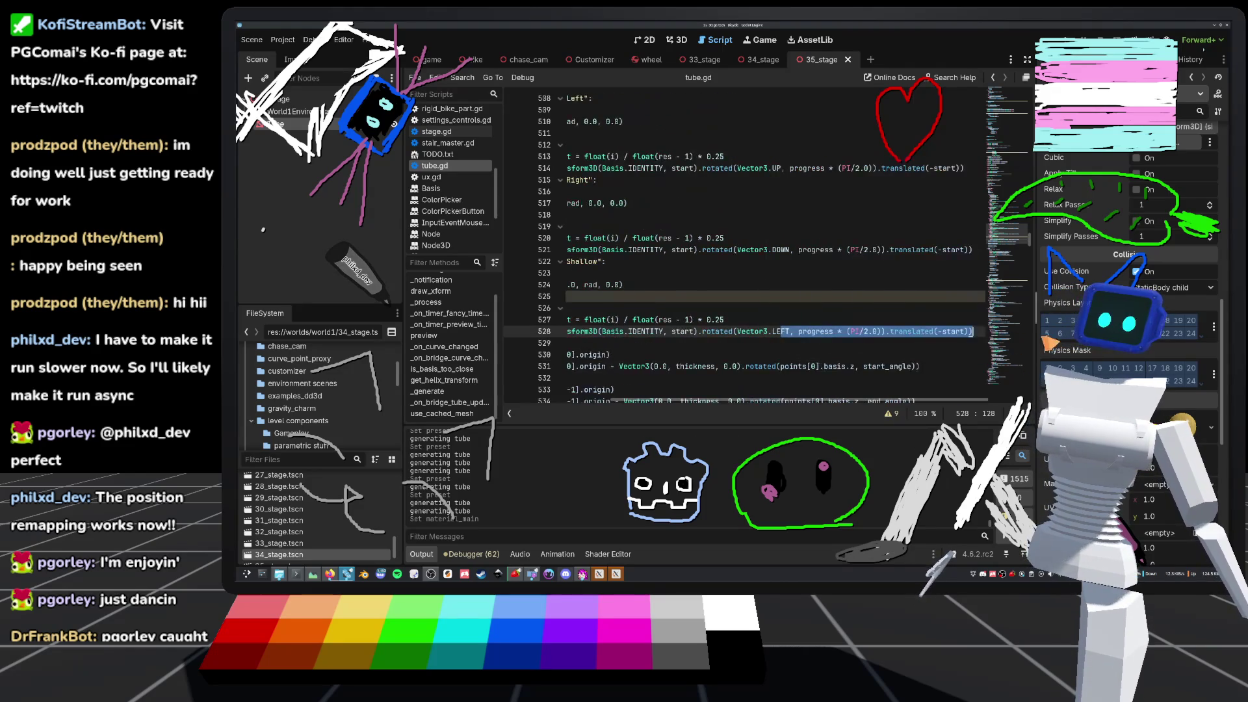
pyautogui.click(790, 334)
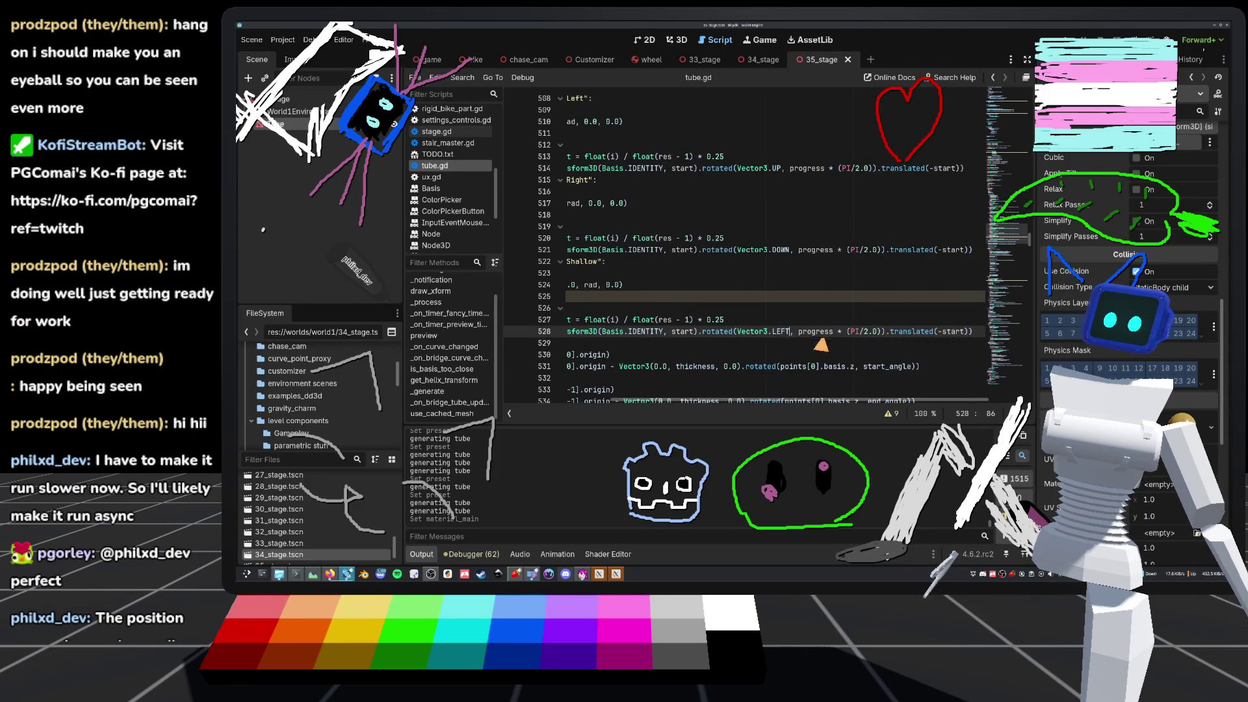
pyautogui.moveTo(809, 334); pyautogui.dragTo(489, 320)
pyautogui.click(828, 321)
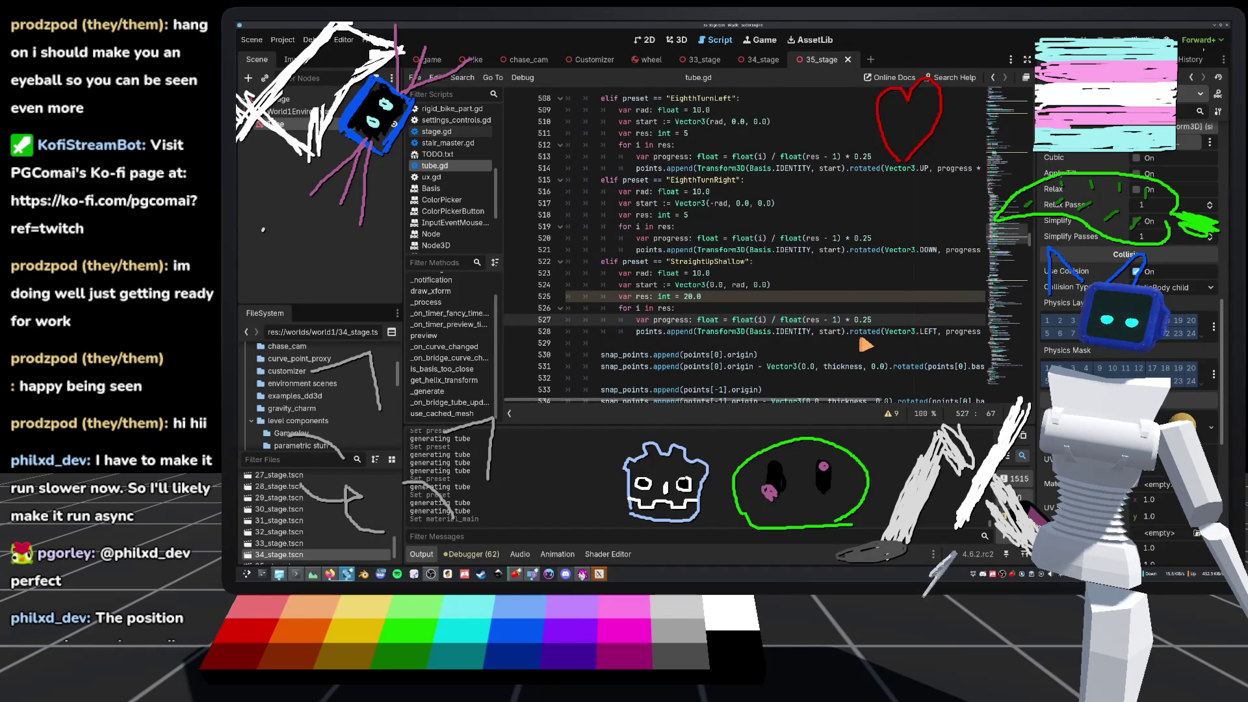
pyautogui.doubleClick(866, 332)
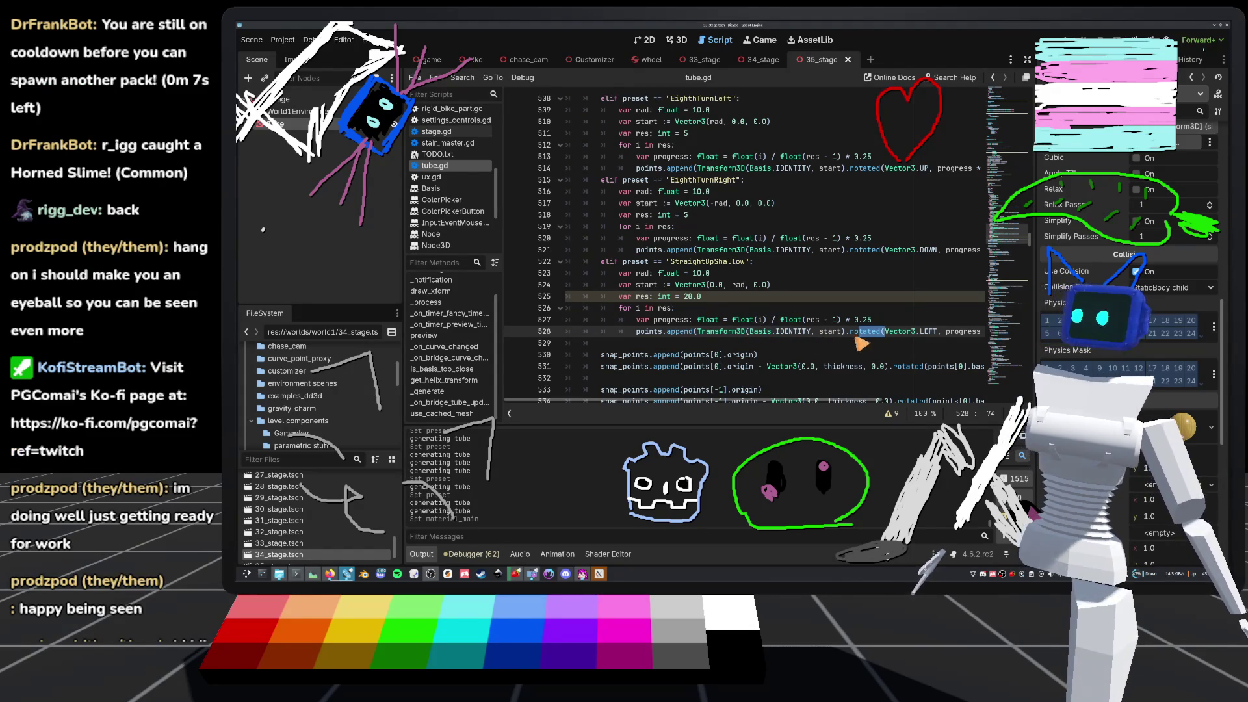
pyautogui.moveTo(910, 332)
pyautogui.mouseDown()
pyautogui.moveTo(910, 348)
pyautogui.moveTo(1024, 352)
pyautogui.moveTo(1014, 331)
pyautogui.mouseUp()
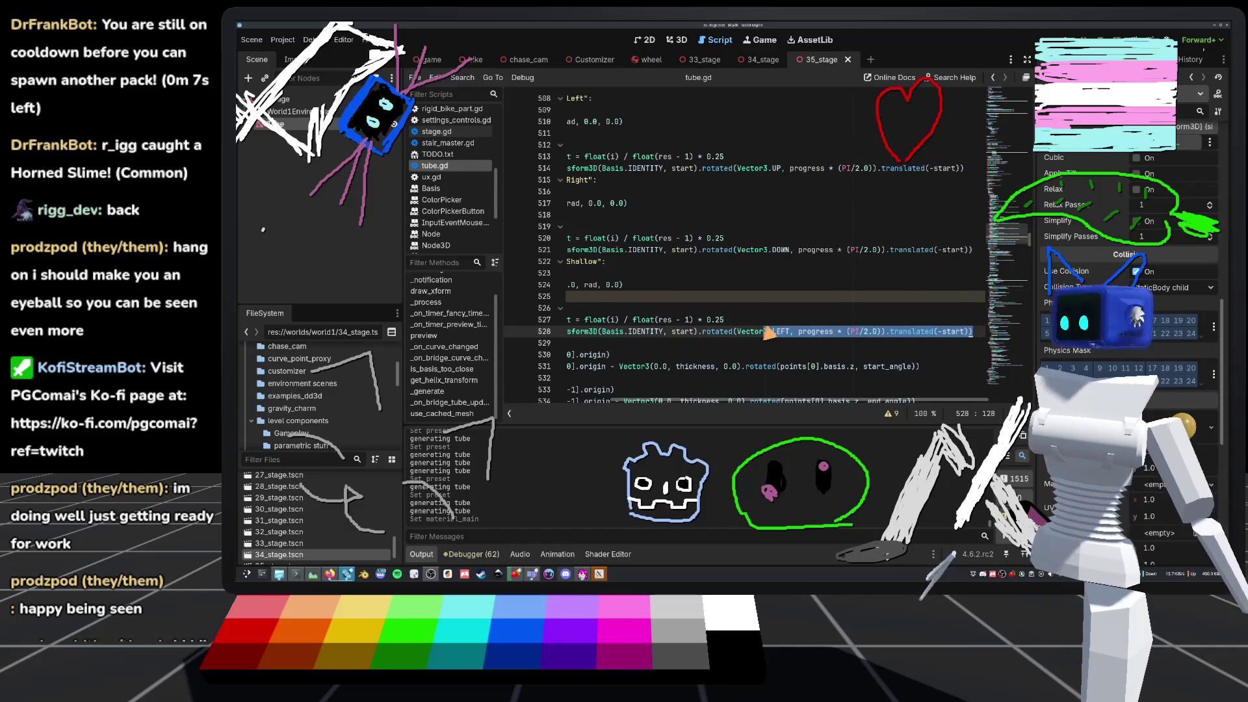
pyautogui.click(806, 333)
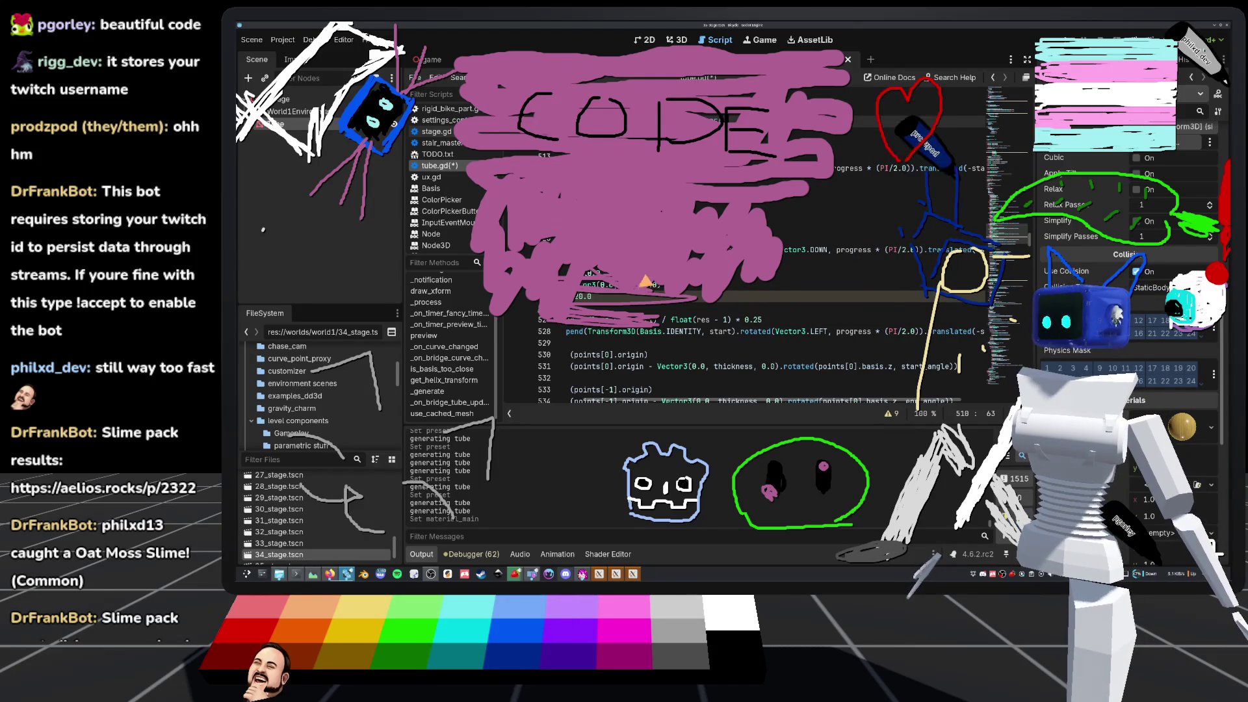
# - Scroll through the preset code in tube.gd to review it
pyautogui.scroll(13, 769, 334)
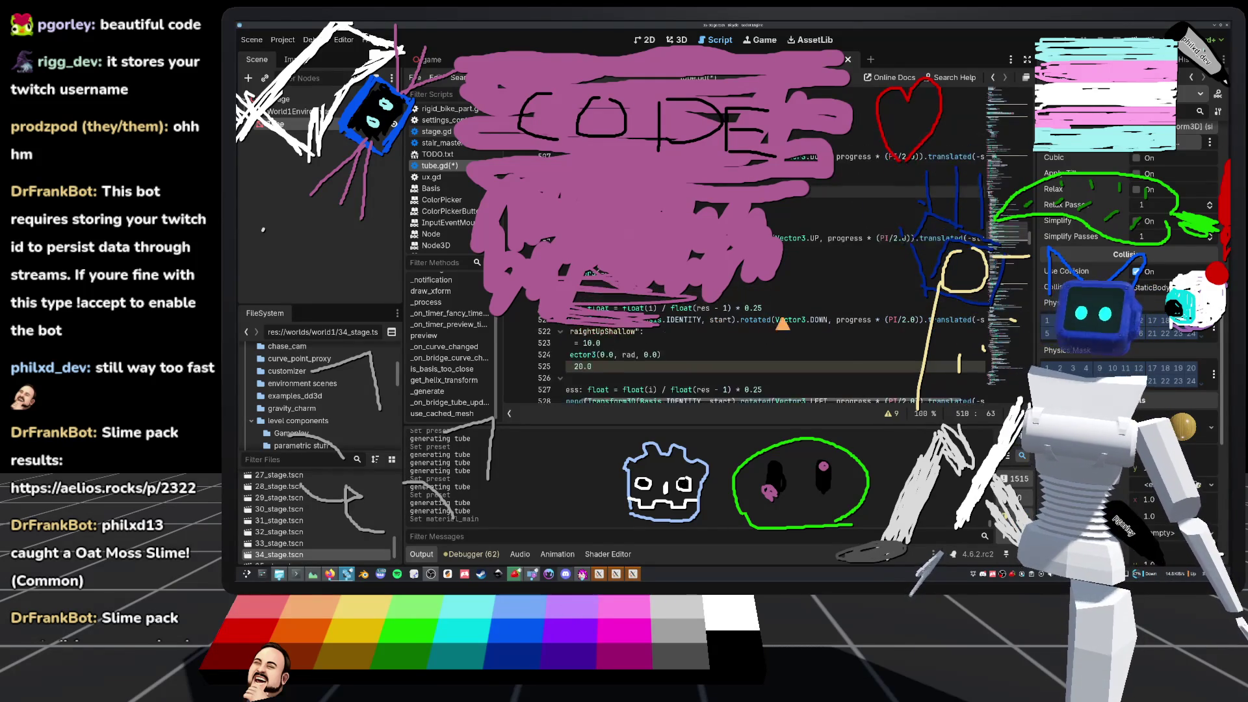
pyautogui.scroll(-7, 797, 323)
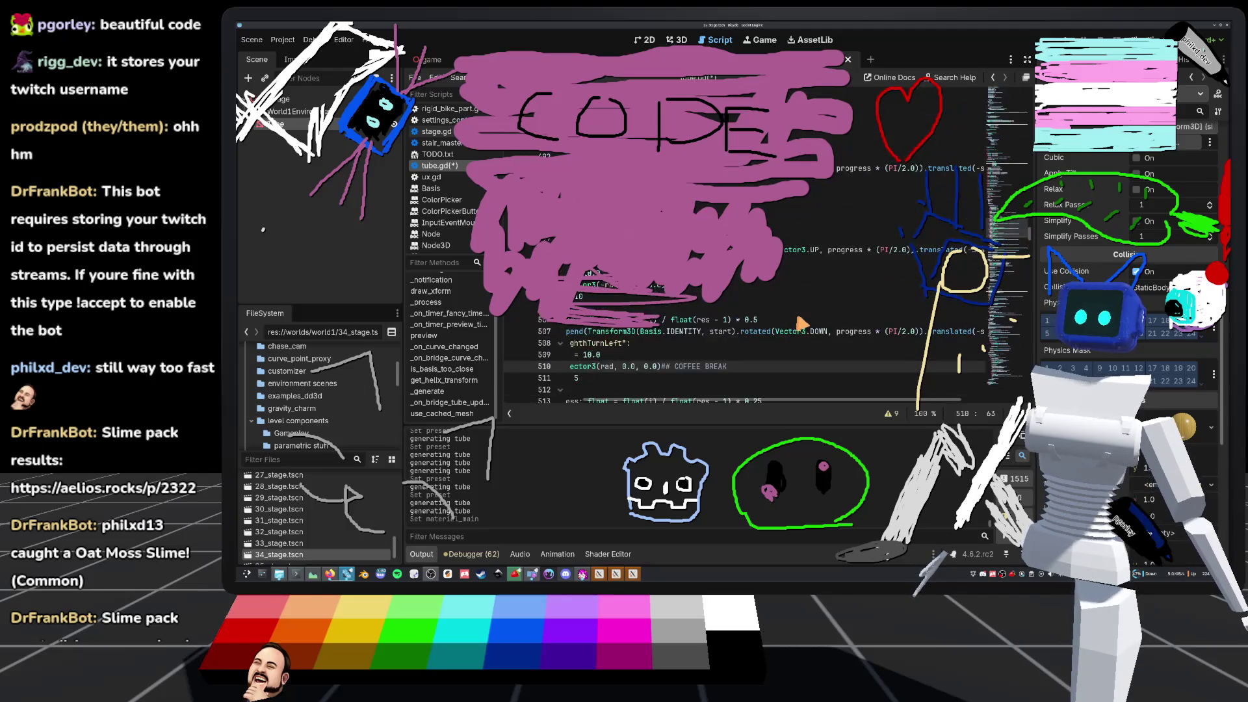
# - Save tube.gd with the Vector3.LEFT change and switch to the 3D view of the ramp
pyautogui.click(785, 331)
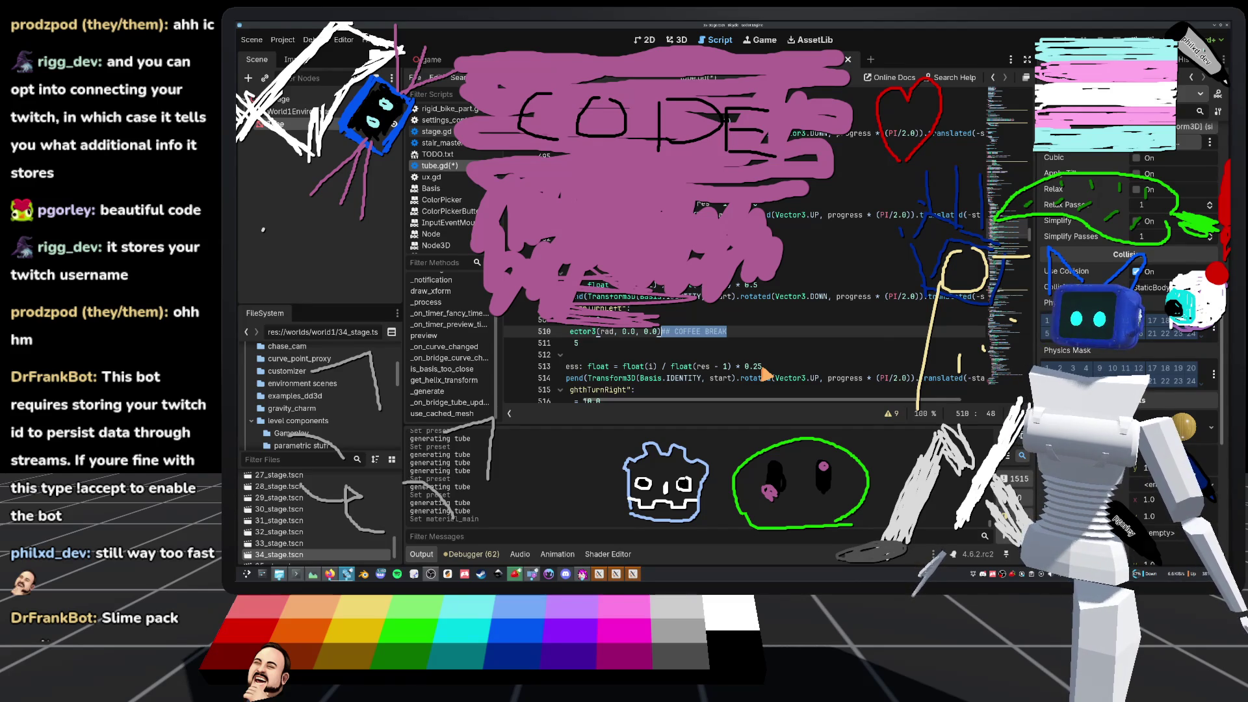
pyautogui.hotkey('ctrl', 's')
pyautogui.scroll(2, 754, 359)
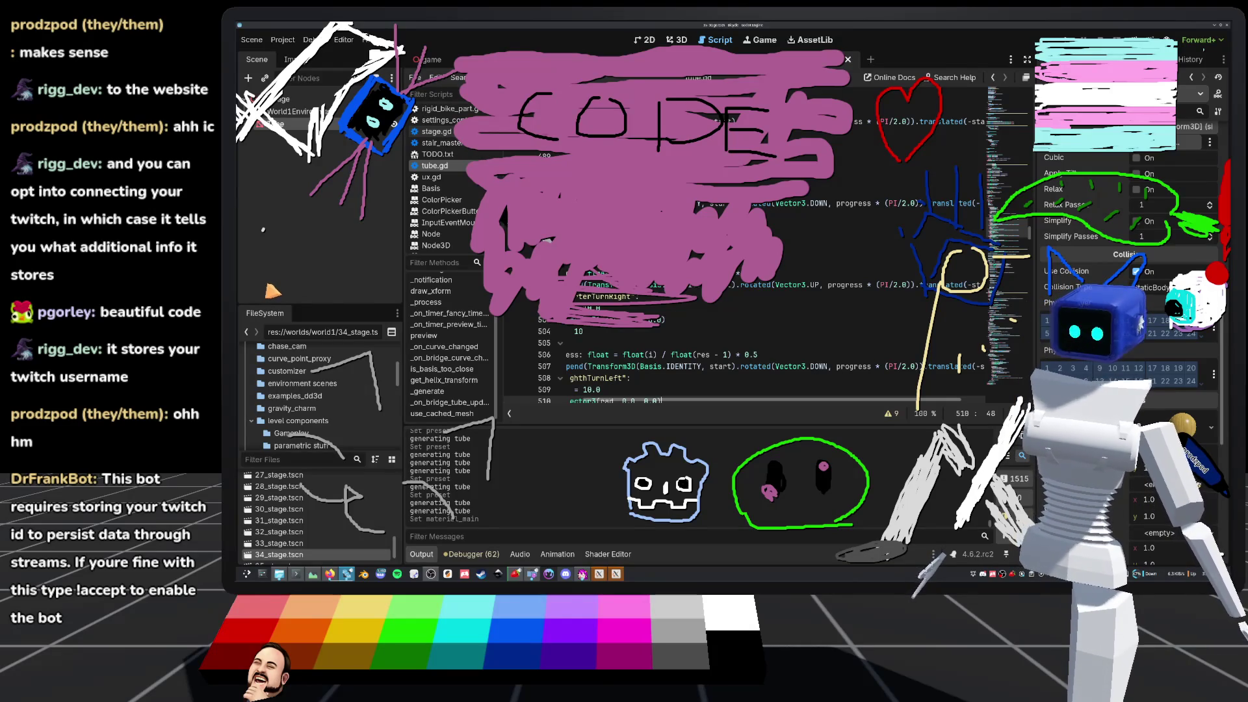
pyautogui.click(816, 239)
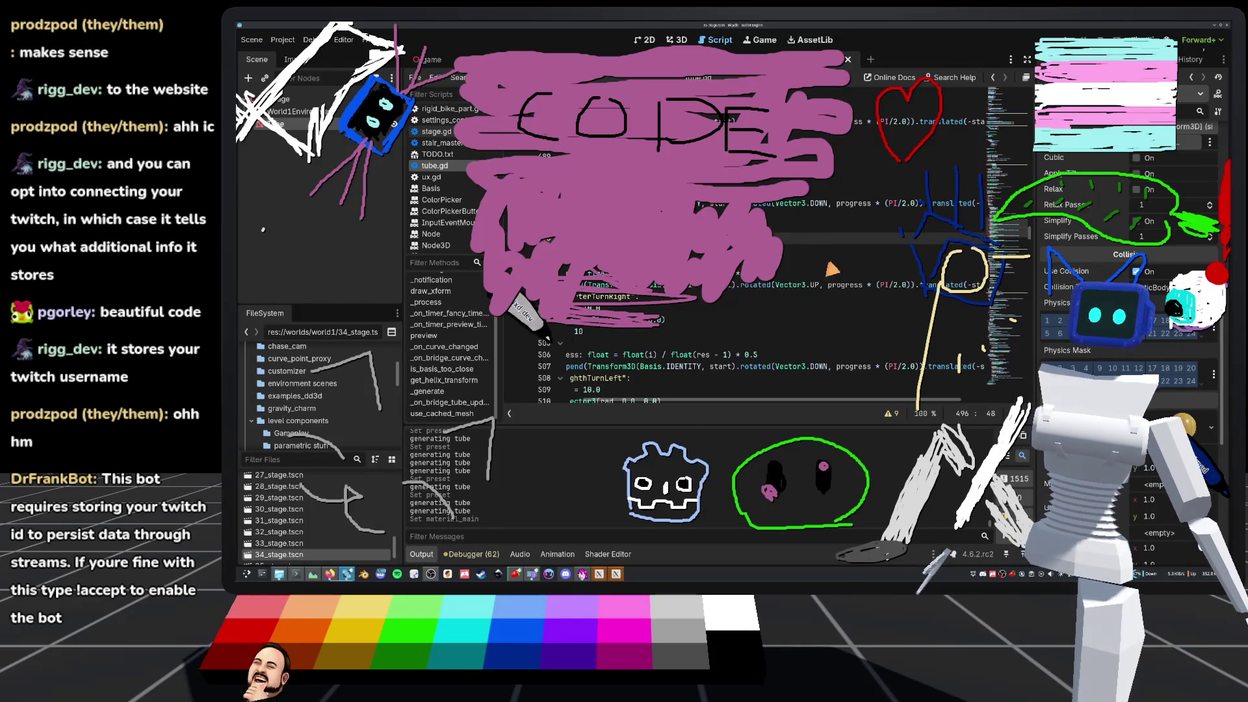
pyautogui.click(676, 42)
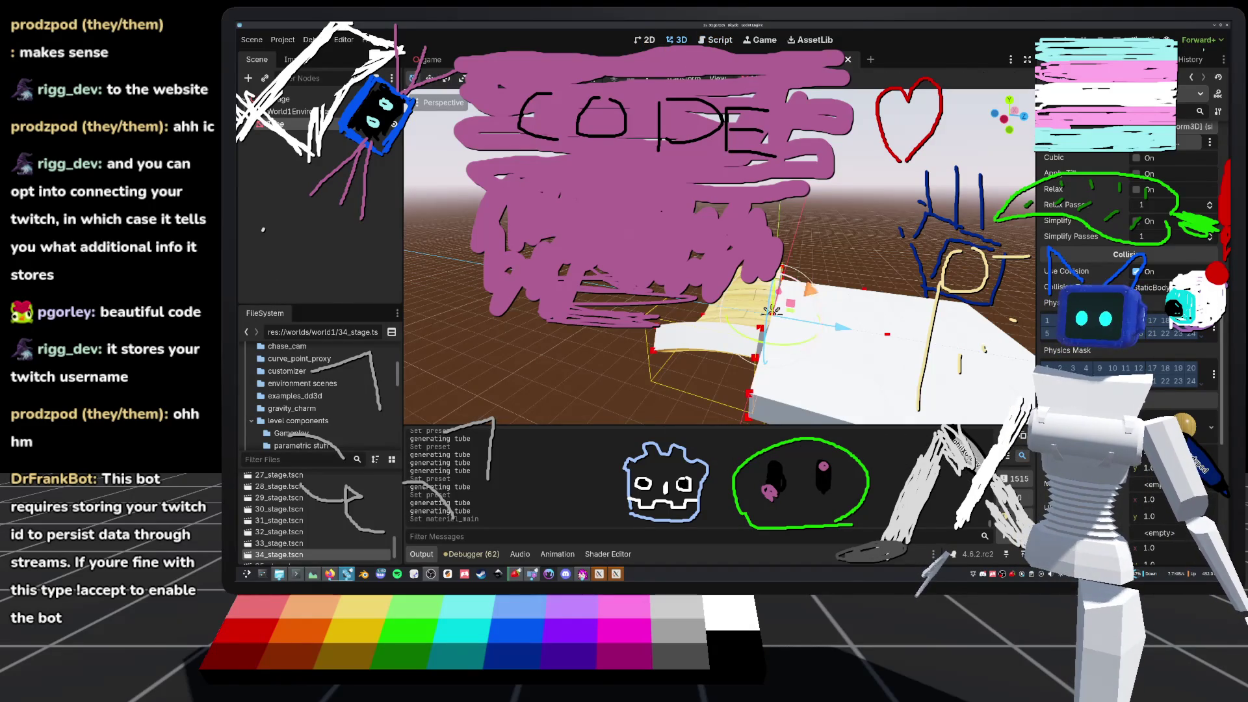
# - Zoom and orbit around the wood ramp tube in the 3D viewport, then return to tube.gd
pyautogui.scroll(3, 715, 292)
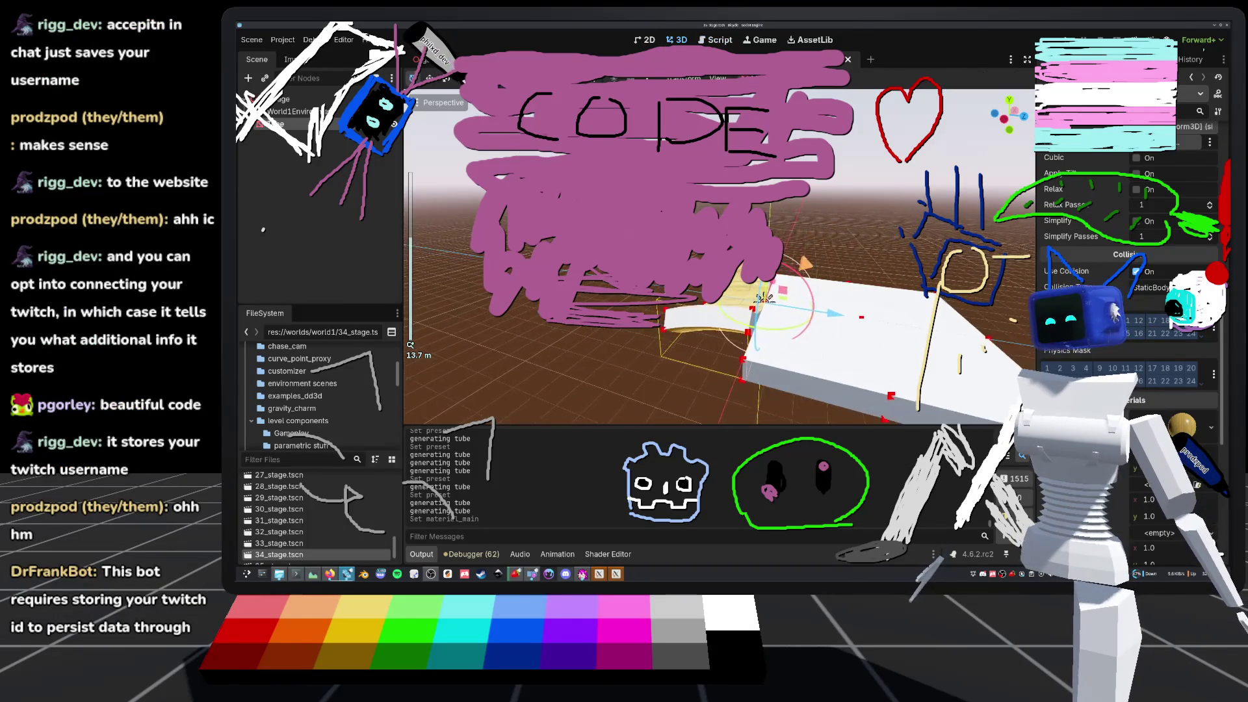
pyautogui.scroll(3, 767, 312)
pyautogui.moveTo(715, 260); pyautogui.dragTo(891, 260)
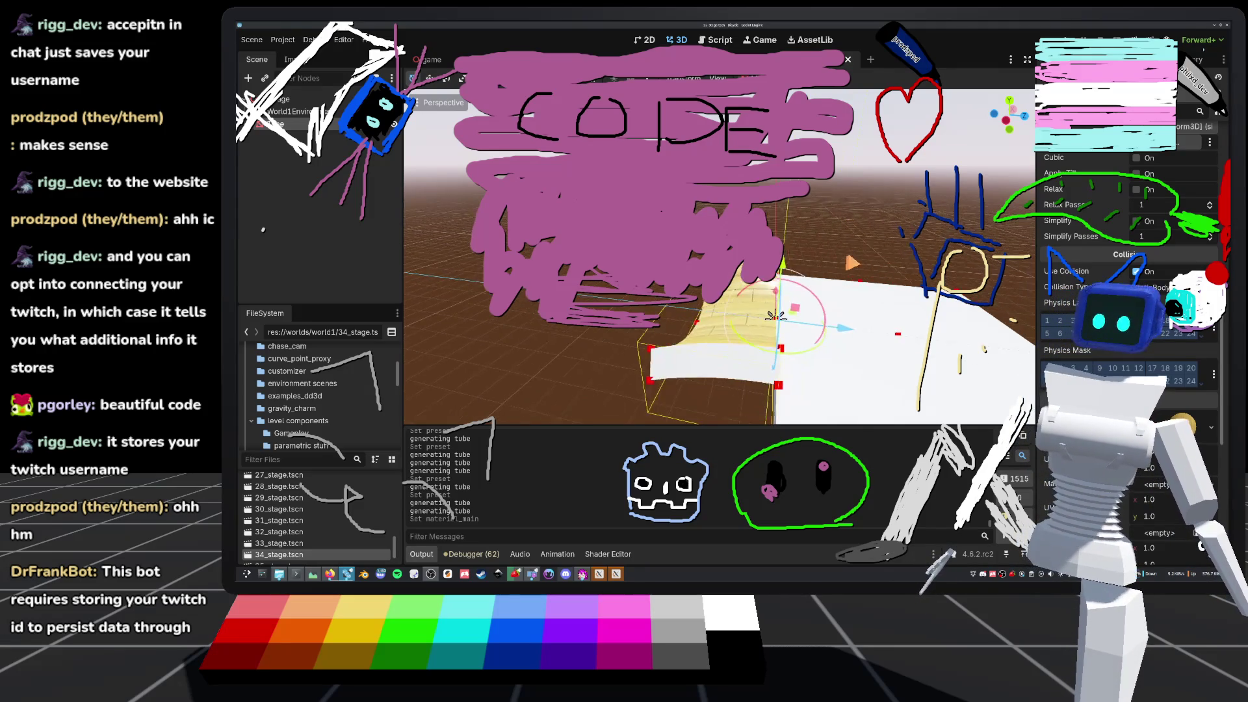
pyautogui.scroll(-3, 715, 292)
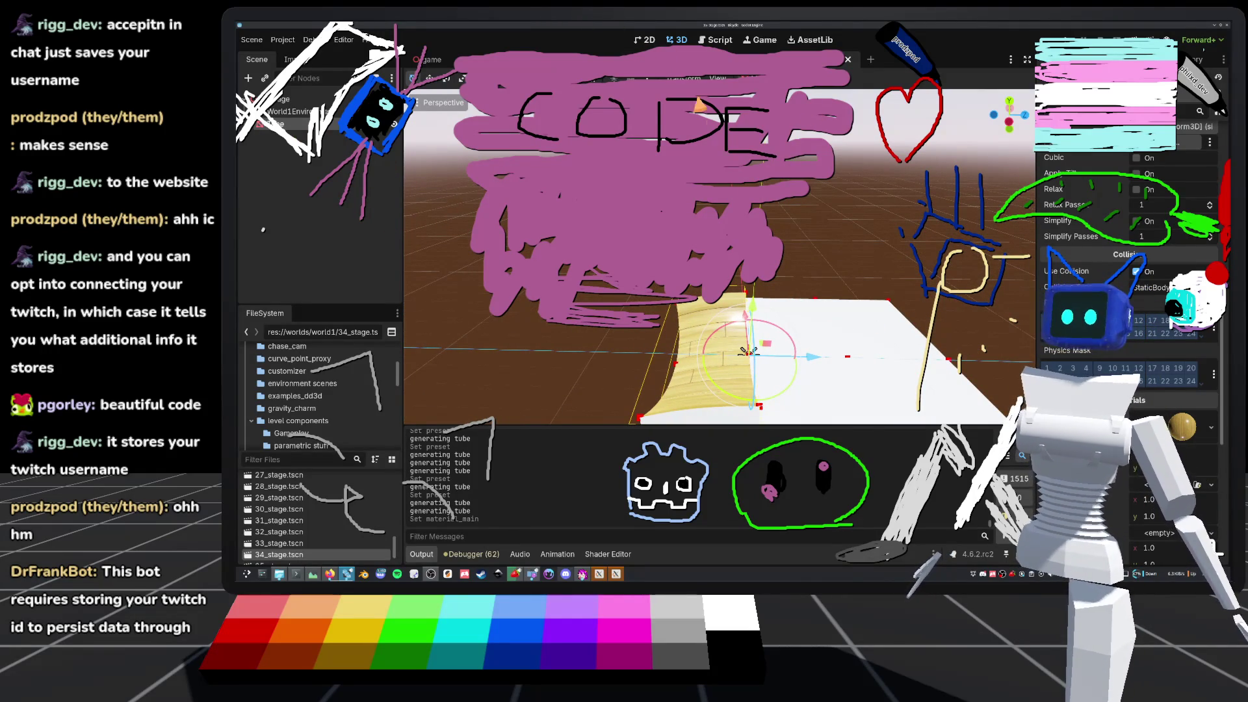
pyautogui.click(717, 41)
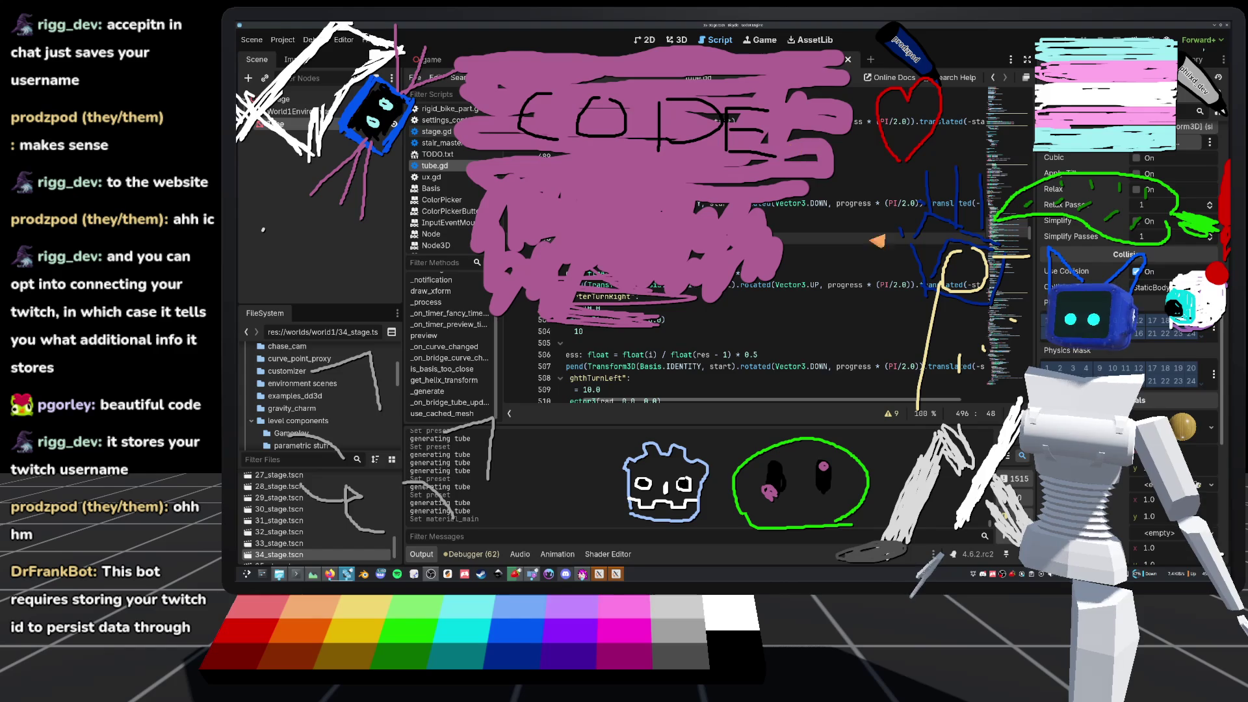
# - Replace Vector3.LEFT with Vector3.RIGHT in line 528's rotation, then view the 3D scene
pyautogui.hscroll(-5, 774, 293)
pyautogui.moveTo(871, 284); pyautogui.dragTo(754, 286)
pyautogui.scroll(-3, 766, 293)
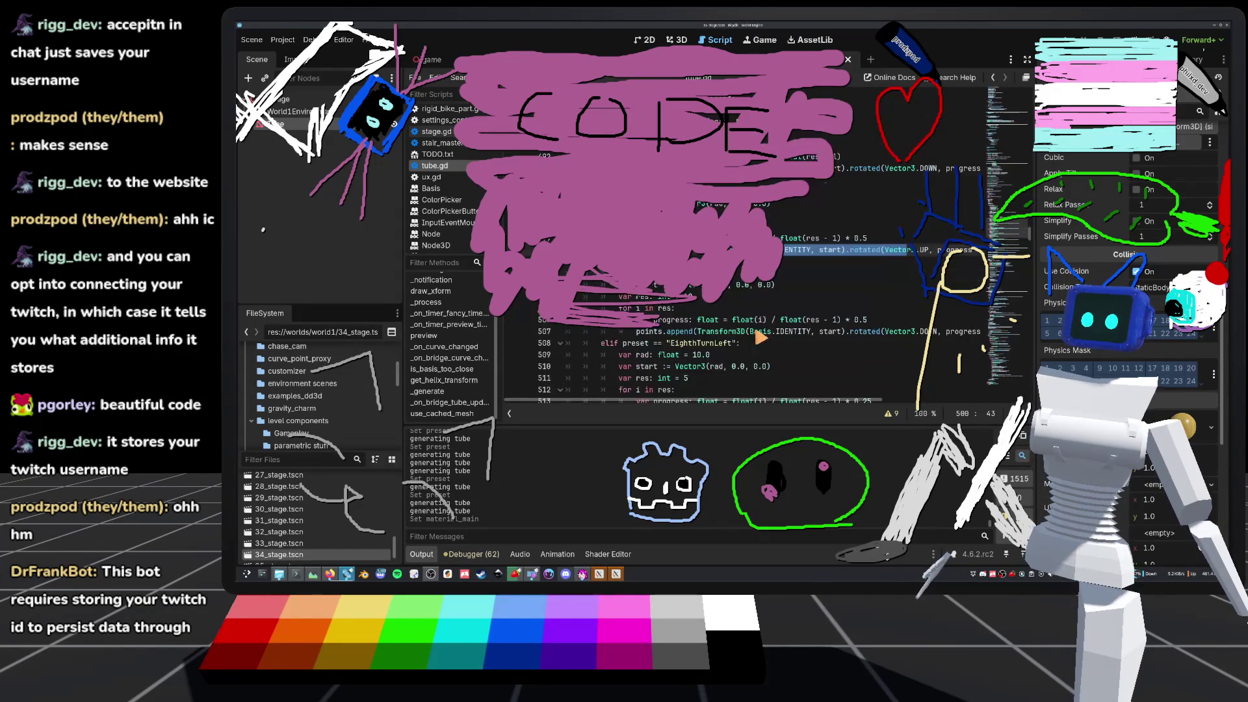
pyautogui.click(722, 343)
pyautogui.scroll(-6, 722, 345)
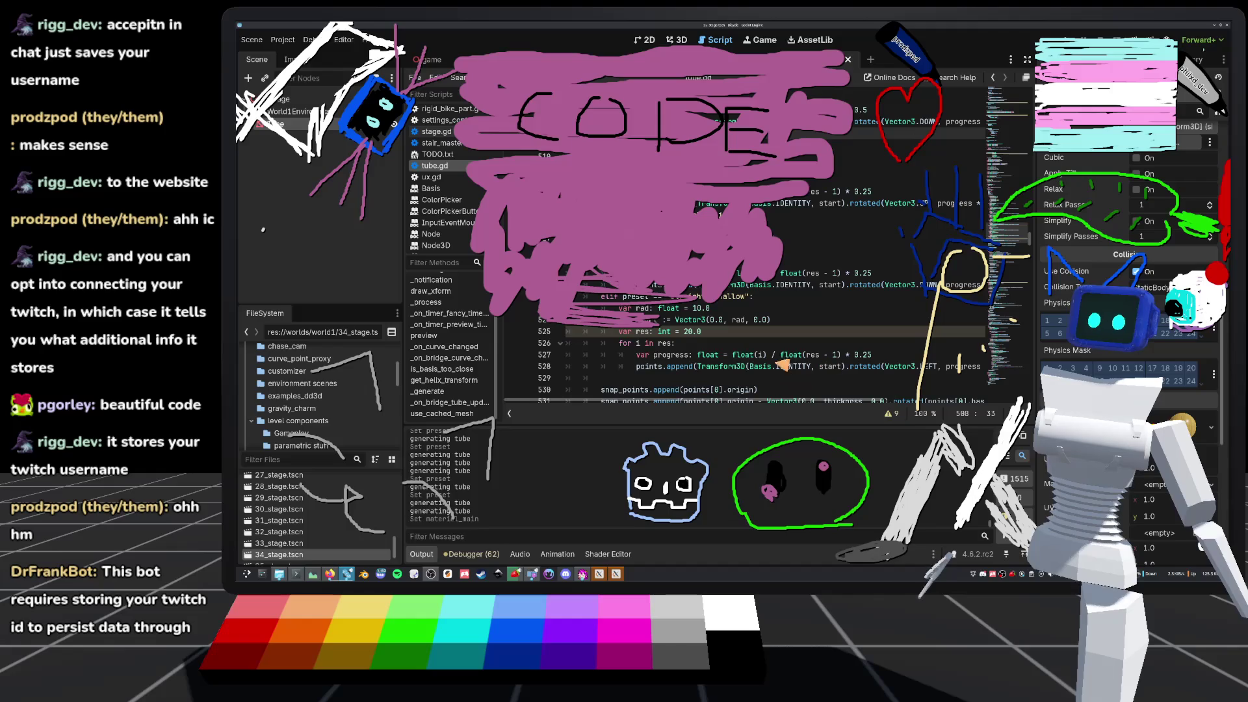
pyautogui.moveTo(845, 369); pyautogui.dragTo(1016, 380)
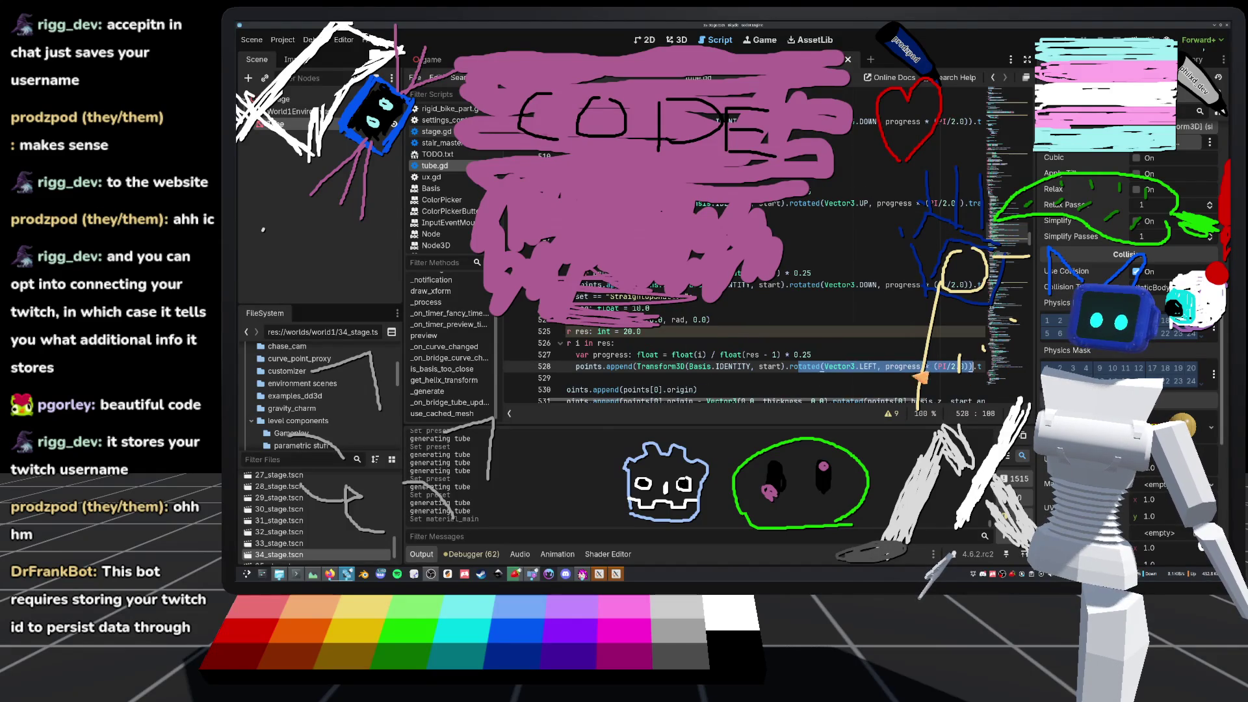
pyautogui.click(896, 369)
pyautogui.moveTo(858, 369)
pyautogui.mouseDown()
pyautogui.moveTo(975, 373)
pyautogui.moveTo(741, 372)
pyautogui.mouseUp()
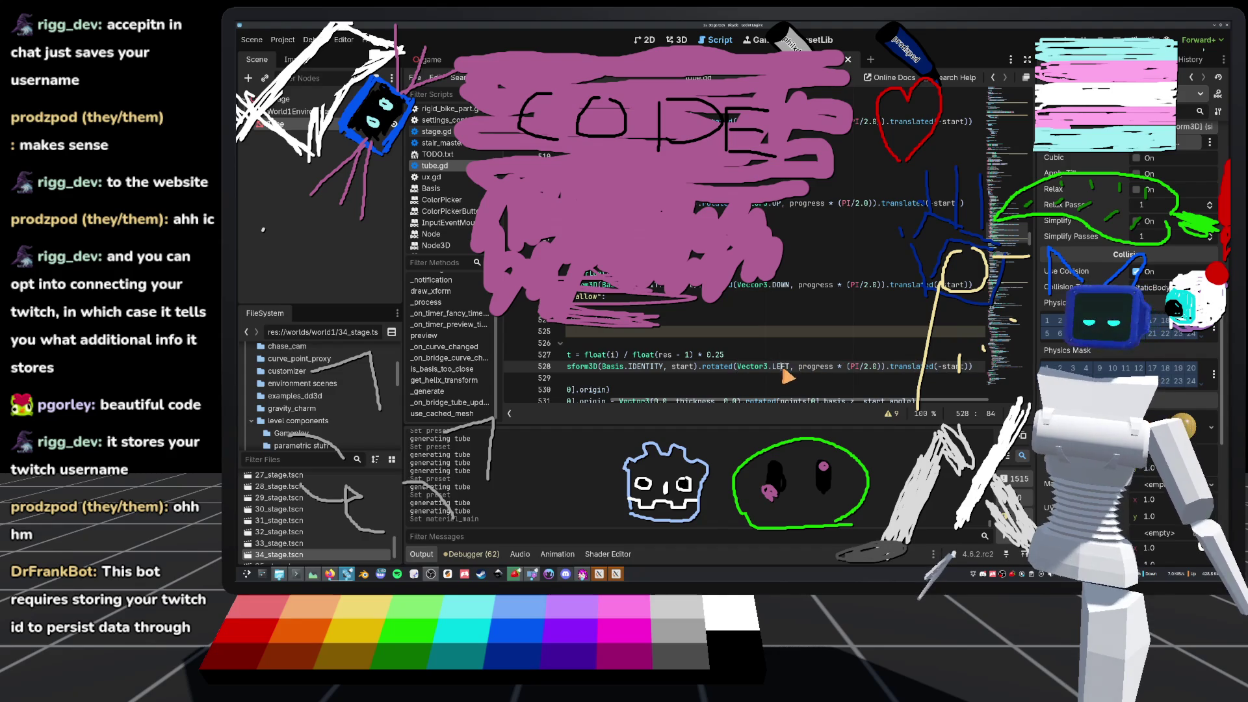
pyautogui.write('RIGHT')
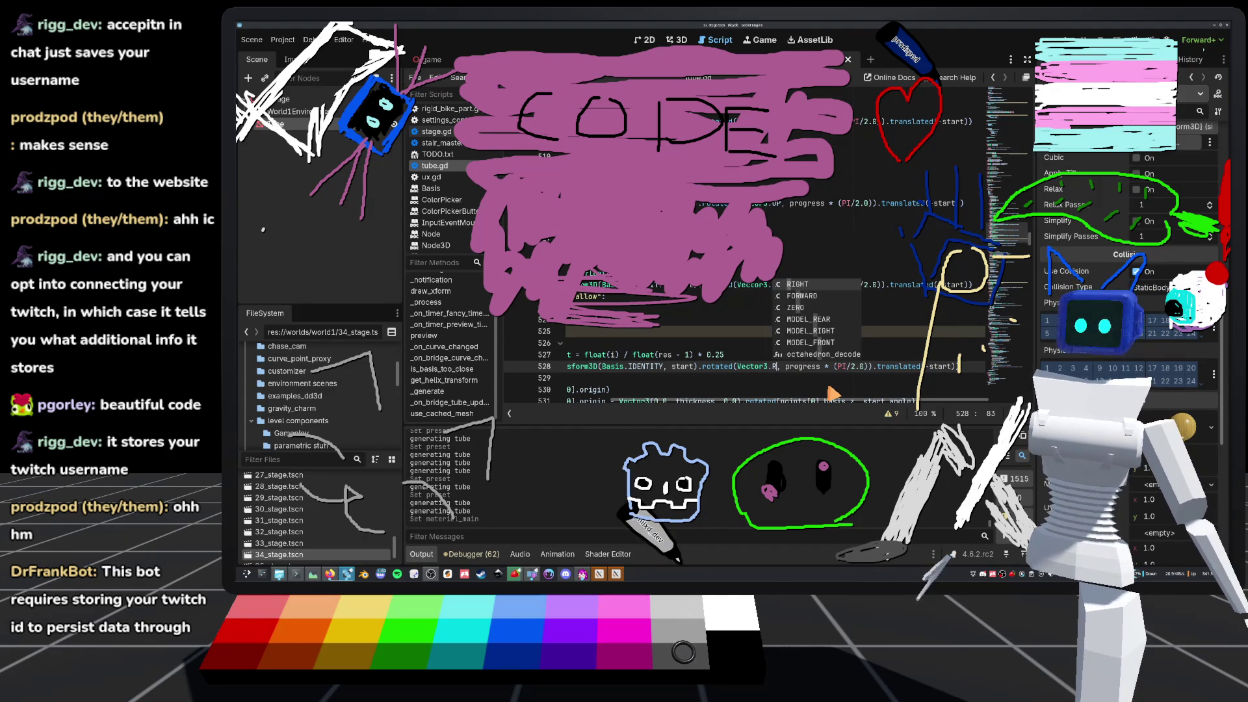
pyautogui.click(677, 39)
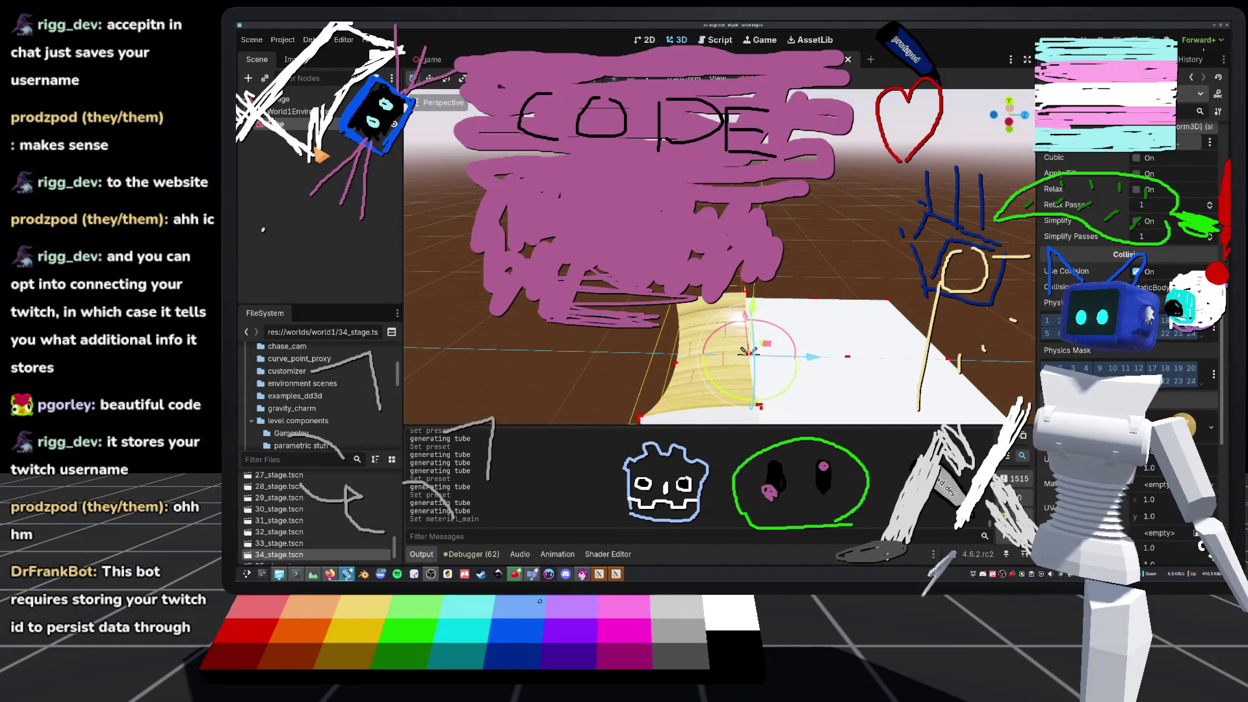
# - Regenerate the tube with Generate Tube and orbit around it to inspect it
pyautogui.scroll(10, 1151, 237)
pyautogui.click(1151, 238)
pyautogui.moveTo(871, 260); pyautogui.dragTo(825, 265)
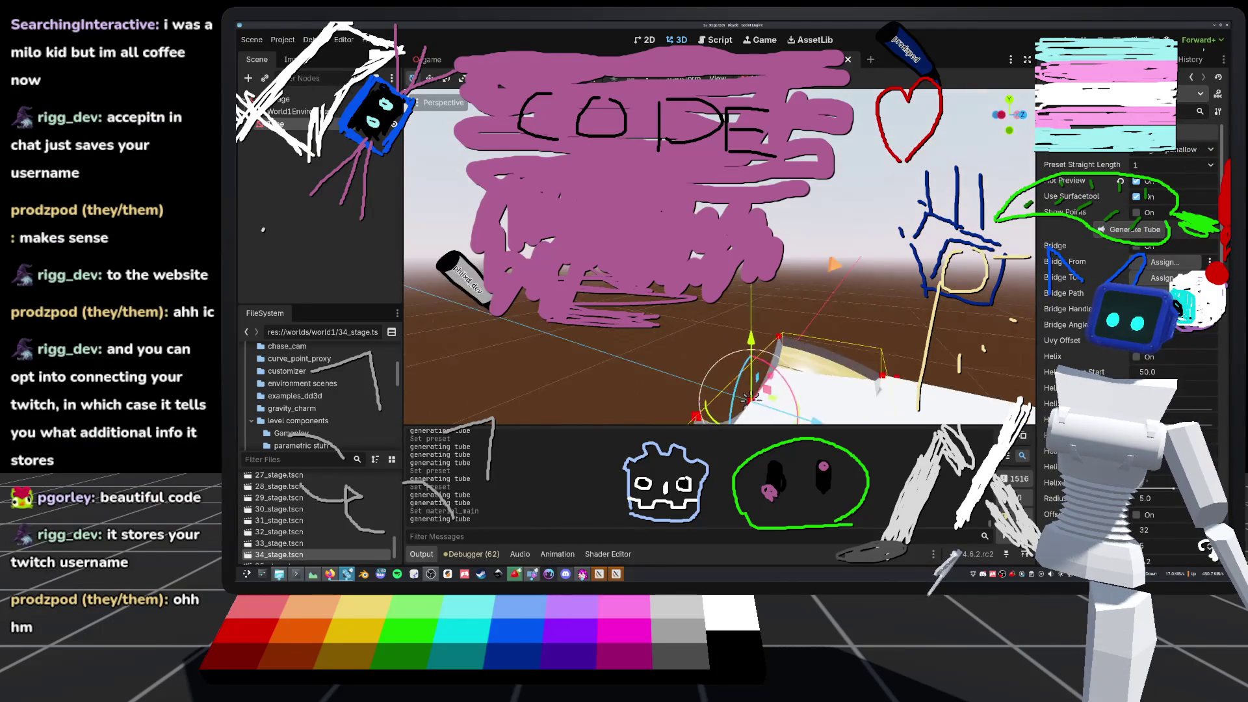
pyautogui.scroll(-5, 743, 396)
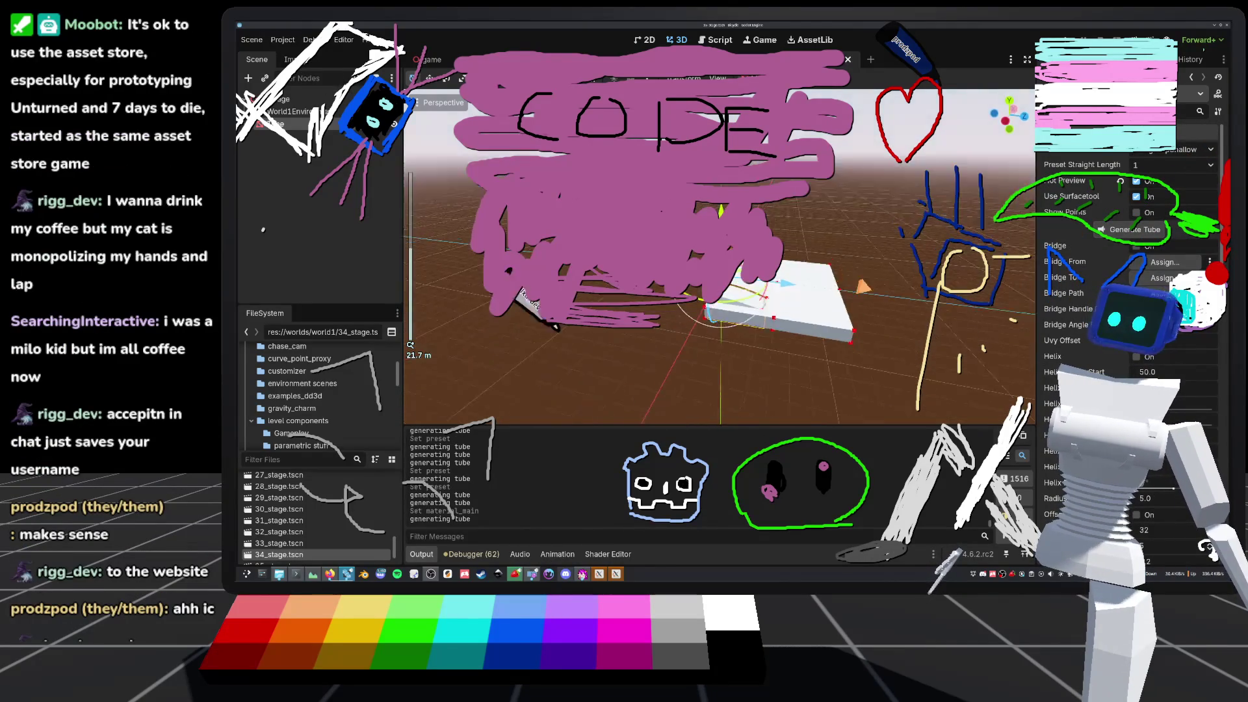
pyautogui.moveTo(743, 364); pyautogui.dragTo(725, 363)
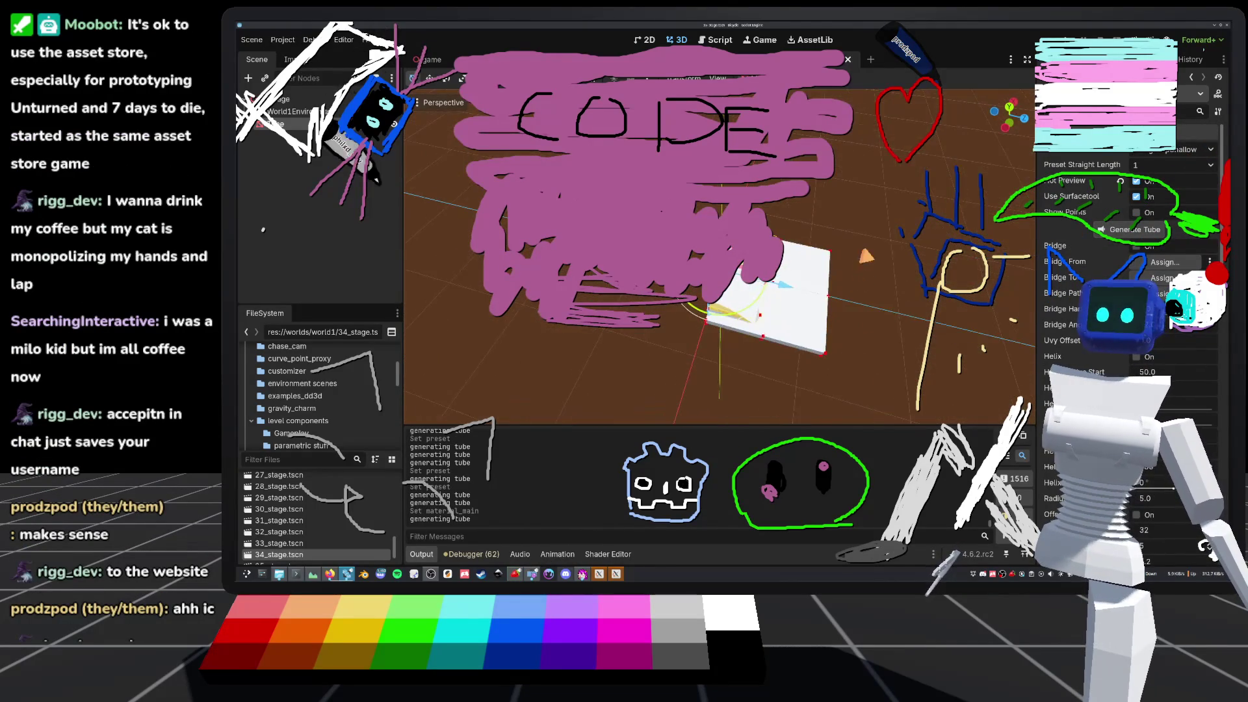
pyautogui.moveTo(721, 319); pyautogui.dragTo(719, 305)
# - Zoom in and out on the new tube, then bring the web browser forward
pyautogui.scroll(3, 718, 312)
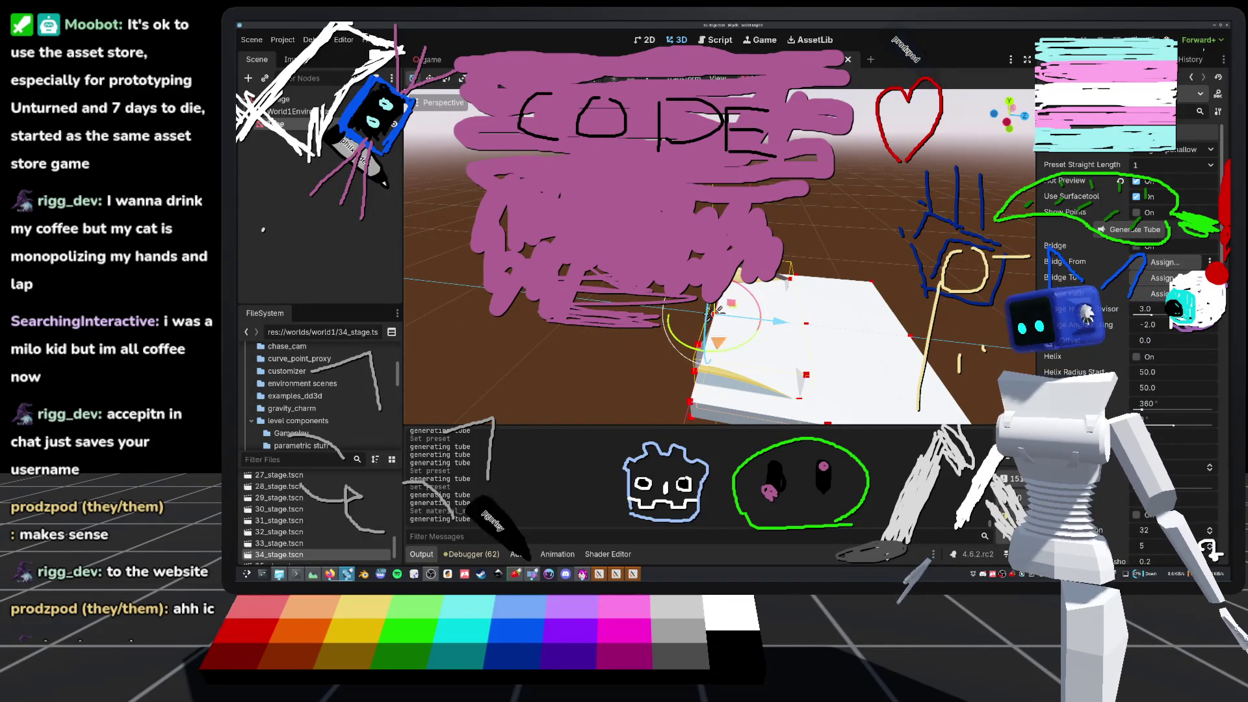
pyautogui.scroll(-3, 718, 310)
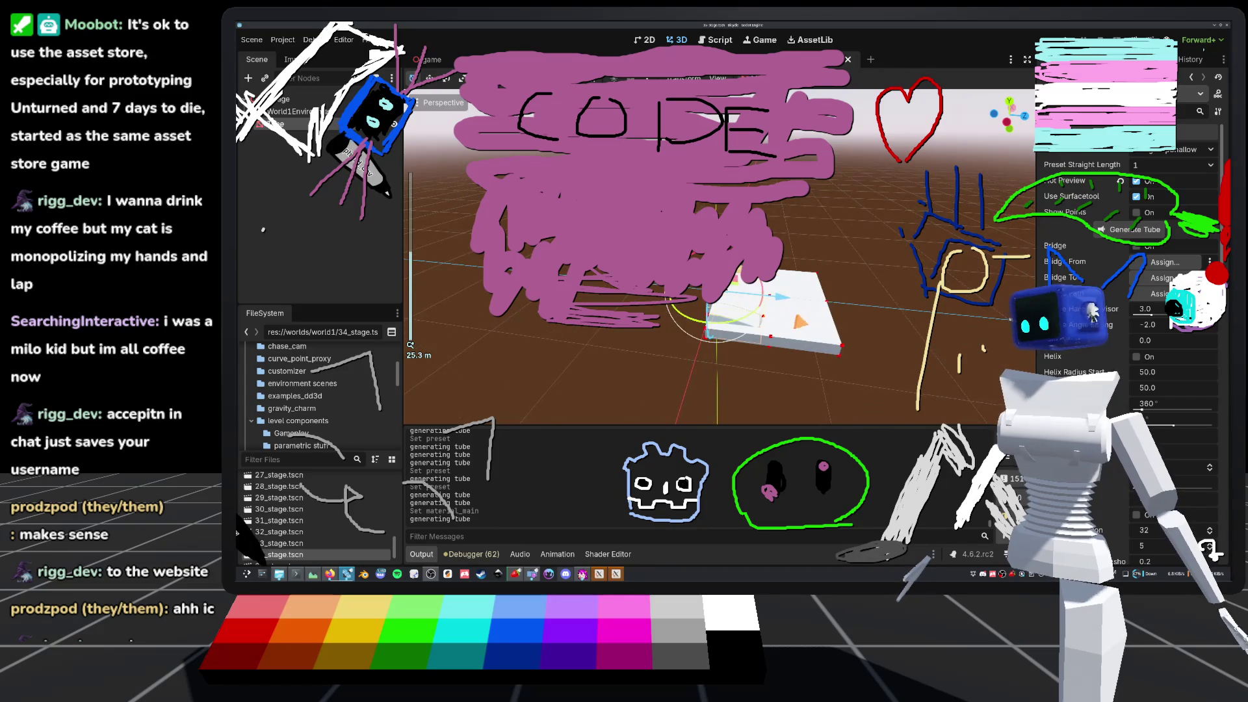
pyautogui.scroll(3, 728, 390)
pyautogui.scroll(2, 728, 390)
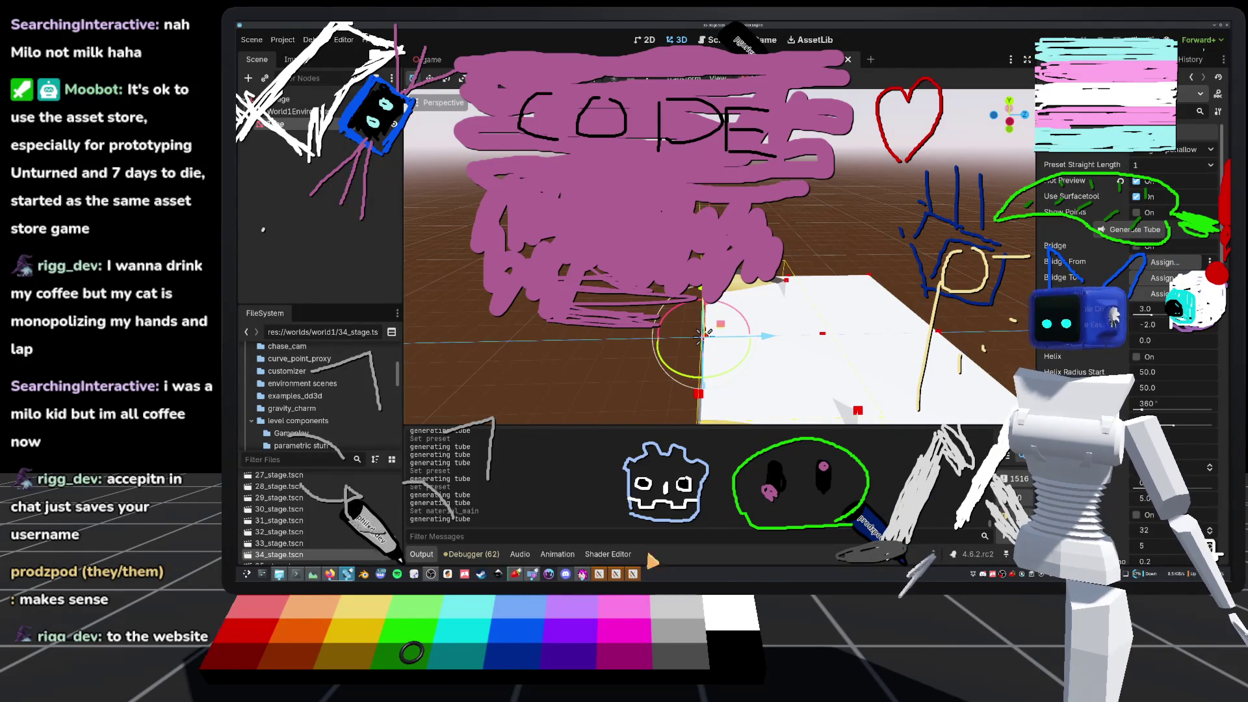
pyautogui.click(328, 574)
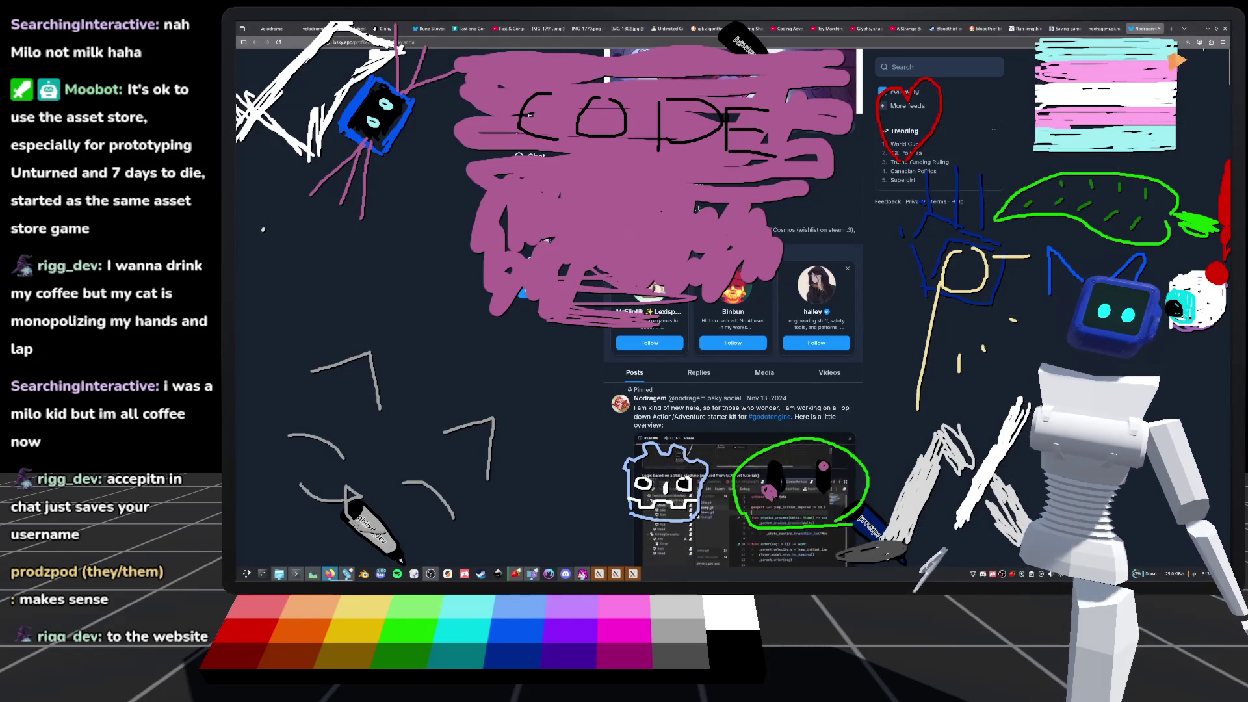
# - Search for 'milo drink' in a new browser tab and scroll the results
pyautogui.click(1170, 29)
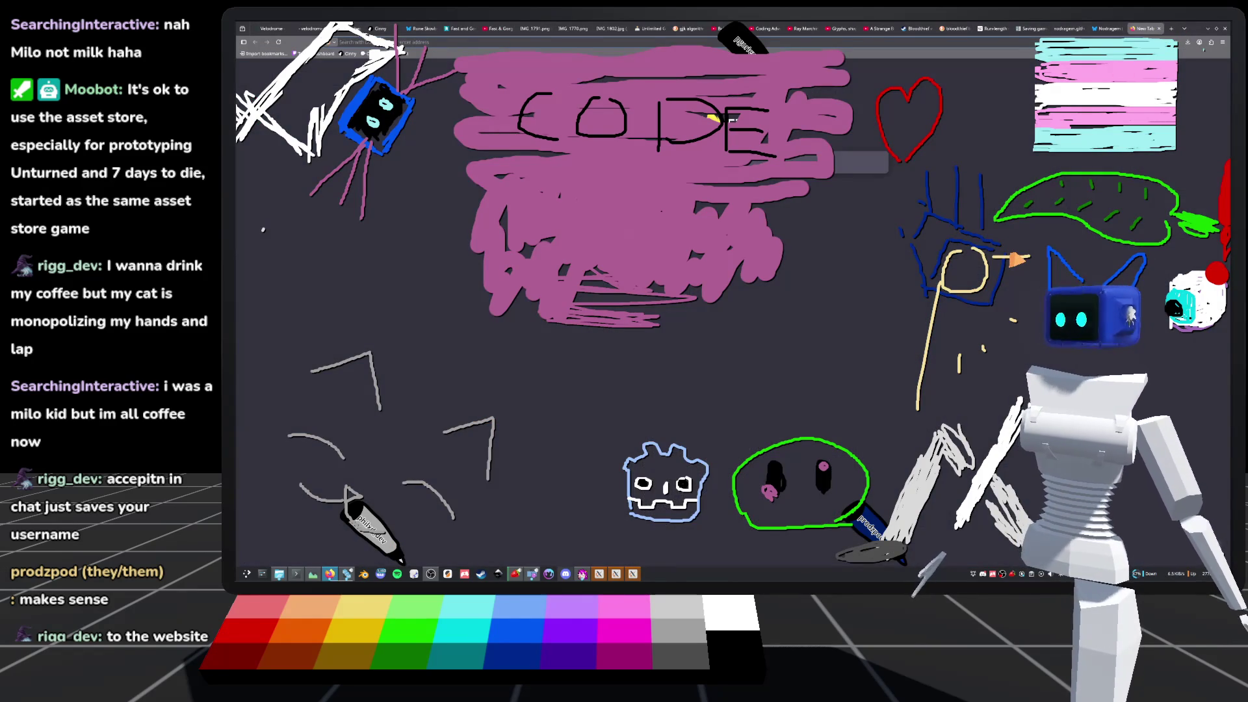
pyautogui.write('m')
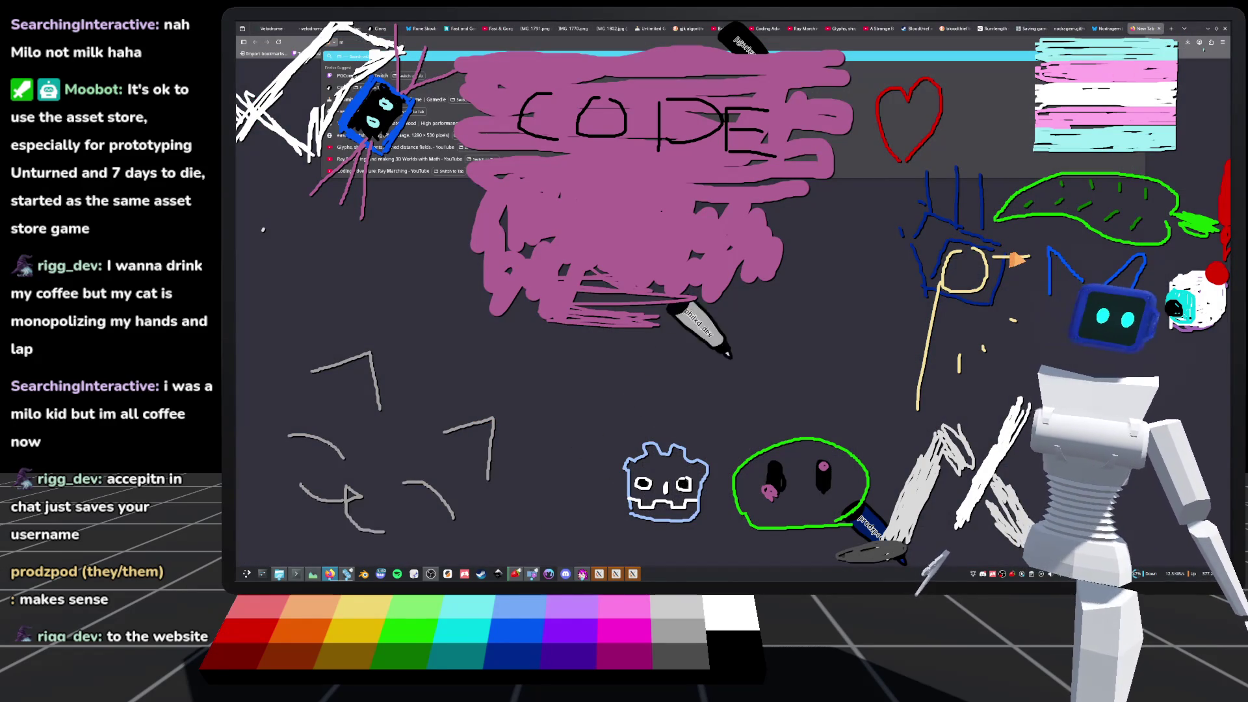
pyautogui.write('ilo d')
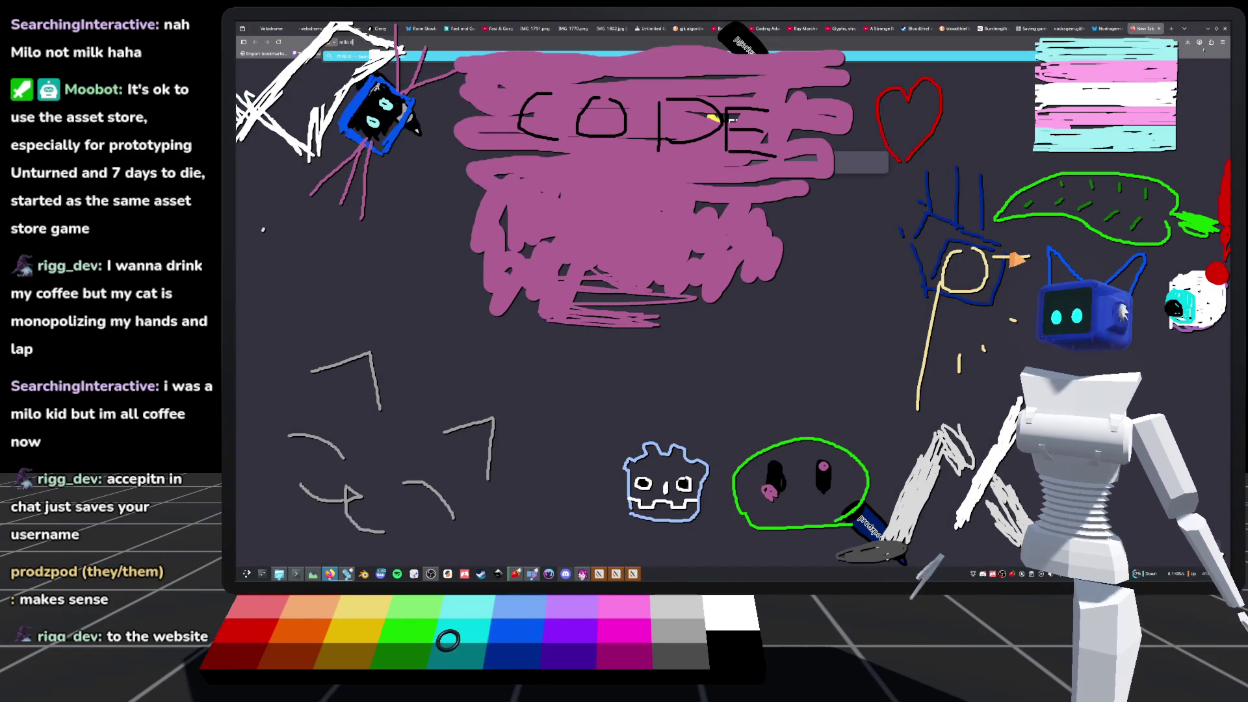
pyautogui.write('rink')
pyautogui.press('Return')
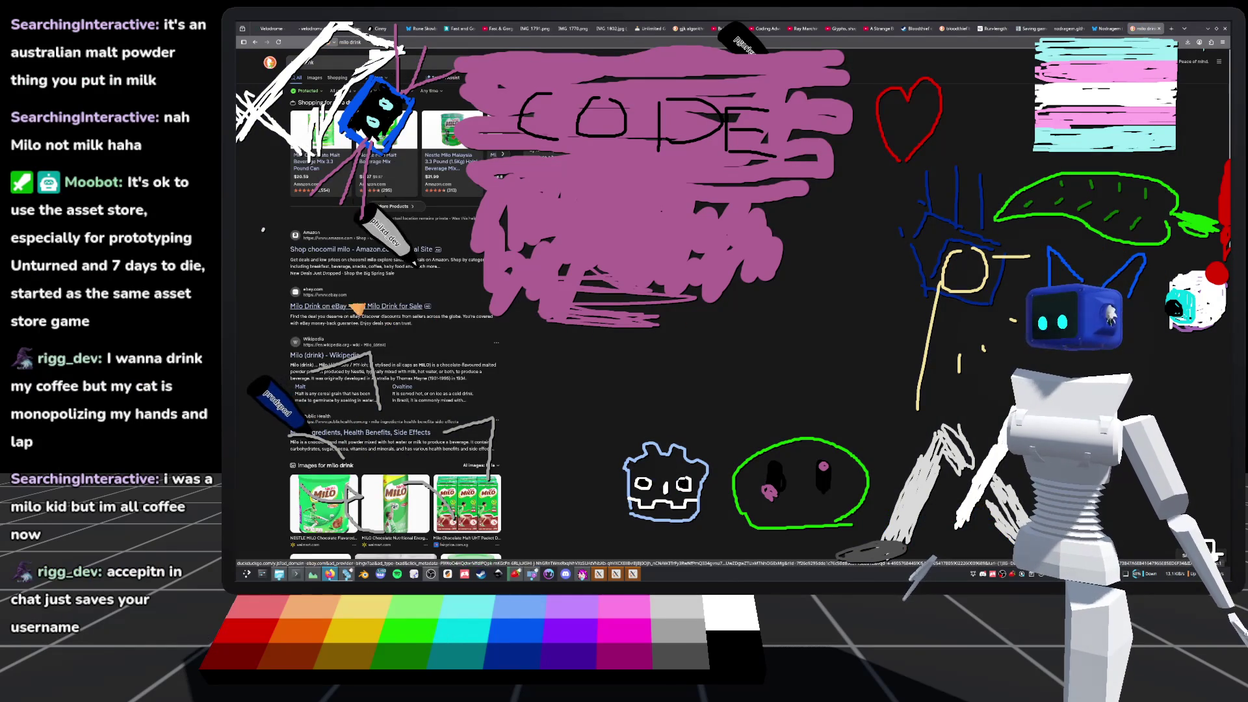
pyautogui.scroll(-2, 433, 308)
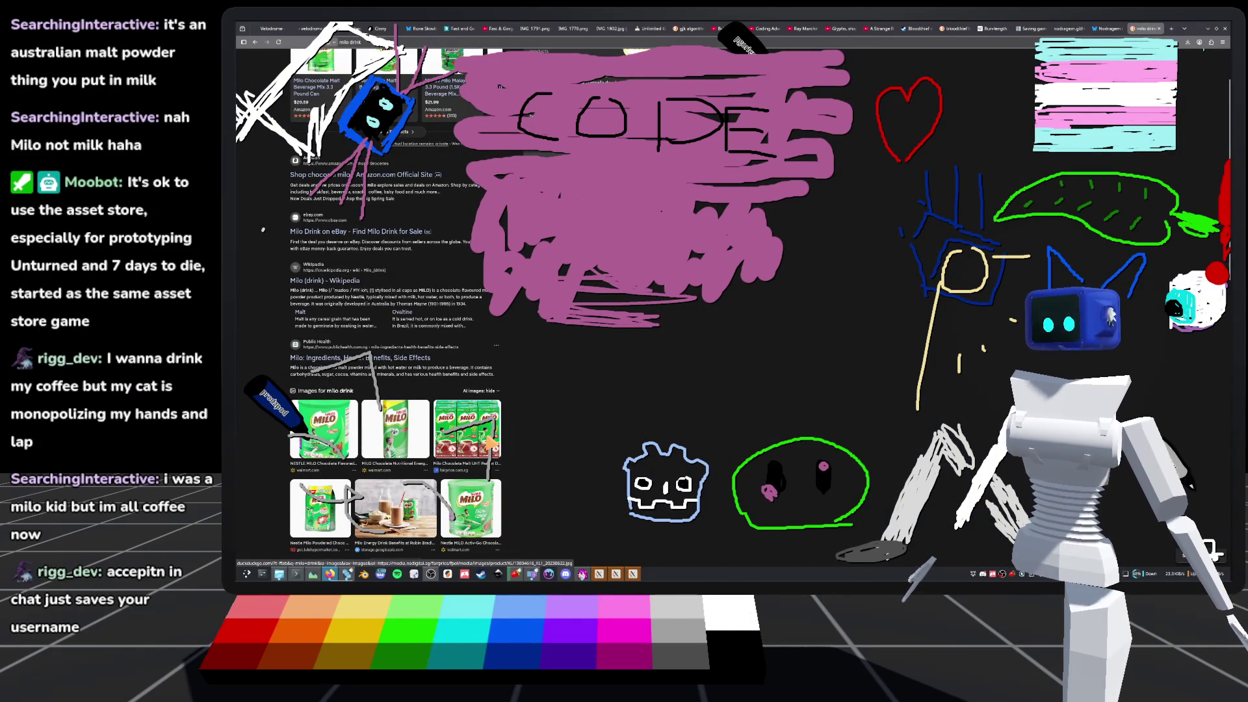
pyautogui.scroll(-1, 489, 440)
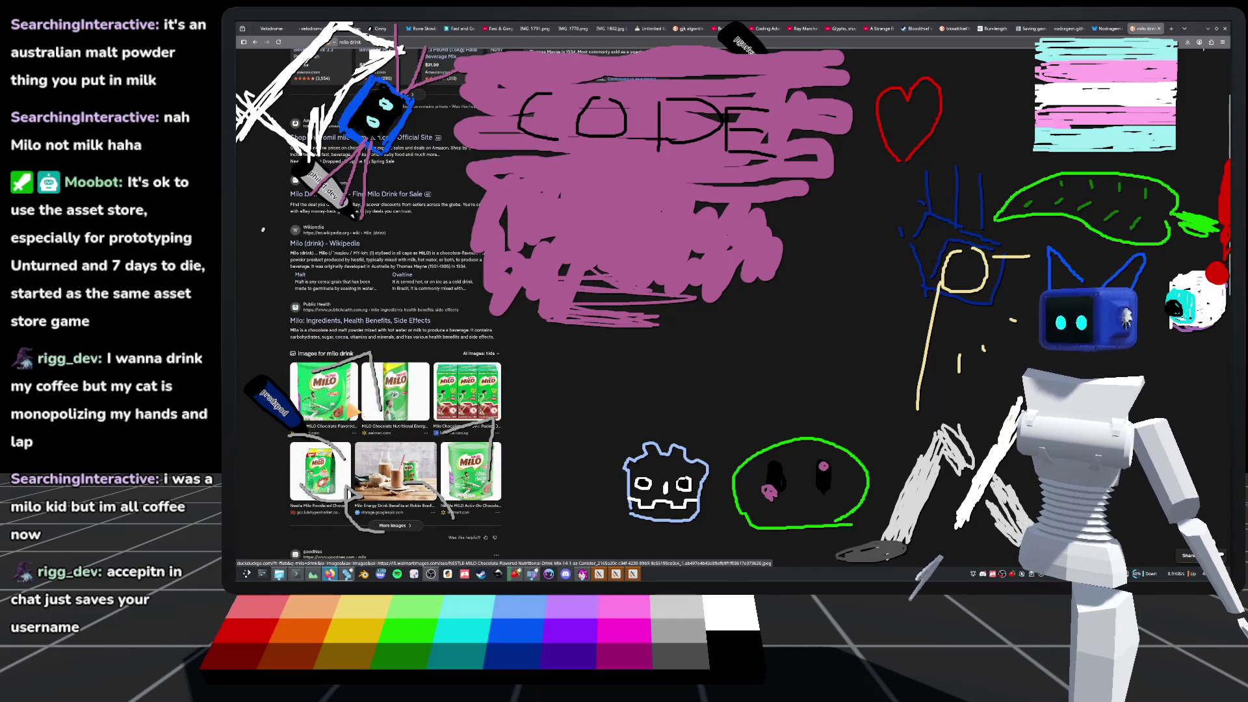
# - Preview the Milo canister image, close the search tab, and return to the Godot editor
pyautogui.click(324, 392)
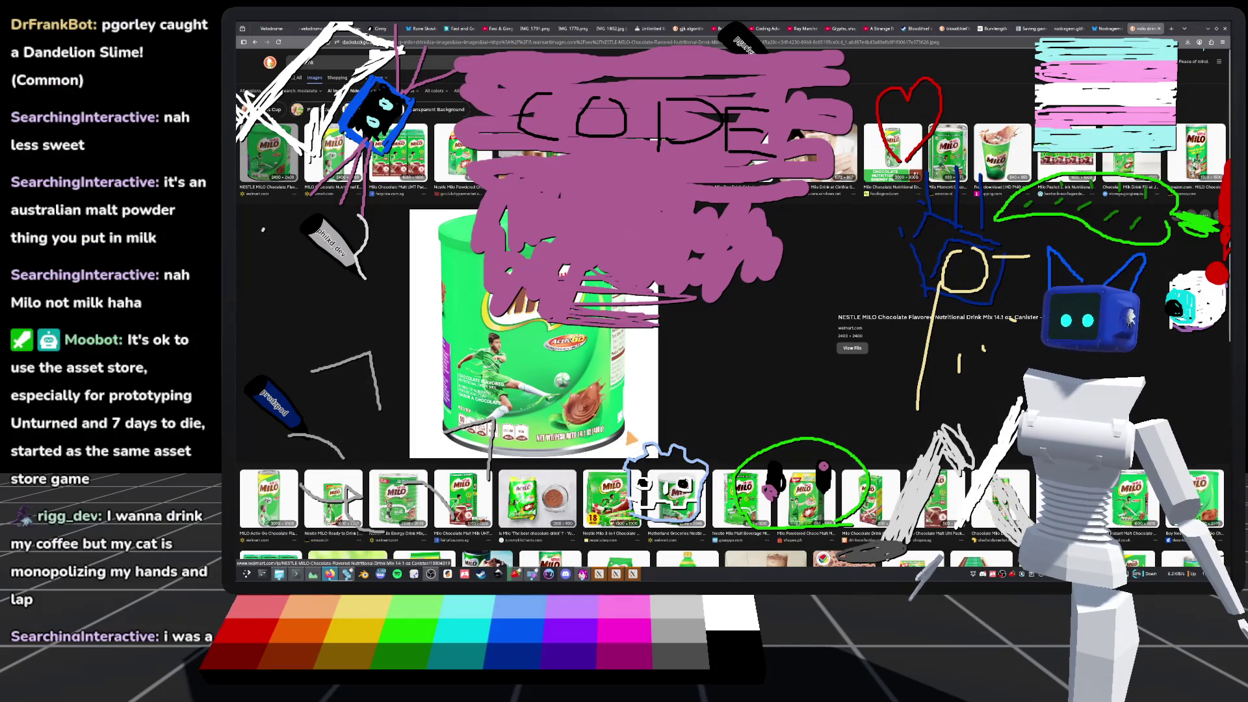
pyautogui.click(254, 42)
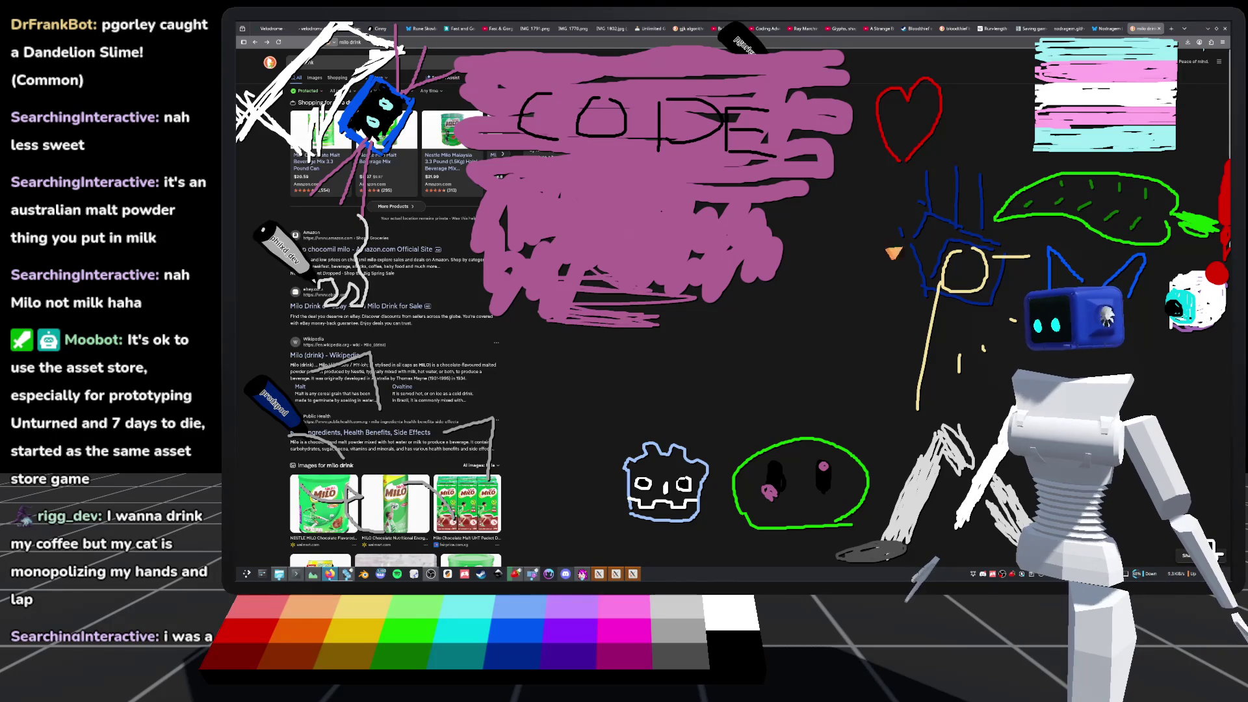
pyautogui.moveTo(1113, 29)
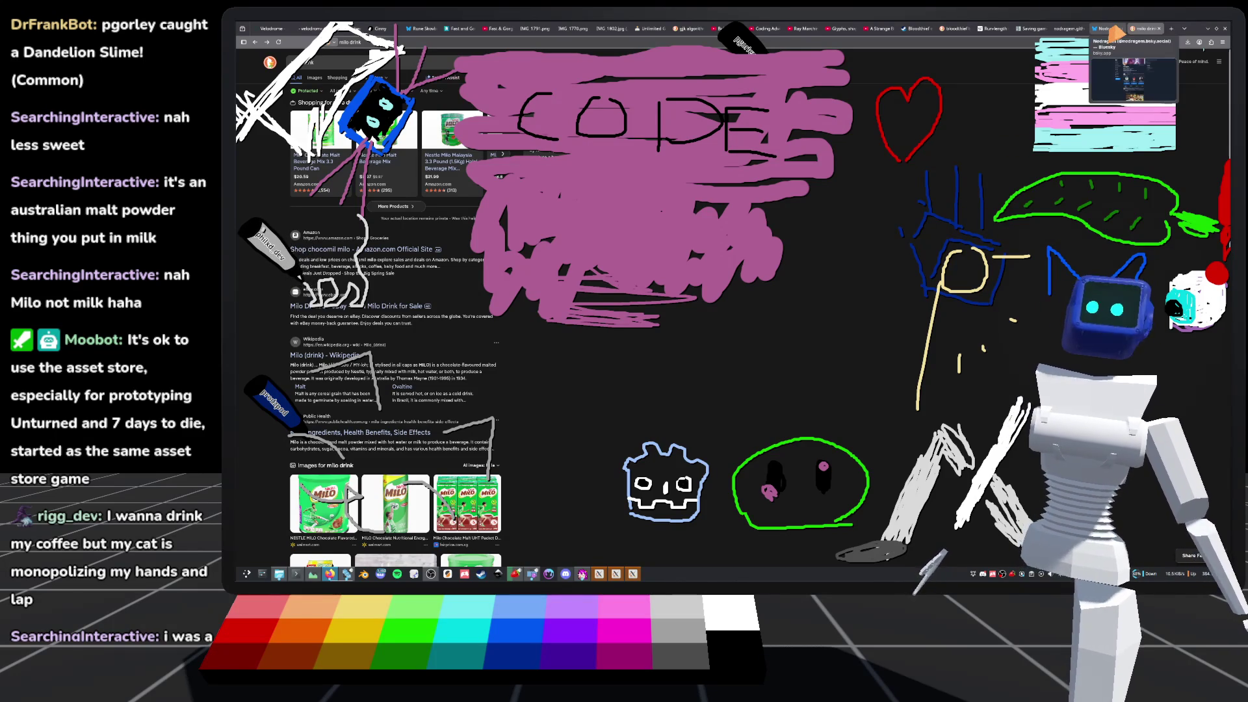
pyautogui.click(1159, 28)
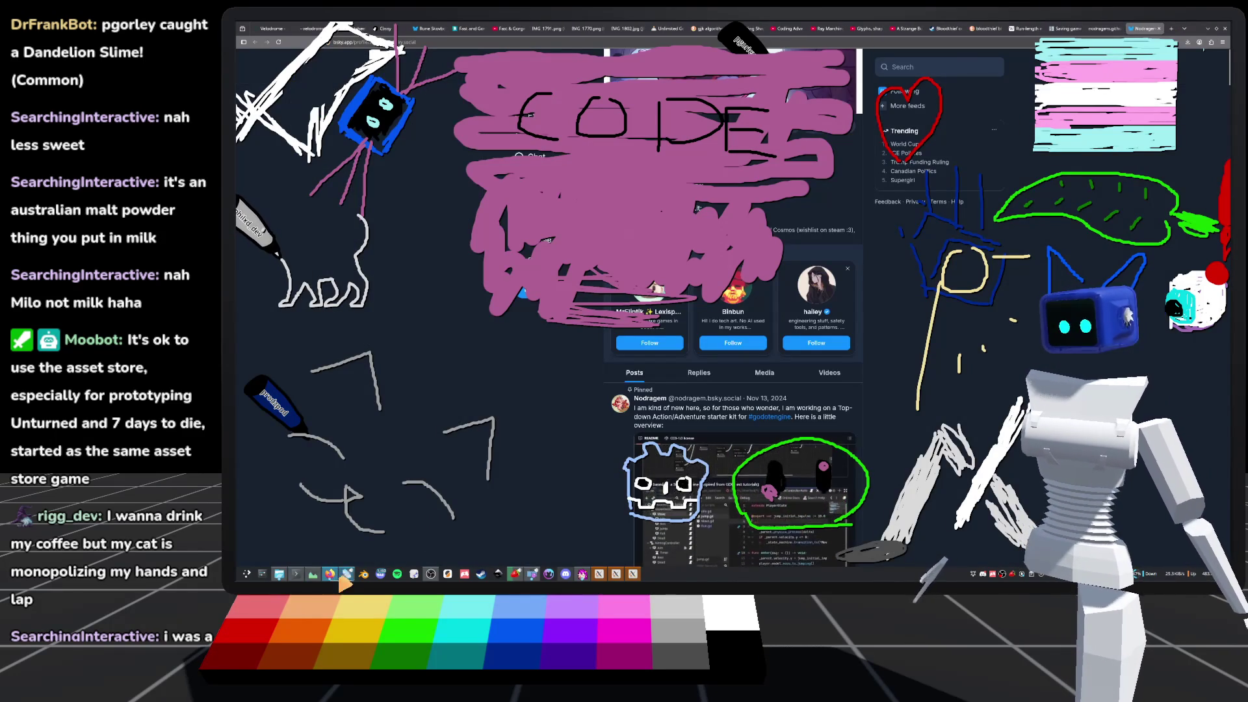
pyautogui.click(349, 574)
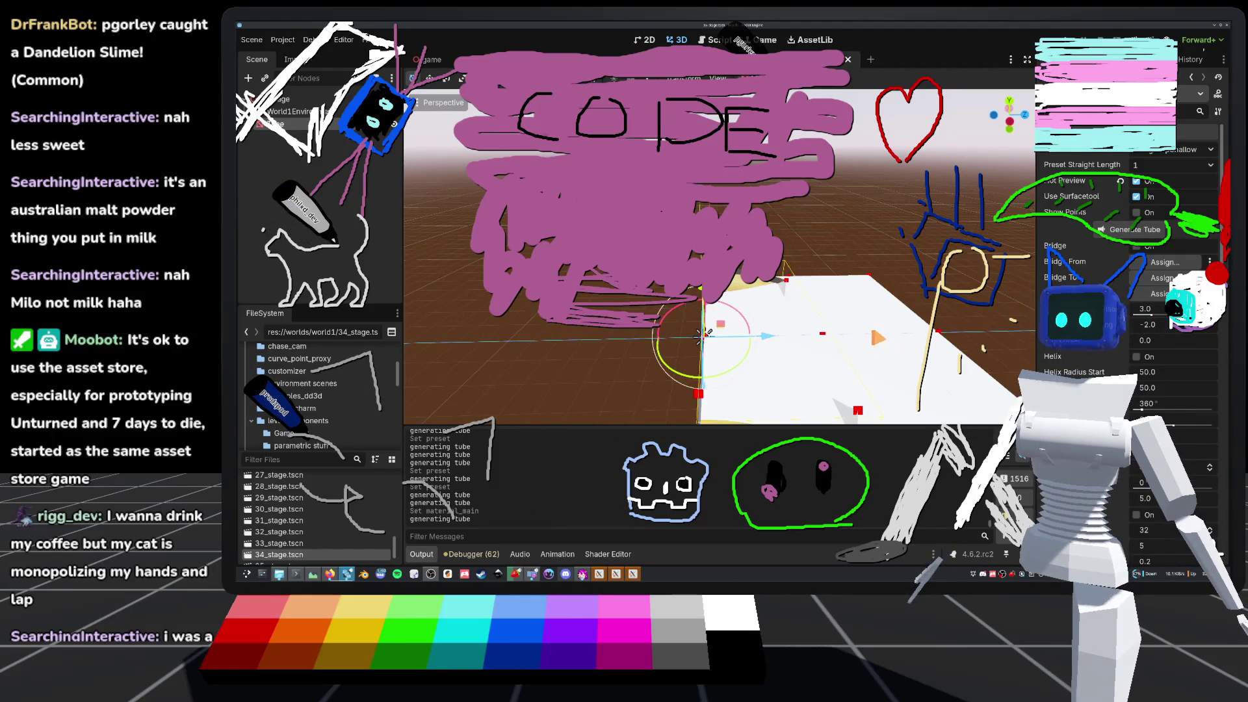
# - Orbit around the tube, then bring up tube.gd at the StraightUpShallow code
pyautogui.moveTo(702, 335)
pyautogui.mouseDown()
pyautogui.moveTo(669, 343)
pyautogui.moveTo(733, 306)
pyautogui.mouseUp()
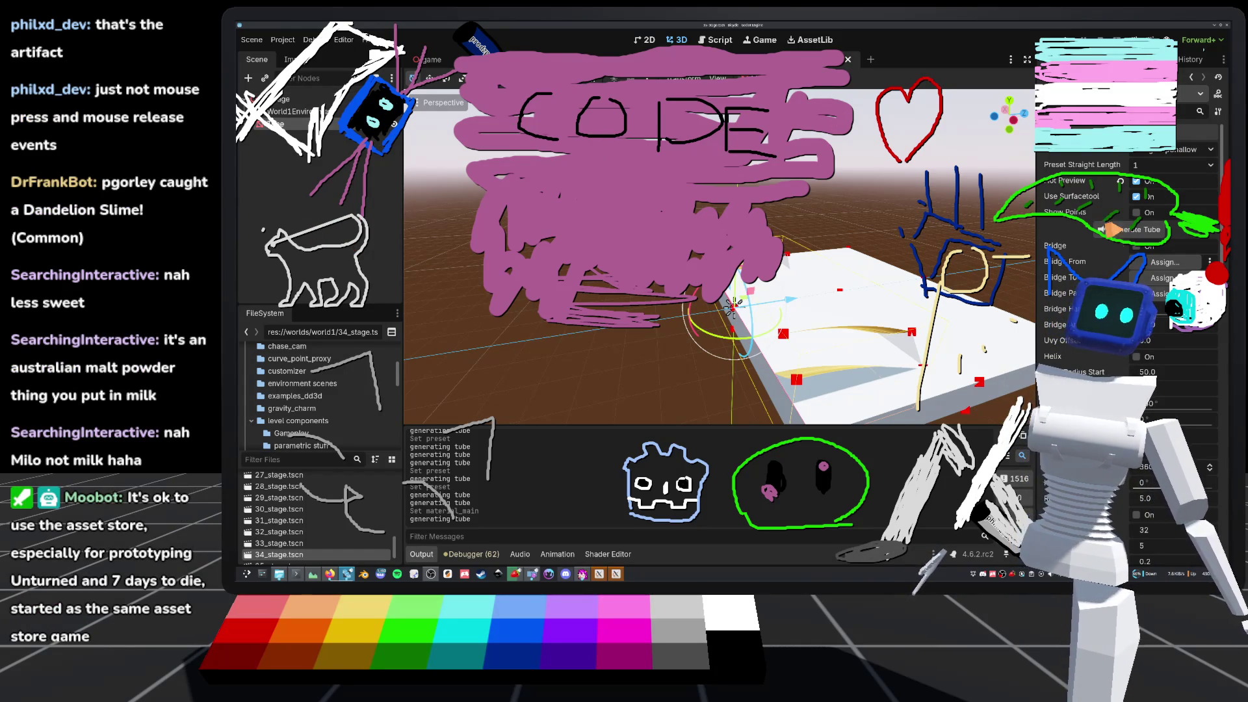
pyautogui.click(715, 40)
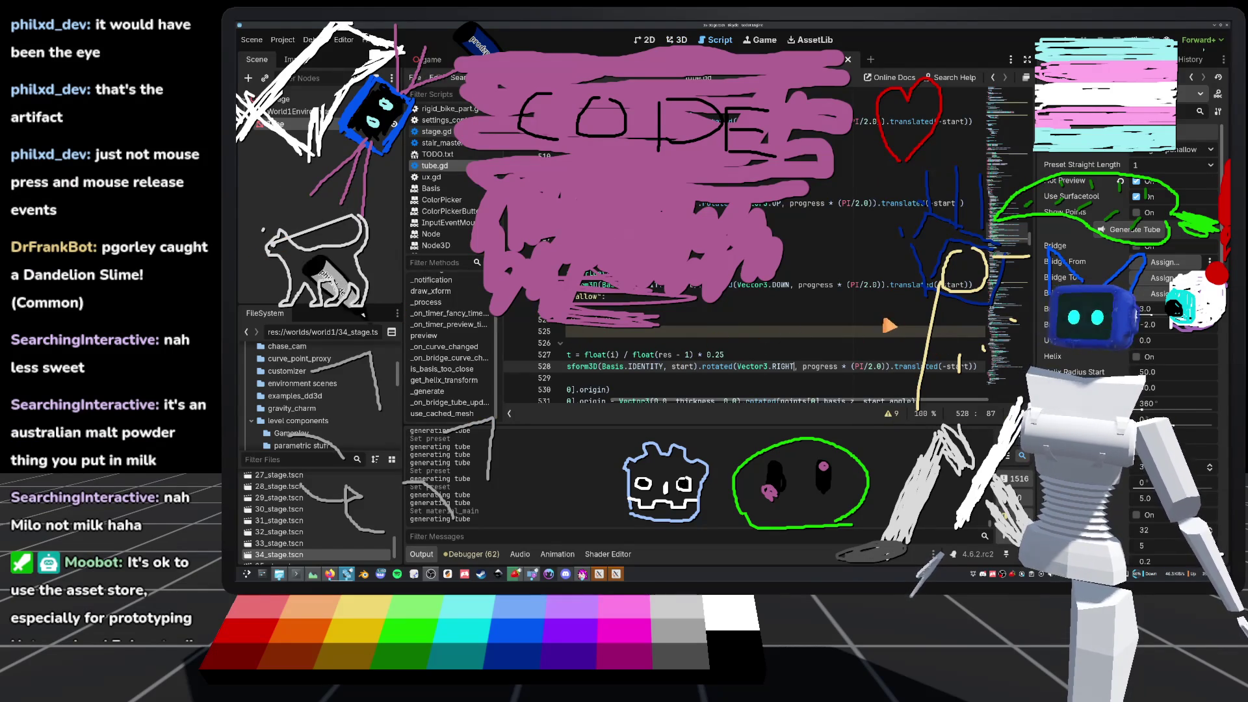
# - Make line 528 rotate by -PI/2.0 and glance at the 3D scene before returning to the script
pyautogui.scroll(-1, 741, 293)
pyautogui.scroll(1, 878, 325)
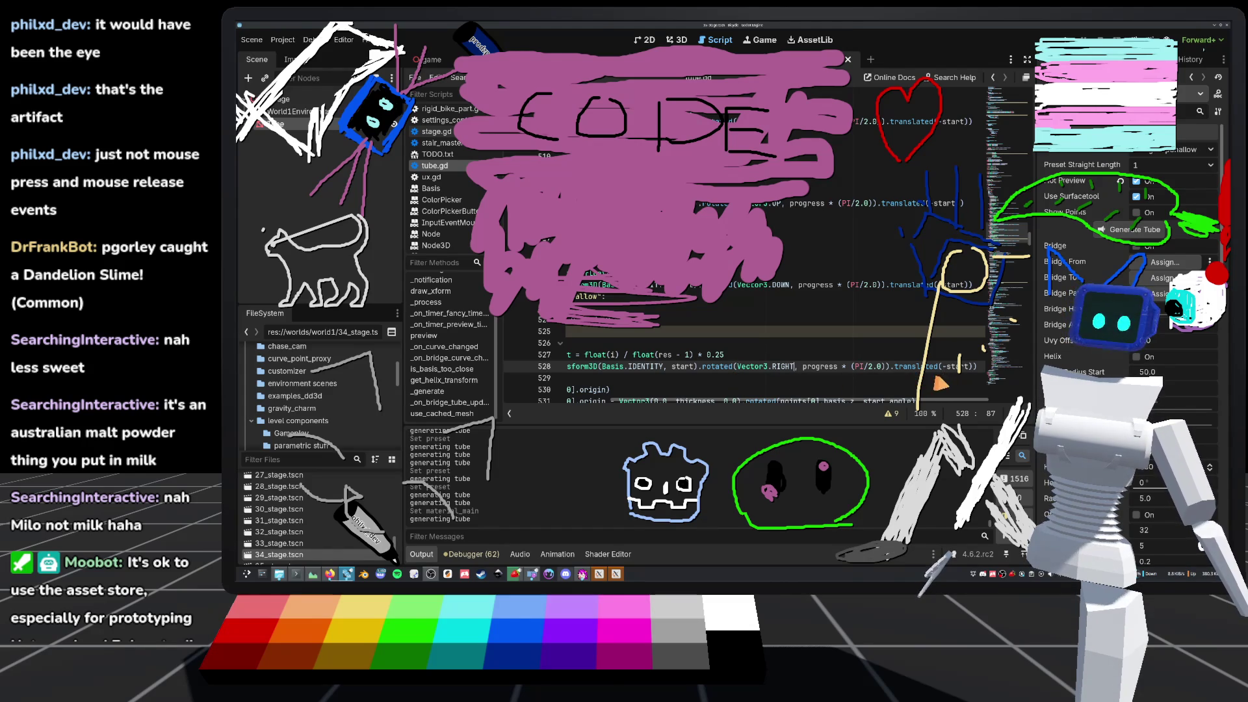
pyautogui.press('BackSpace')
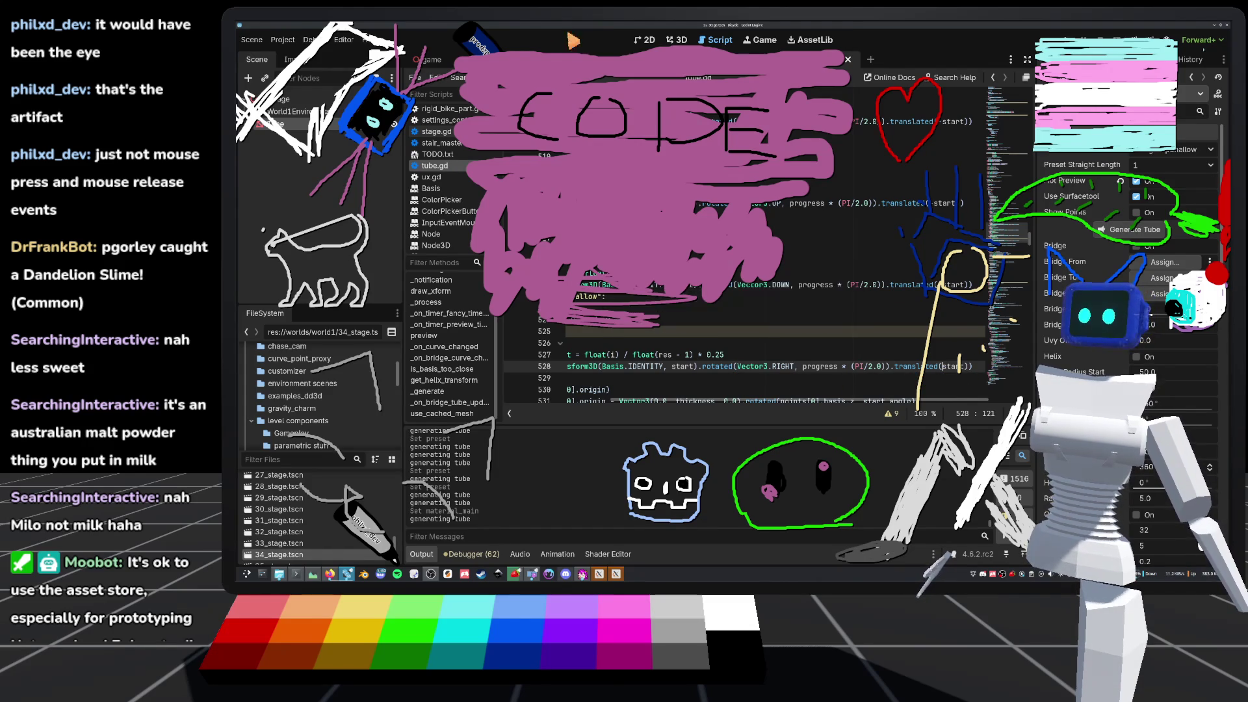
pyautogui.click(677, 42)
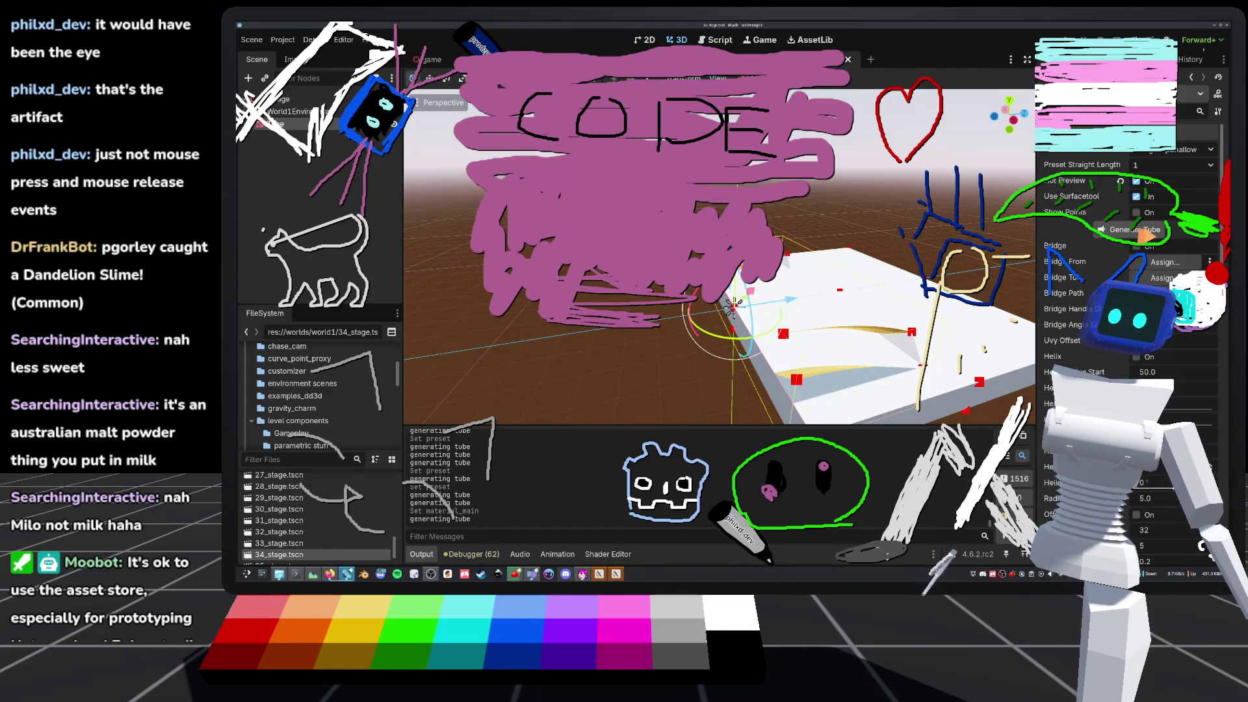
pyautogui.scroll(-5, 860, 239)
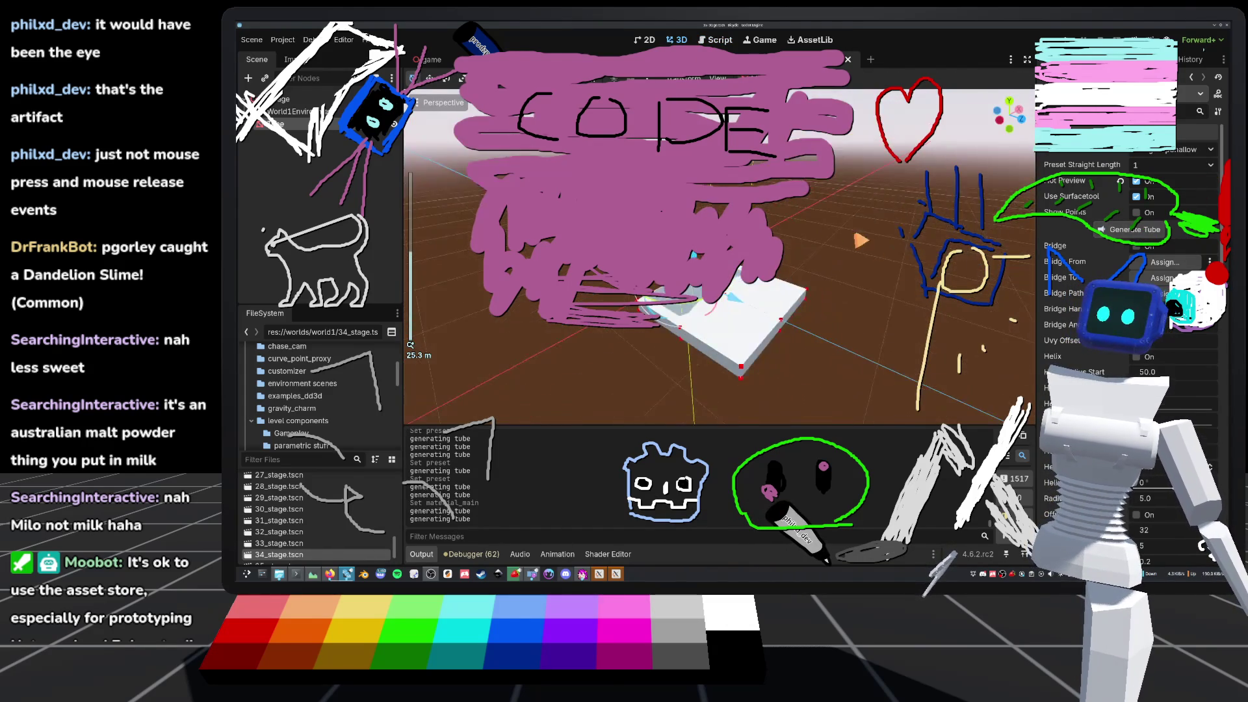
pyautogui.moveTo(860, 239); pyautogui.dragTo(448, 241)
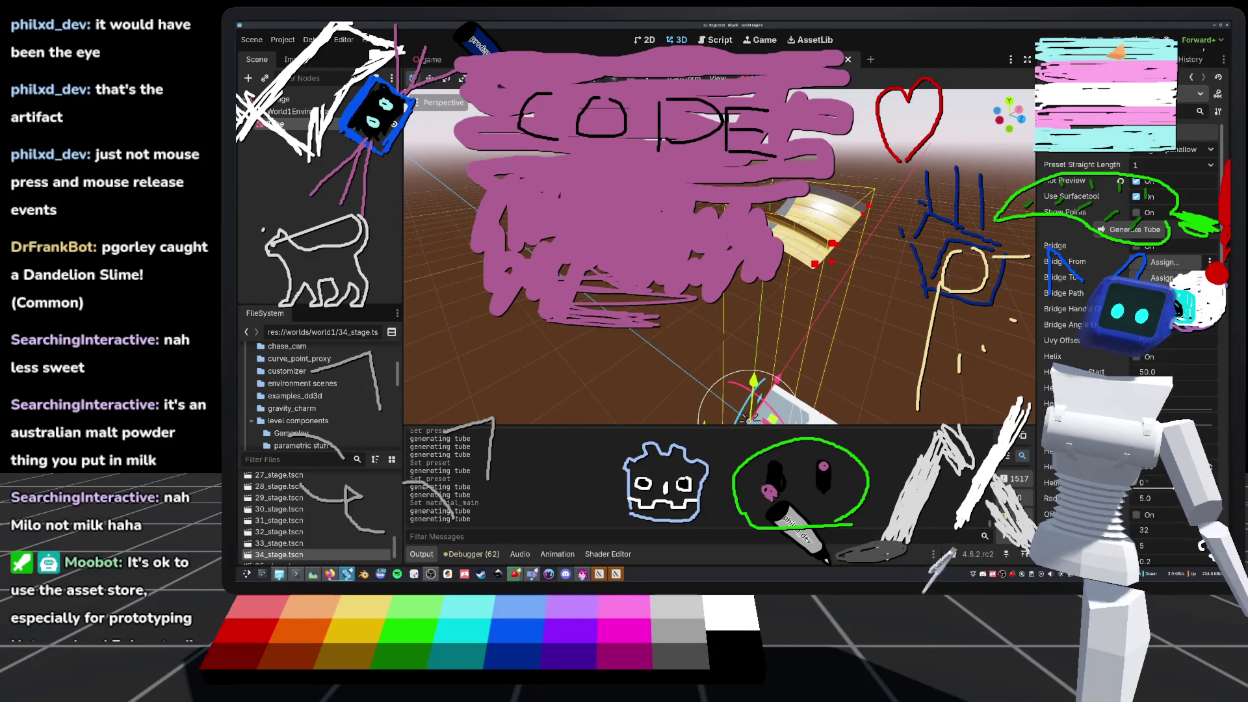
pyautogui.click(714, 41)
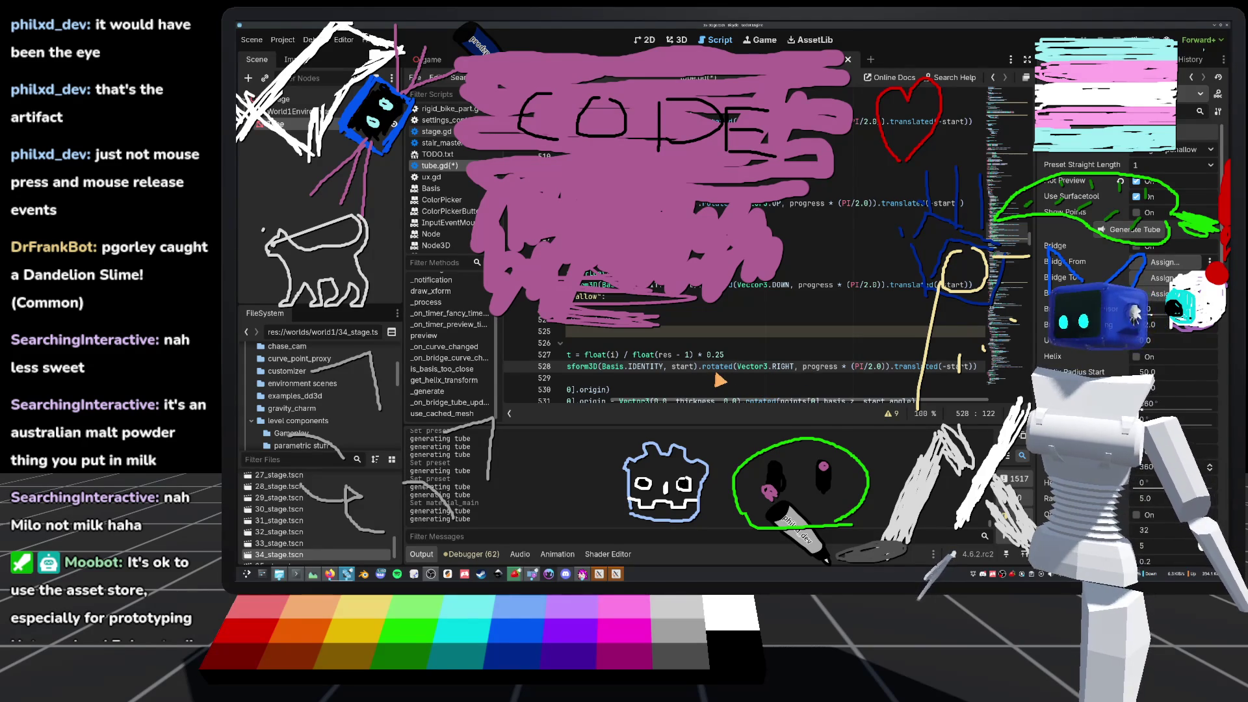
pyautogui.moveTo(717, 376)
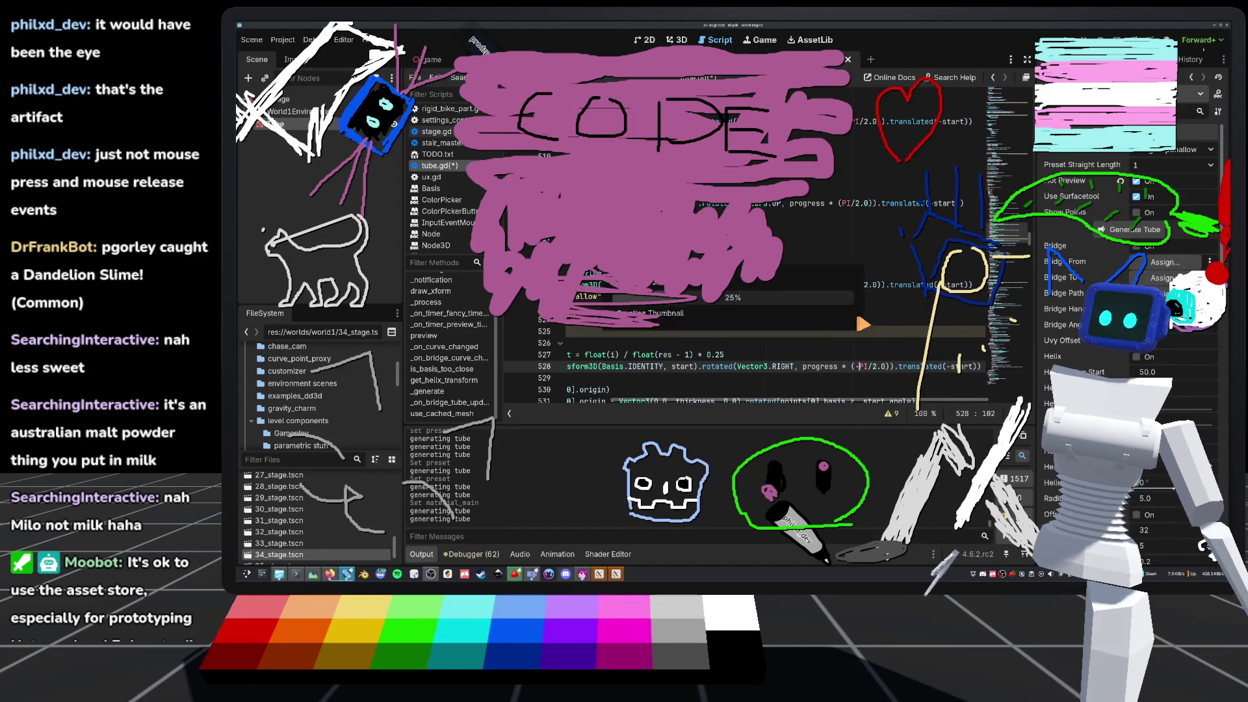
# - Regenerate the tube, frame it with F, and orbit to look down on it
pyautogui.click(679, 40)
pyautogui.click(1135, 230)
pyautogui.press('f')
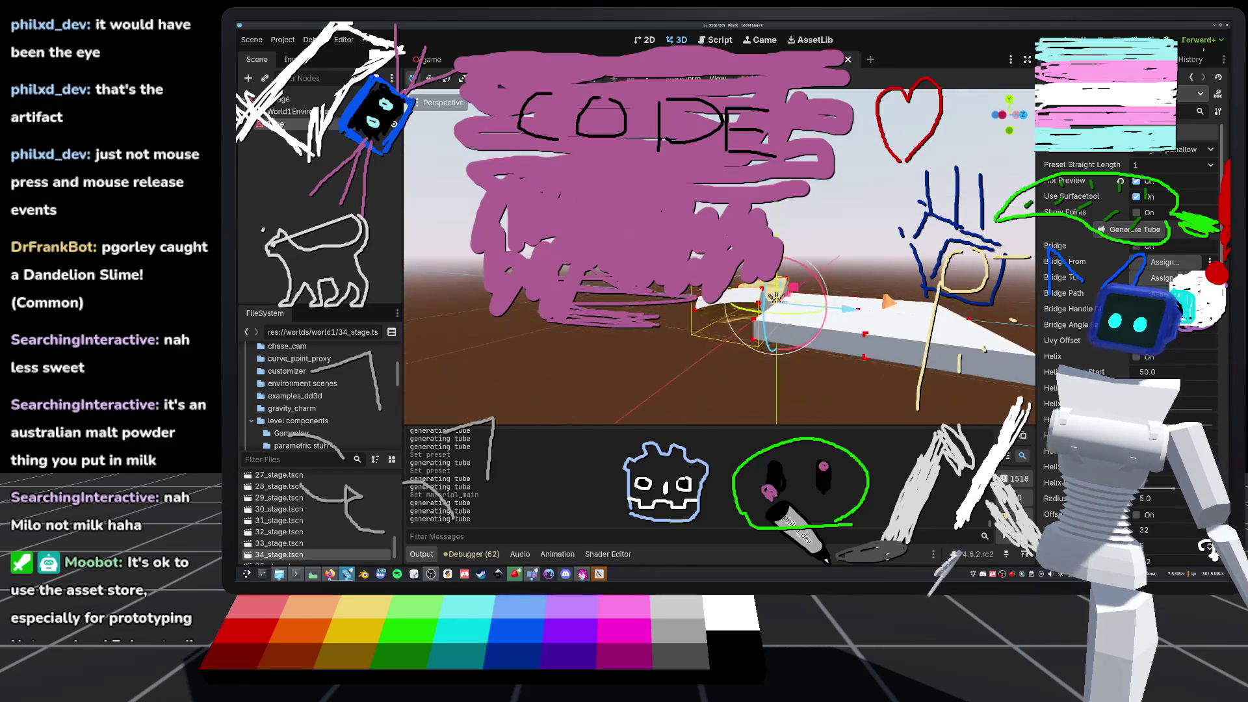
pyautogui.moveTo(780, 275)
pyautogui.mouseDown()
pyautogui.moveTo(792, 362)
pyautogui.moveTo(767, 351)
pyautogui.moveTo(816, 340)
pyautogui.moveTo(836, 296)
pyautogui.mouseUp()
pyautogui.scroll(3, 838, 306)
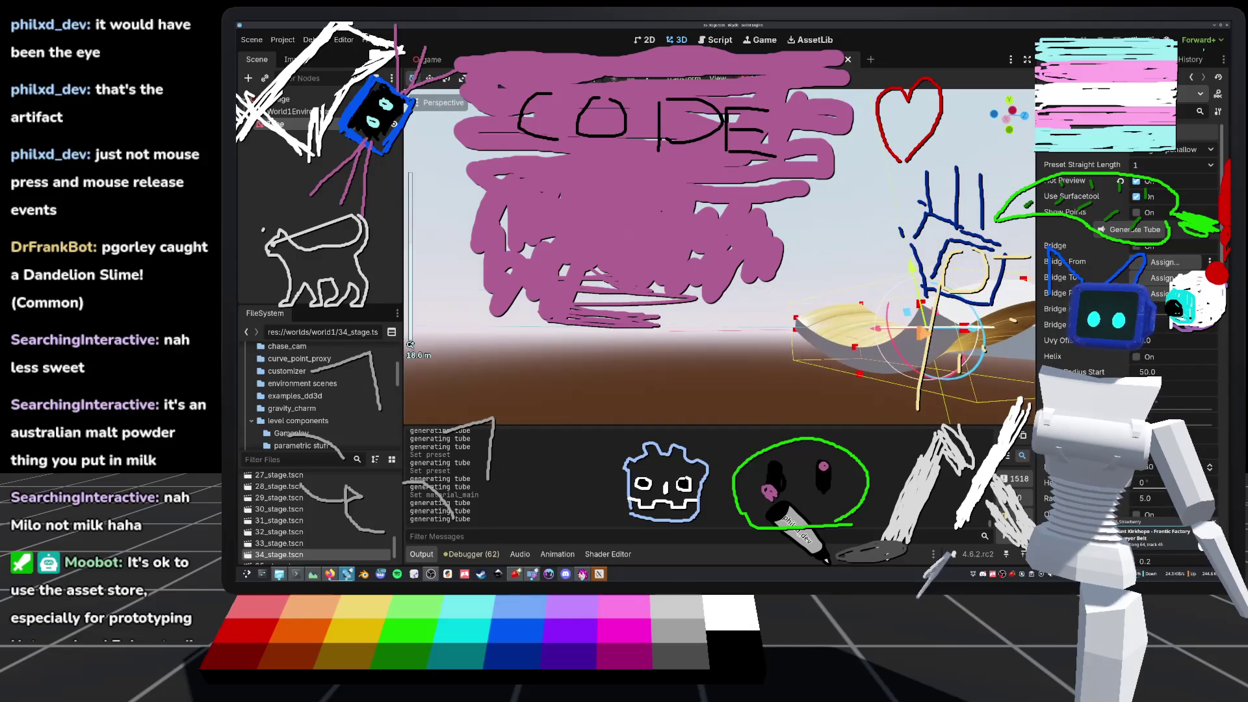
pyautogui.moveTo(838, 306); pyautogui.dragTo(812, 322)
pyautogui.scroll(-2, 813, 322)
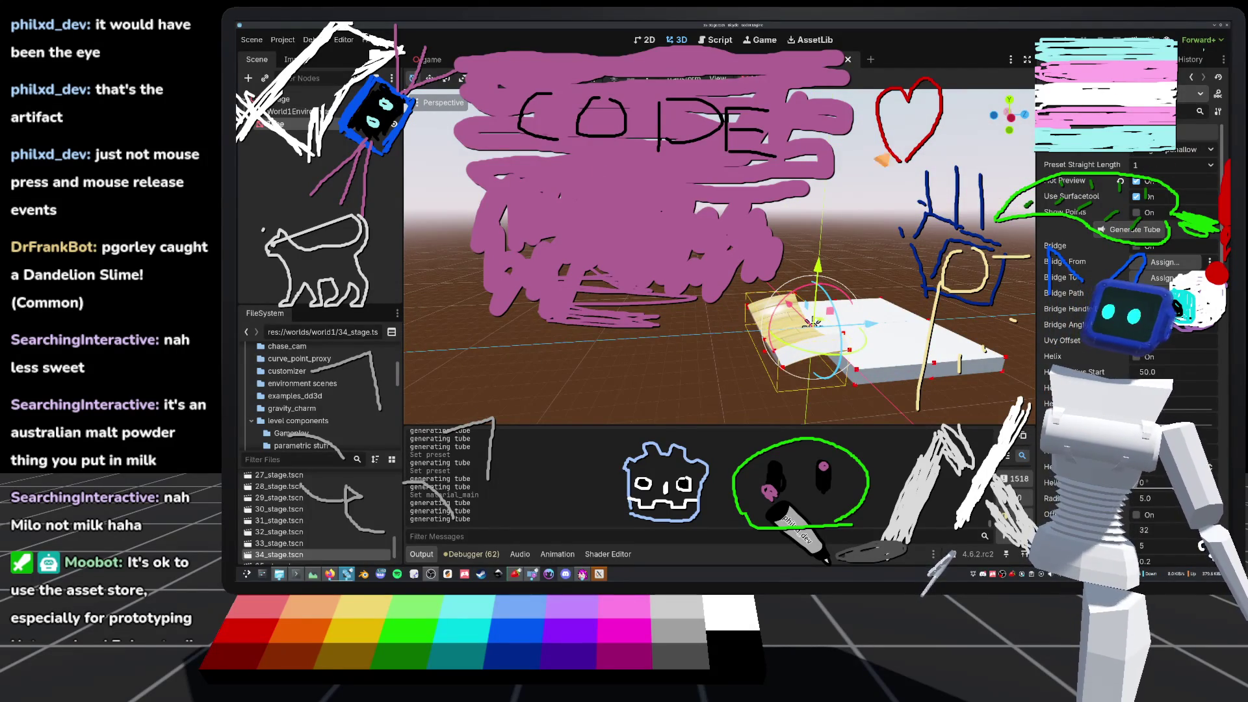
pyautogui.click(722, 41)
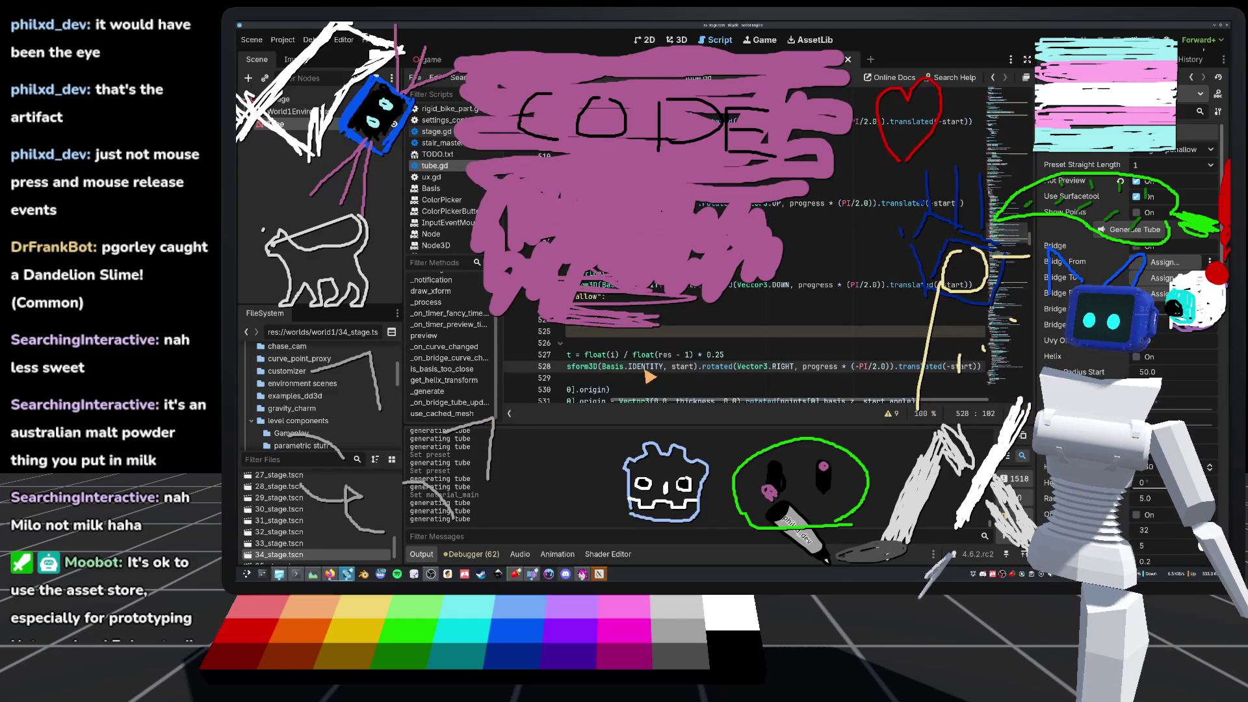
# - Remove the minus sign so line 528 rotates by PI/2.0 again
pyautogui.moveTo(648, 376)
pyautogui.mouseDown()
pyautogui.moveTo(950, 367)
pyautogui.moveTo(746, 368)
pyautogui.mouseUp()
pyautogui.click(835, 372)
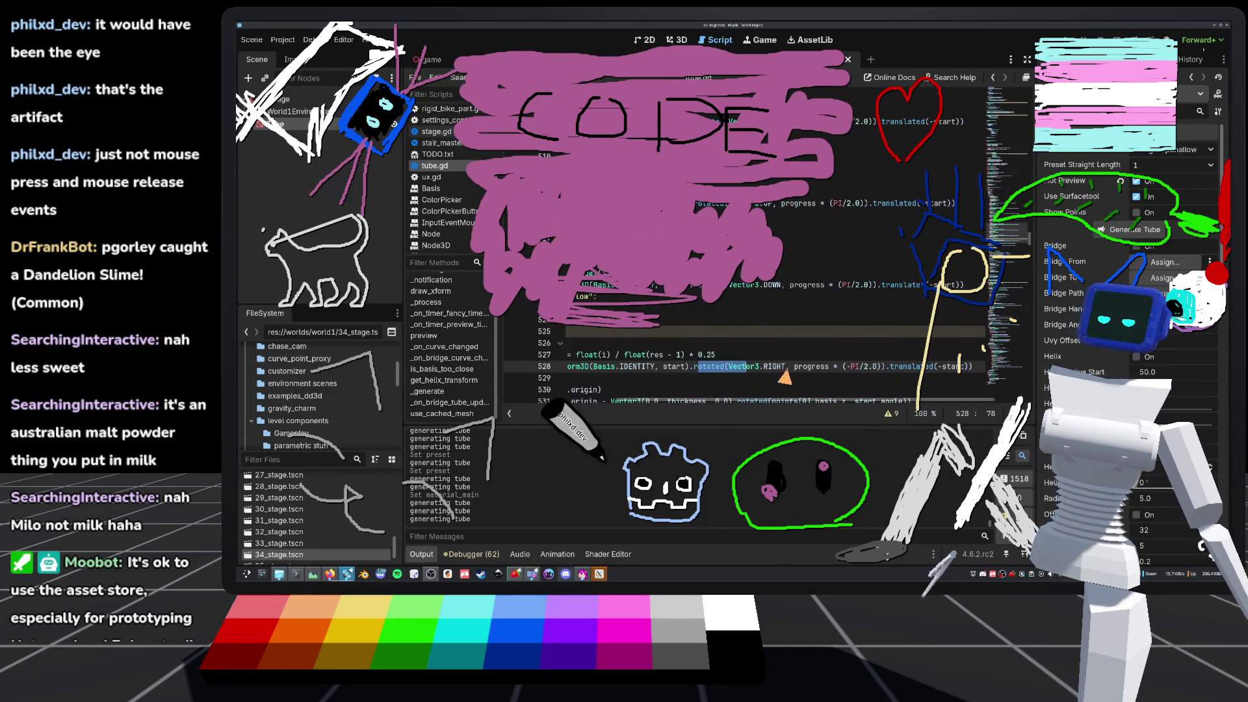
pyautogui.click(855, 368)
pyautogui.press('BackSpace')
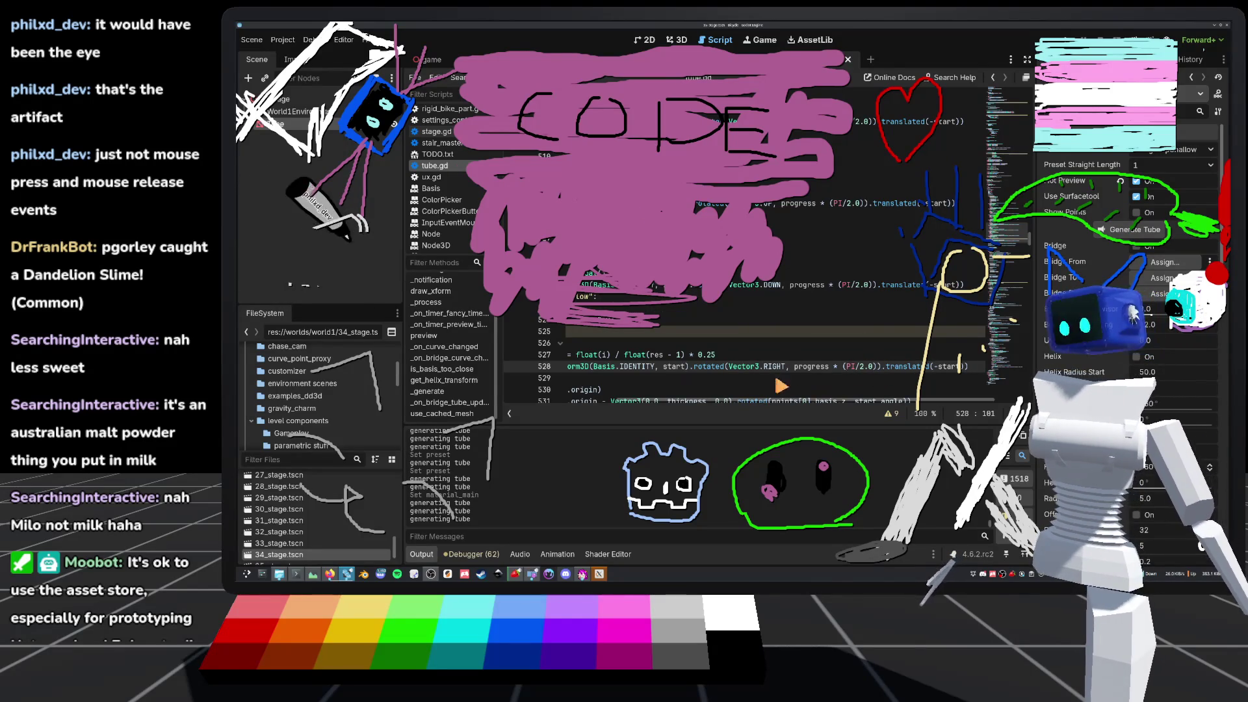
# - Change 'var res: int = 20.0' to the integer 20, then orbit the tube in the 3D view
pyautogui.moveTo(634, 354); pyautogui.dragTo(582, 340)
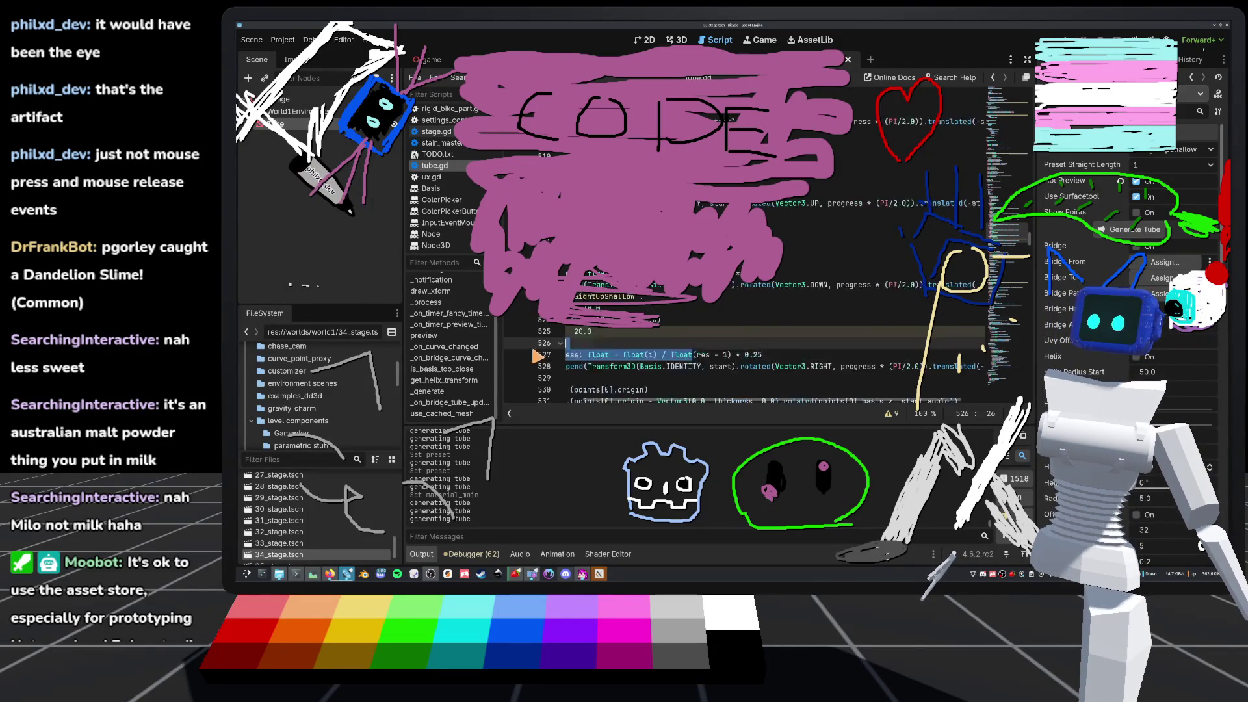
pyautogui.click(582, 340)
pyautogui.click(758, 332)
pyautogui.press('BackSpace')
pyautogui.press('BackSpace')
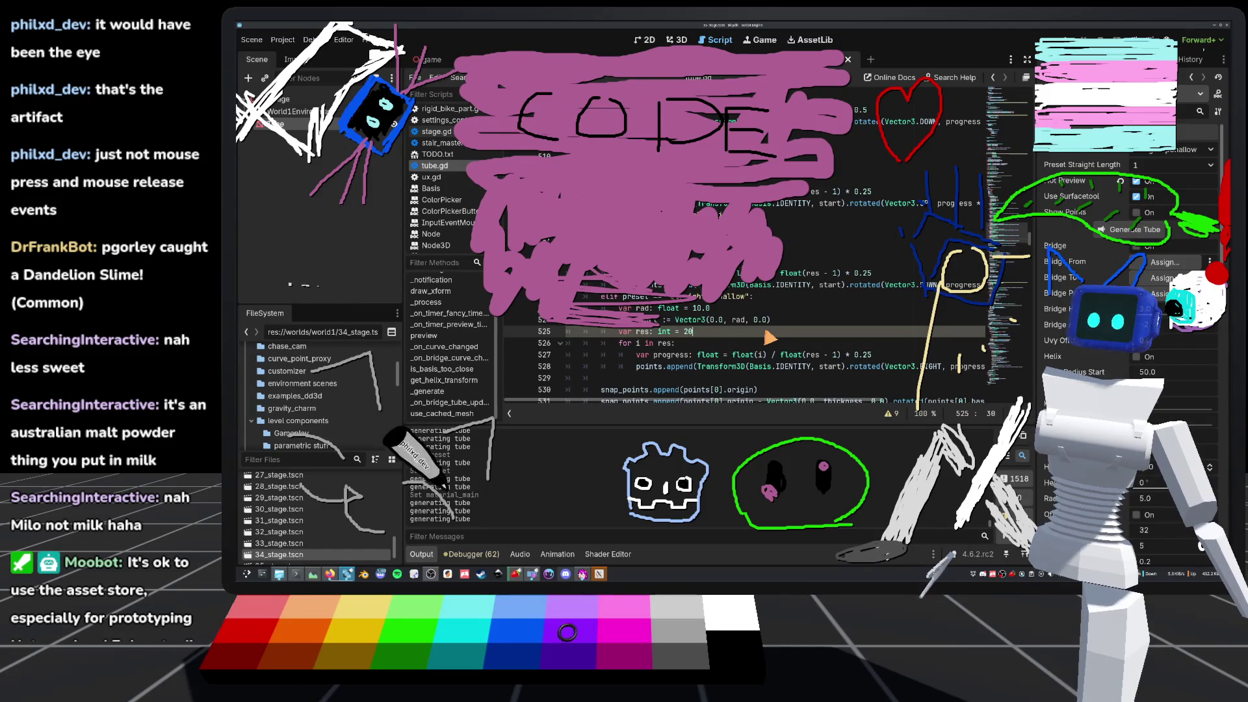
pyautogui.click(816, 310)
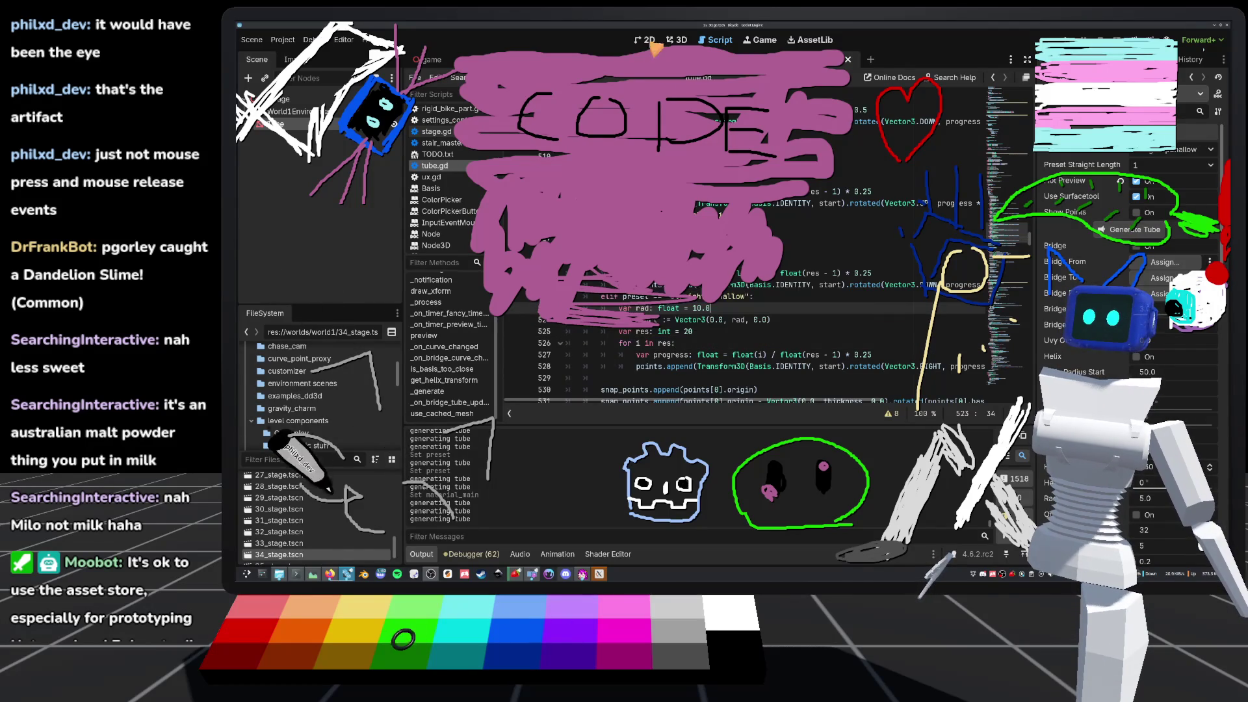
pyautogui.hotkey('ctrl', 'F2')
pyautogui.moveTo(871, 270)
pyautogui.mouseDown()
pyautogui.moveTo(832, 248)
pyautogui.moveTo(824, 270)
pyautogui.moveTo(855, 261)
pyautogui.moveTo(845, 247)
pyautogui.moveTo(1147, 317)
pyautogui.mouseUp()
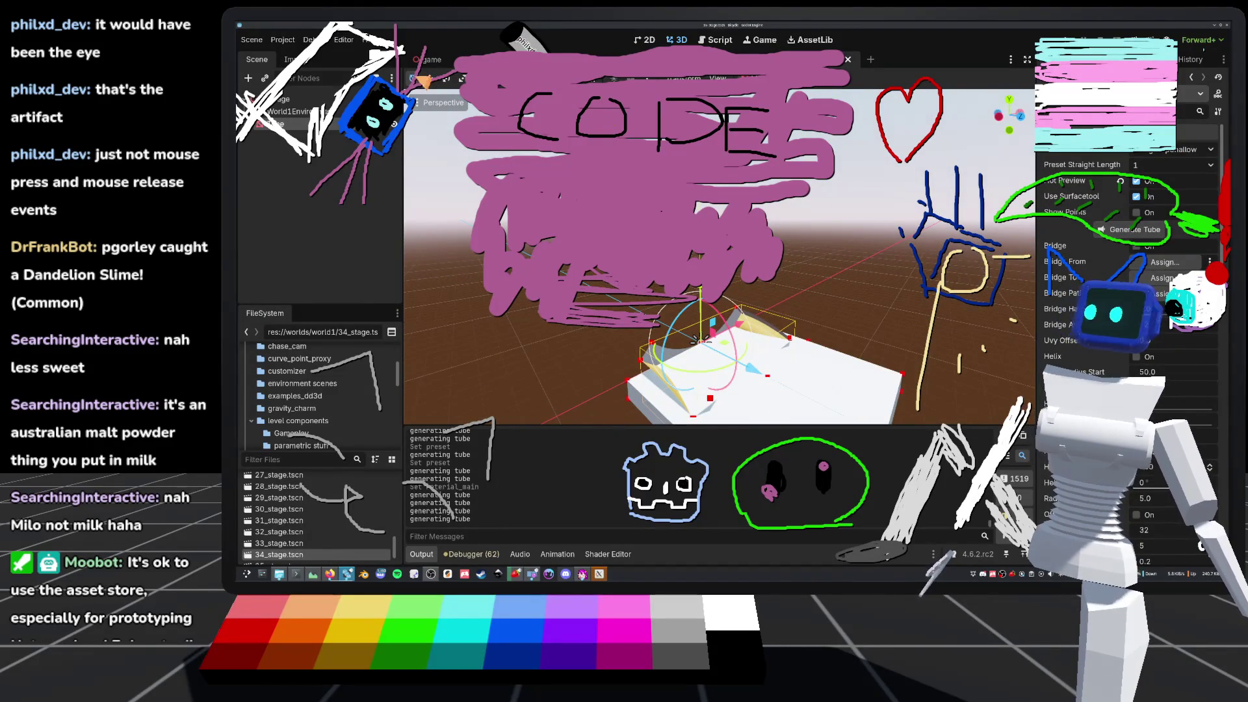
# - Return to tube.gd and select lines 527–528 of the StraightUpShallow block to inspect them
pyautogui.click(715, 40)
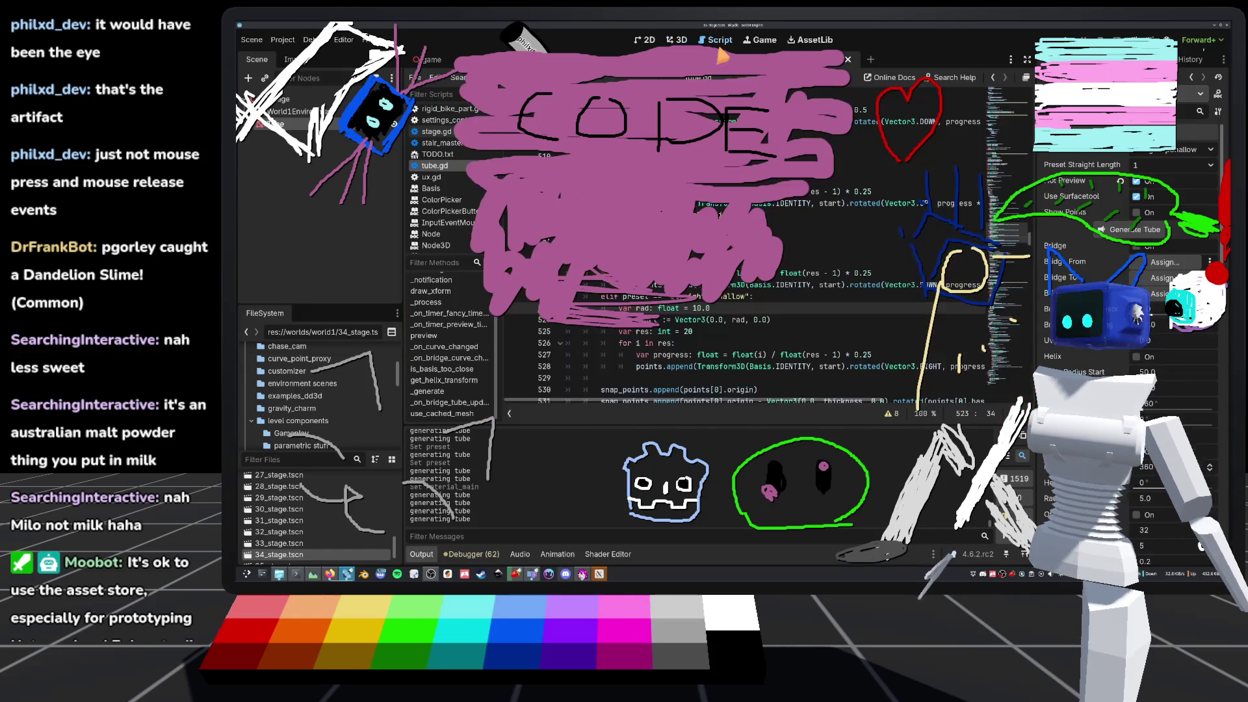
pyautogui.scroll(2, 686, 355)
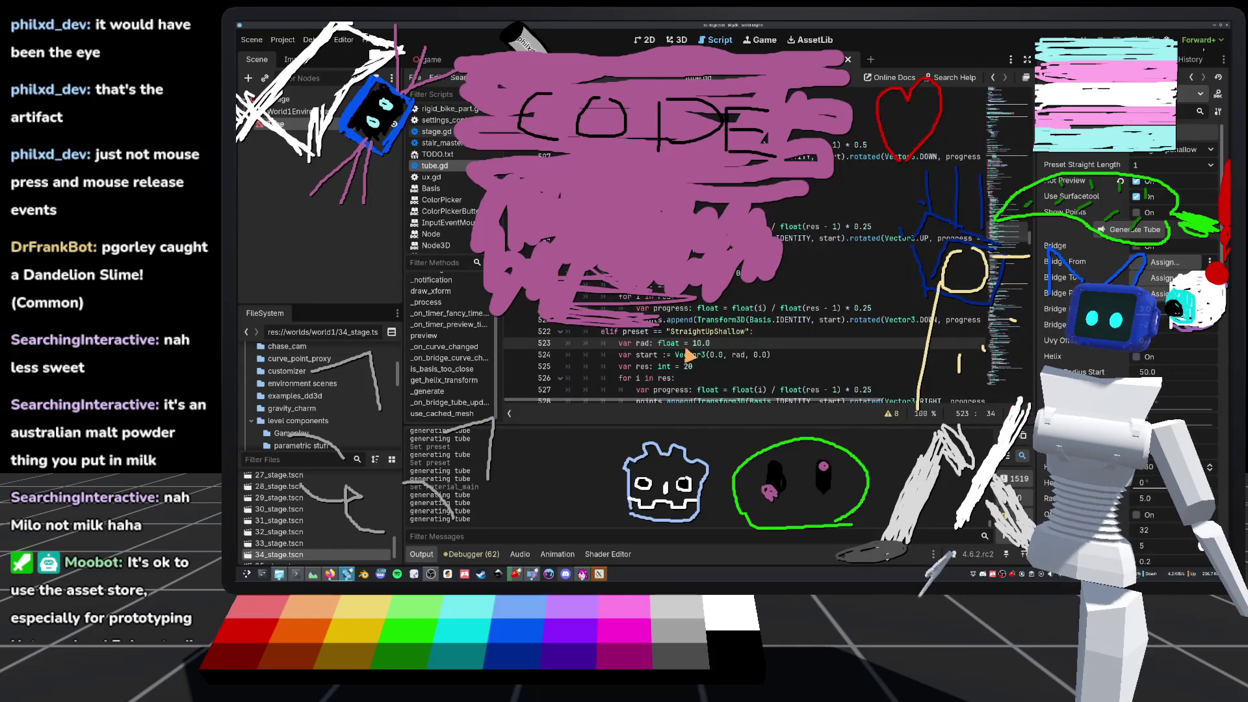
pyautogui.scroll(2, 700, 380)
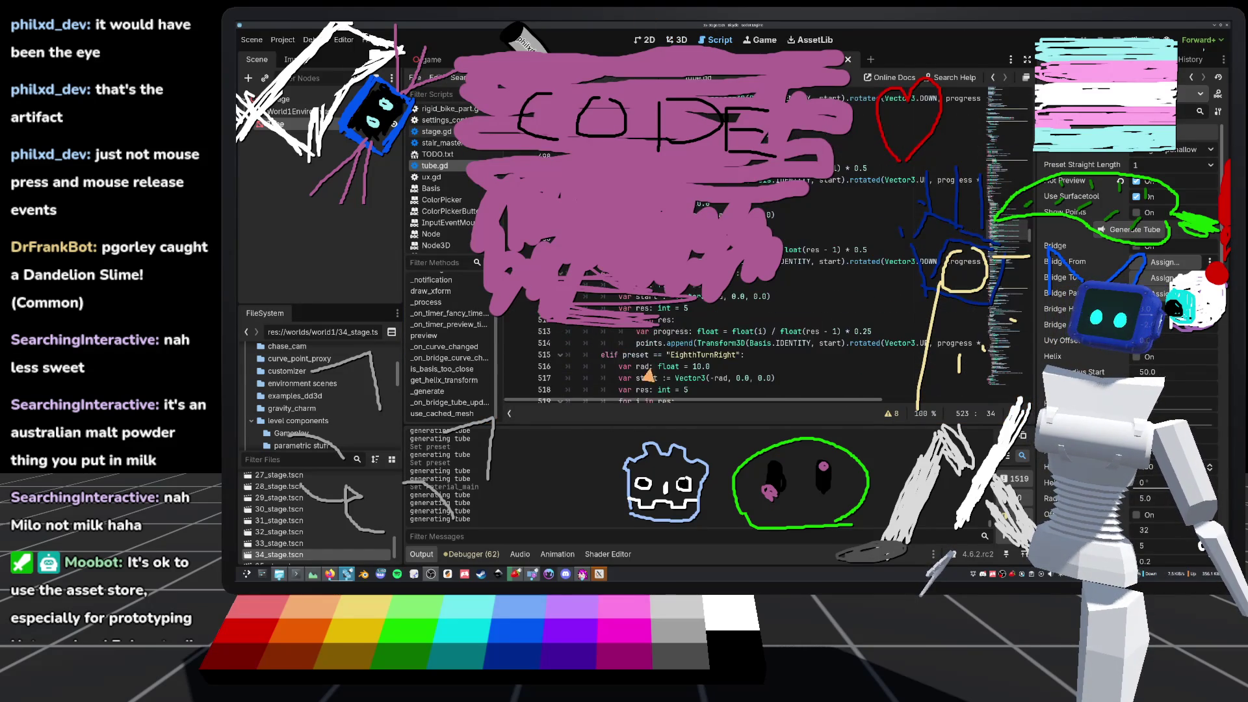
pyautogui.scroll(-3, 682, 354)
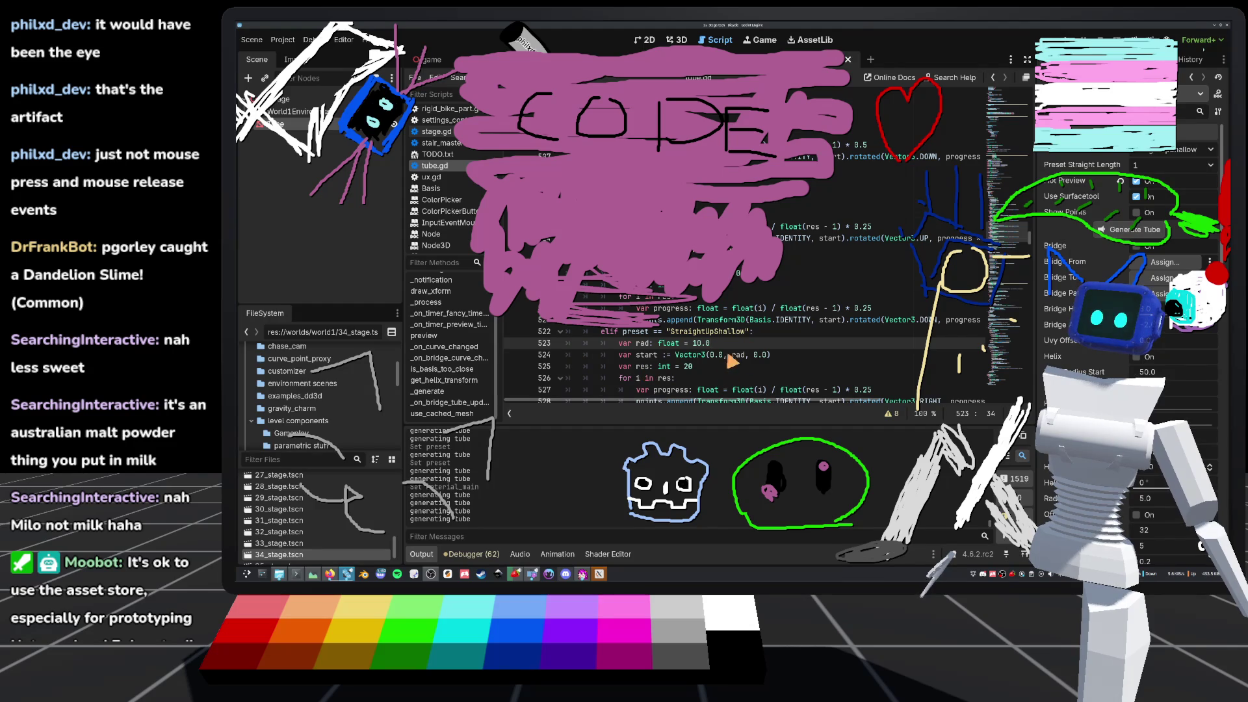
pyautogui.scroll(-2, 752, 361)
pyautogui.moveTo(910, 330); pyautogui.dragTo(1011, 344)
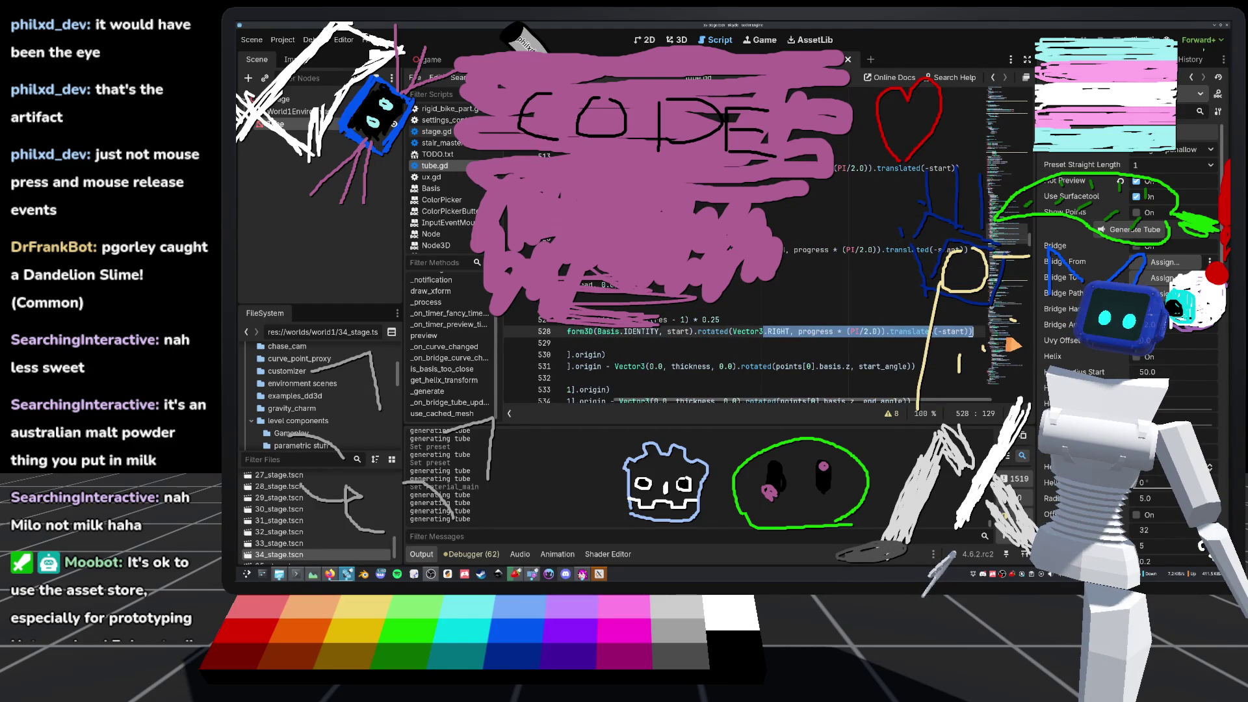
pyautogui.moveTo(1011, 345)
pyautogui.mouseDown()
pyautogui.moveTo(683, 322)
pyautogui.moveTo(733, 323)
pyautogui.mouseUp()
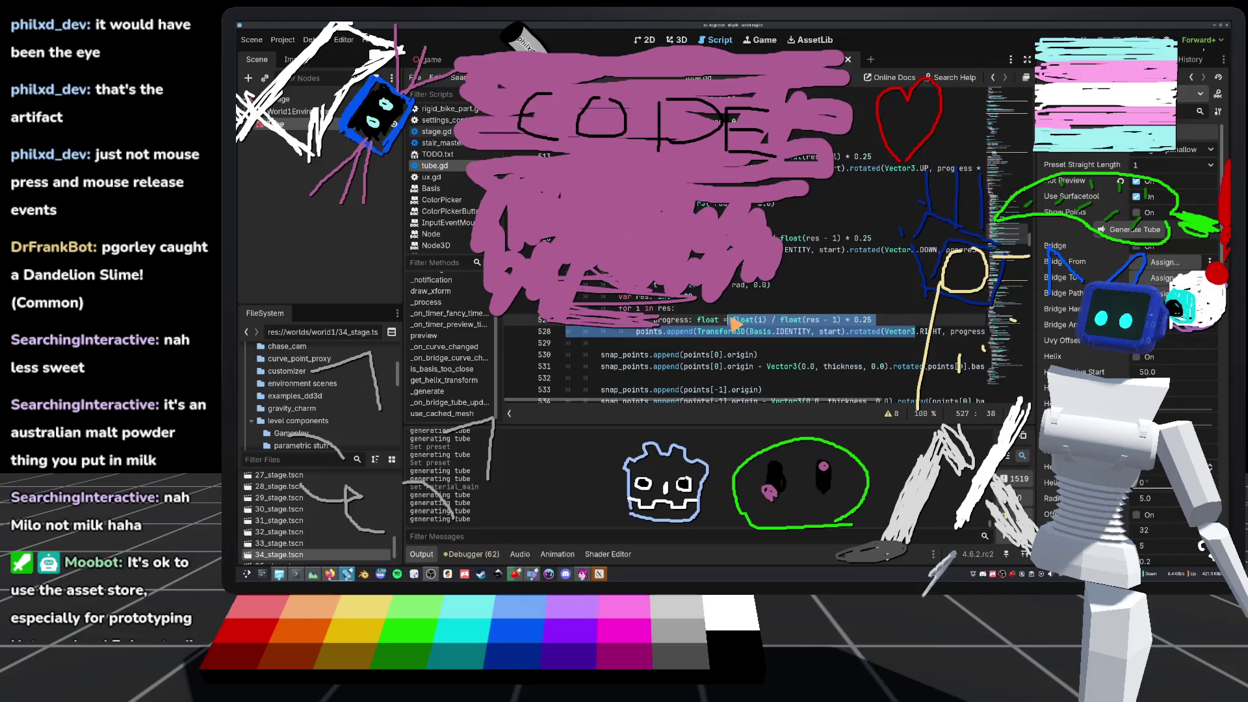
pyautogui.click(733, 323)
pyautogui.scroll(1, 715, 331)
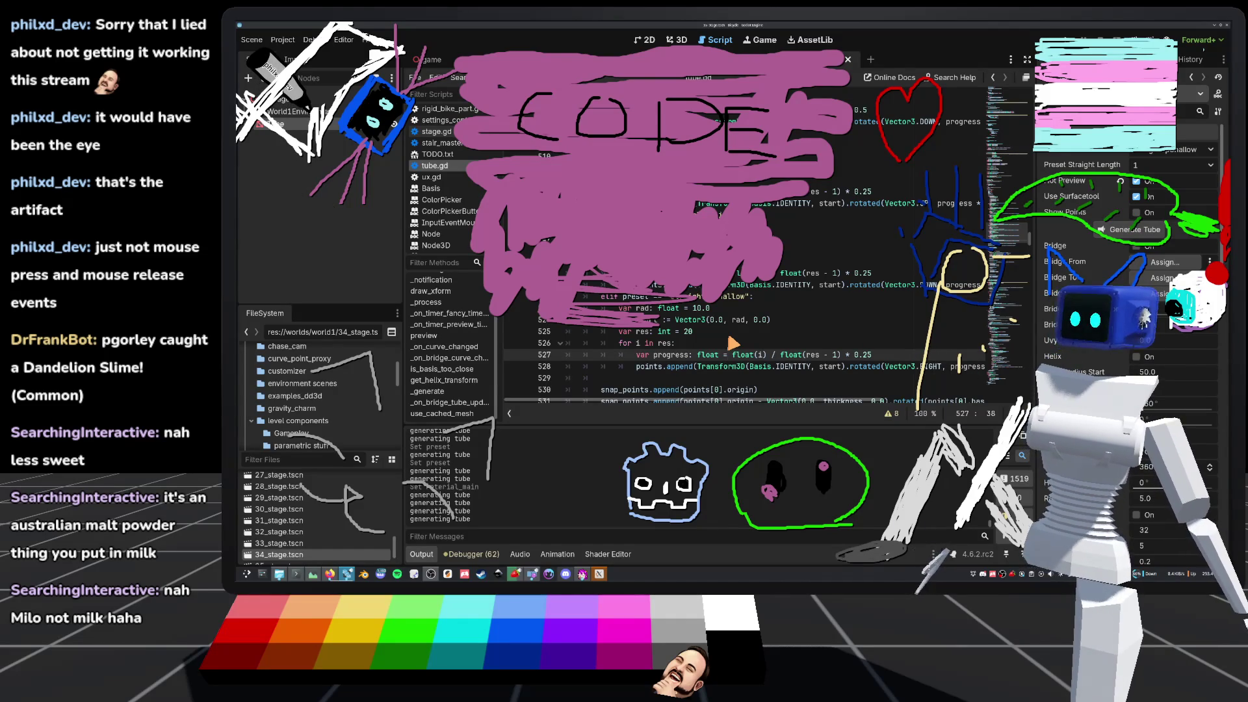
pyautogui.press('Up')
pyautogui.scroll(2, 869, 358)
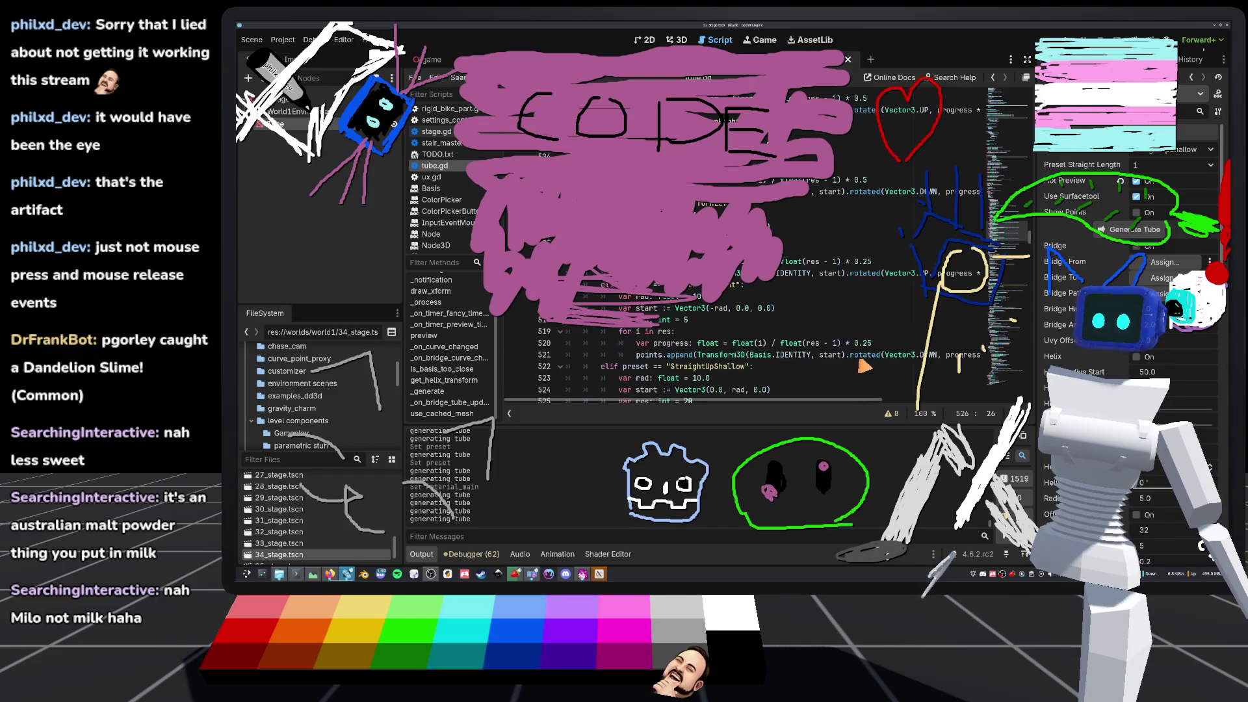
pyautogui.scroll(-1, 825, 366)
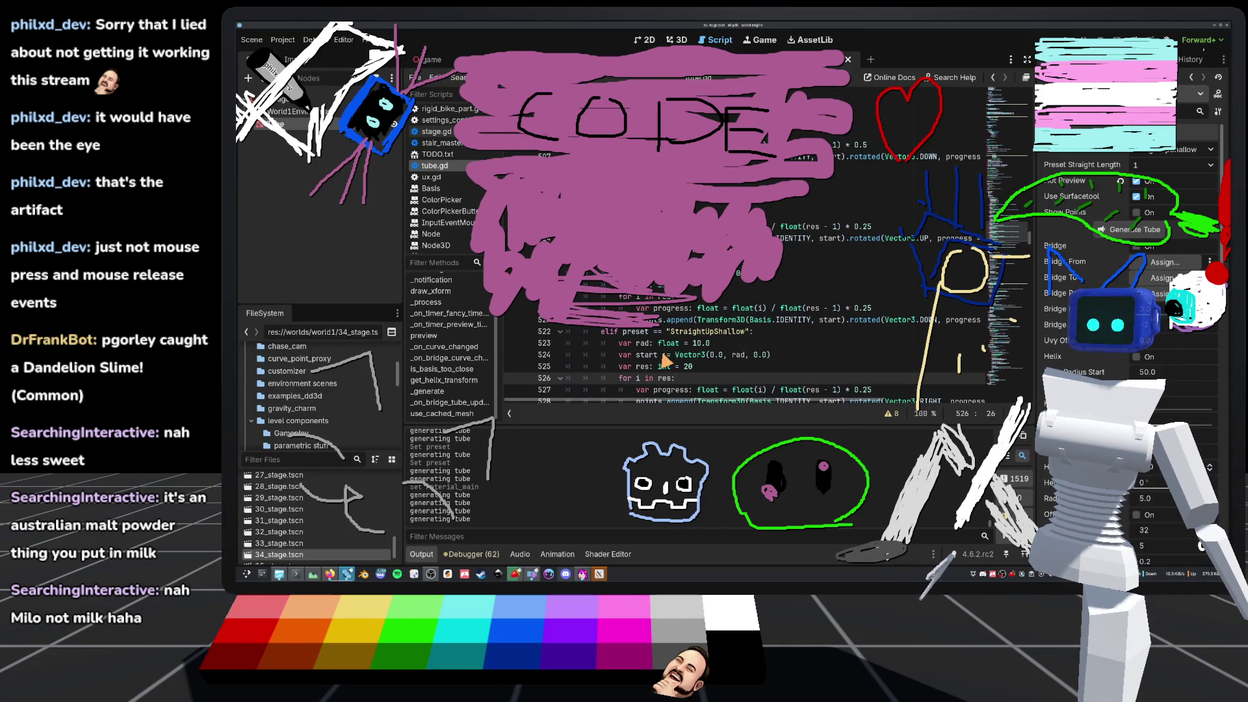
pyautogui.scroll(-1, 672, 358)
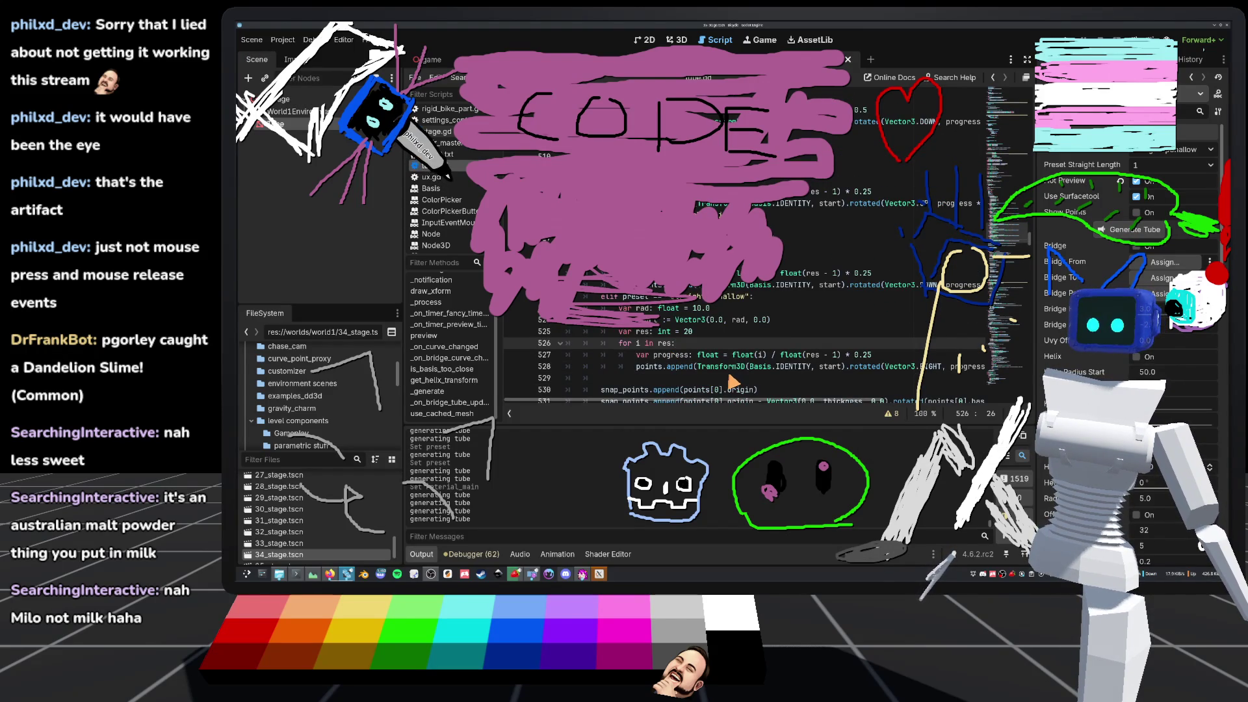
pyautogui.moveTo(731, 375)
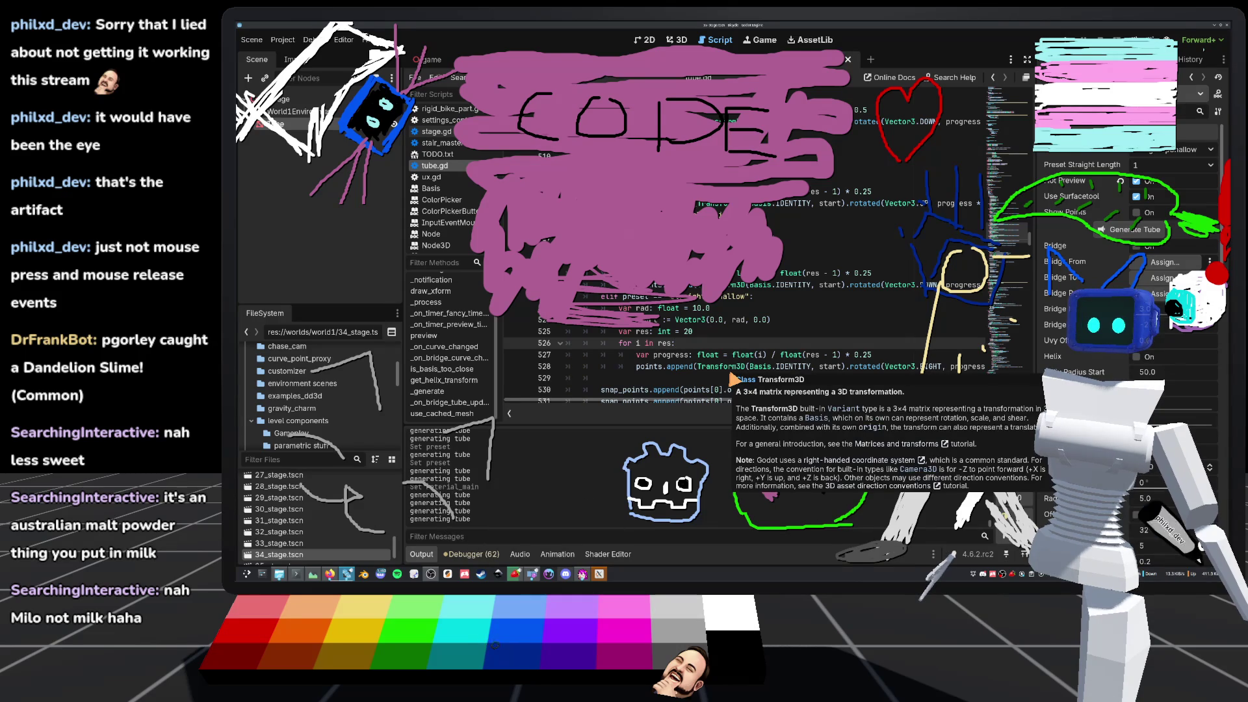
pyautogui.scroll(9, 732, 377)
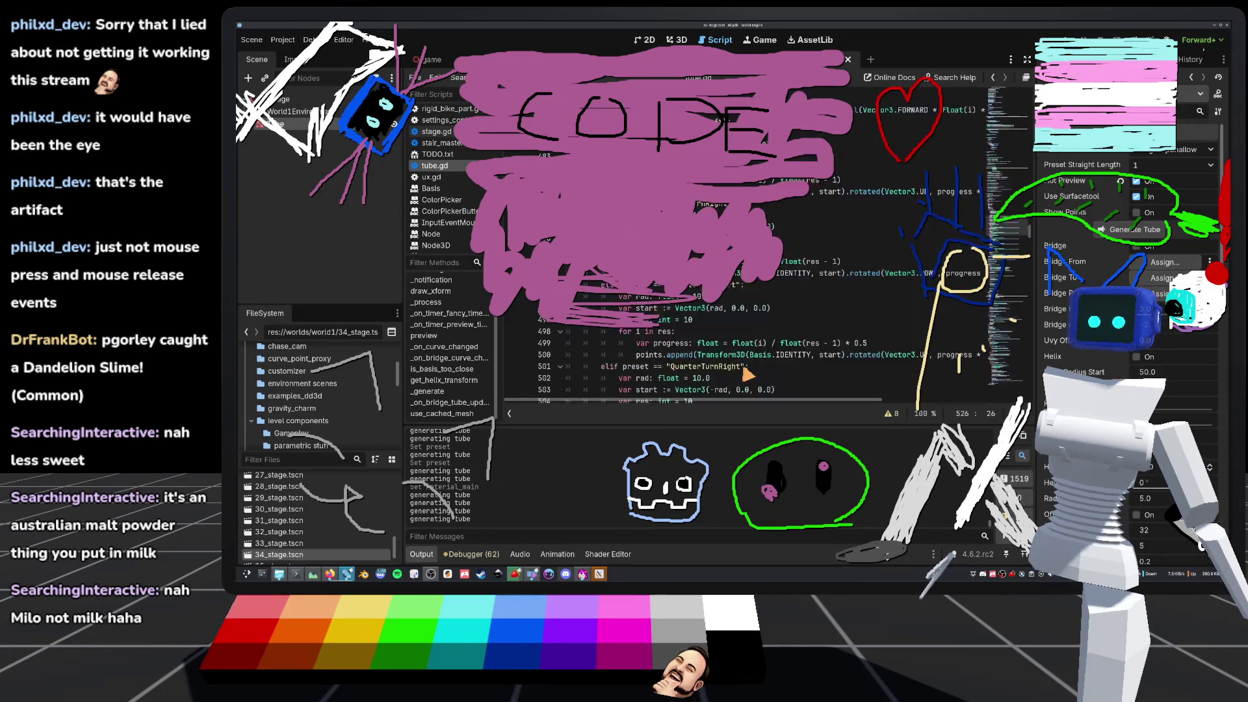
pyautogui.scroll(2, 747, 374)
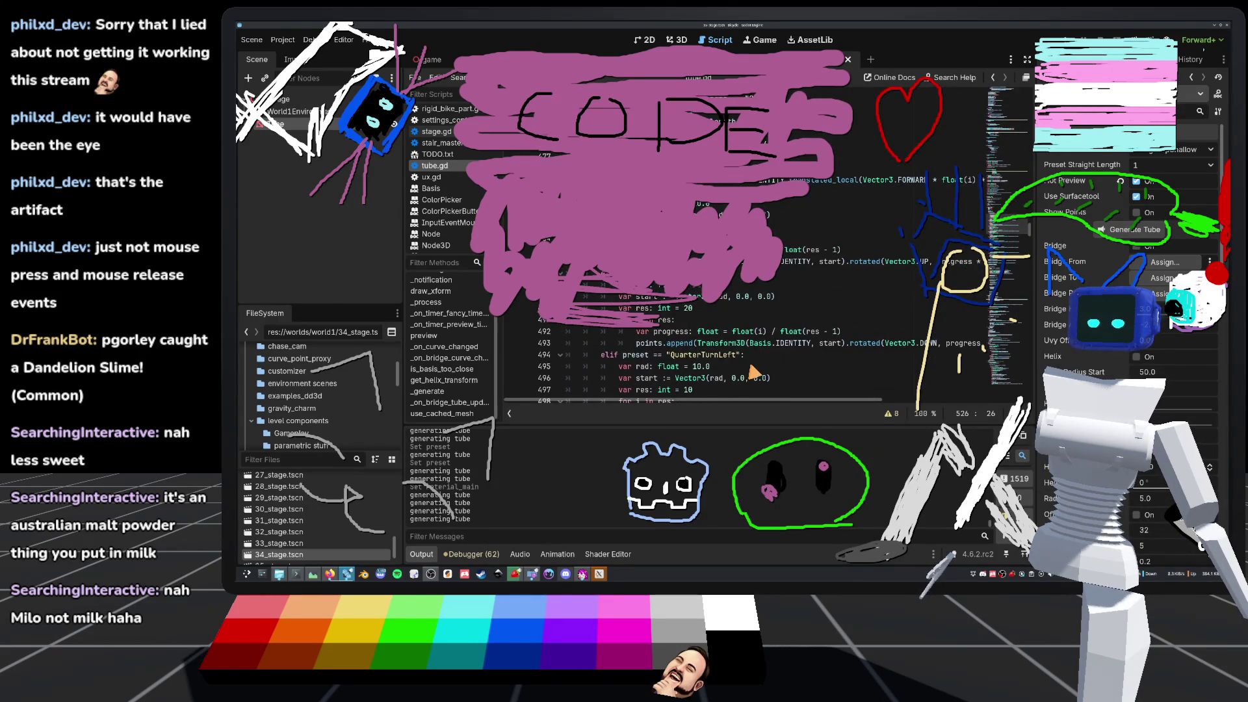
pyautogui.scroll(3, 750, 372)
pyautogui.scroll(-1, 754, 372)
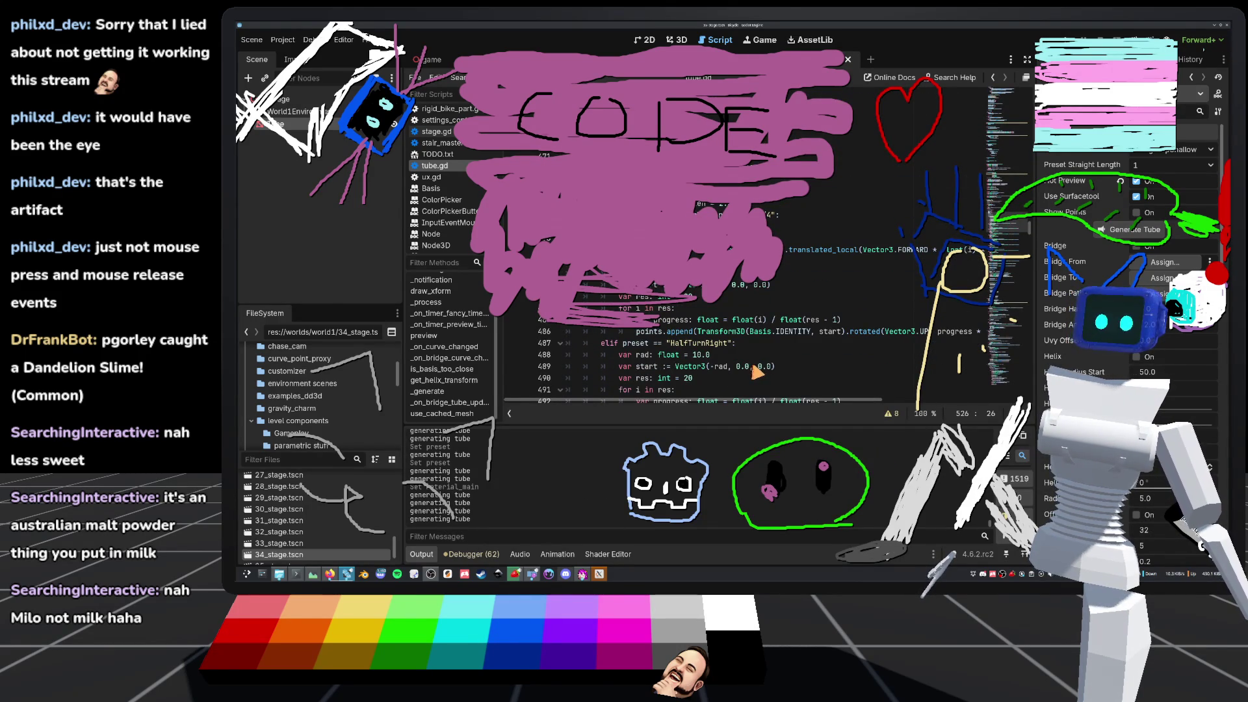
pyautogui.scroll(-2, 922, 341)
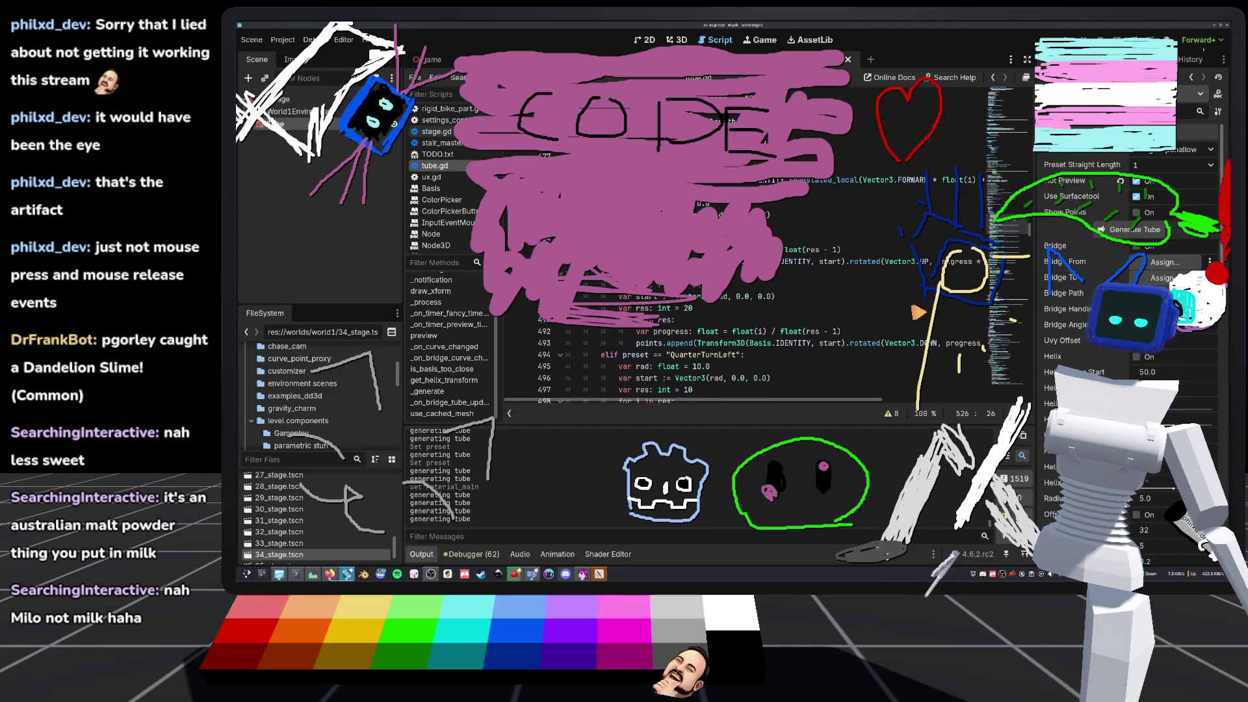
pyautogui.moveTo(938, 344)
pyautogui.mouseDown()
pyautogui.moveTo(1005, 349)
pyautogui.moveTo(613, 332)
pyautogui.mouseUp()
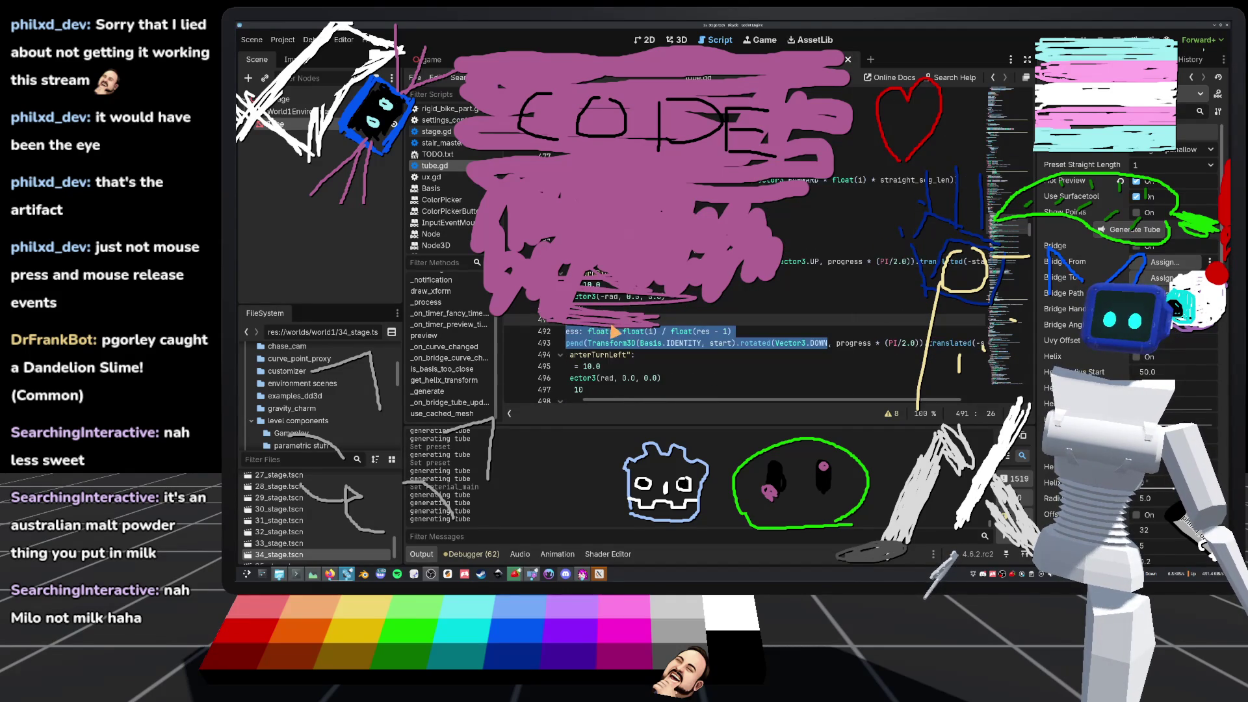
pyautogui.scroll(-12, 858, 344)
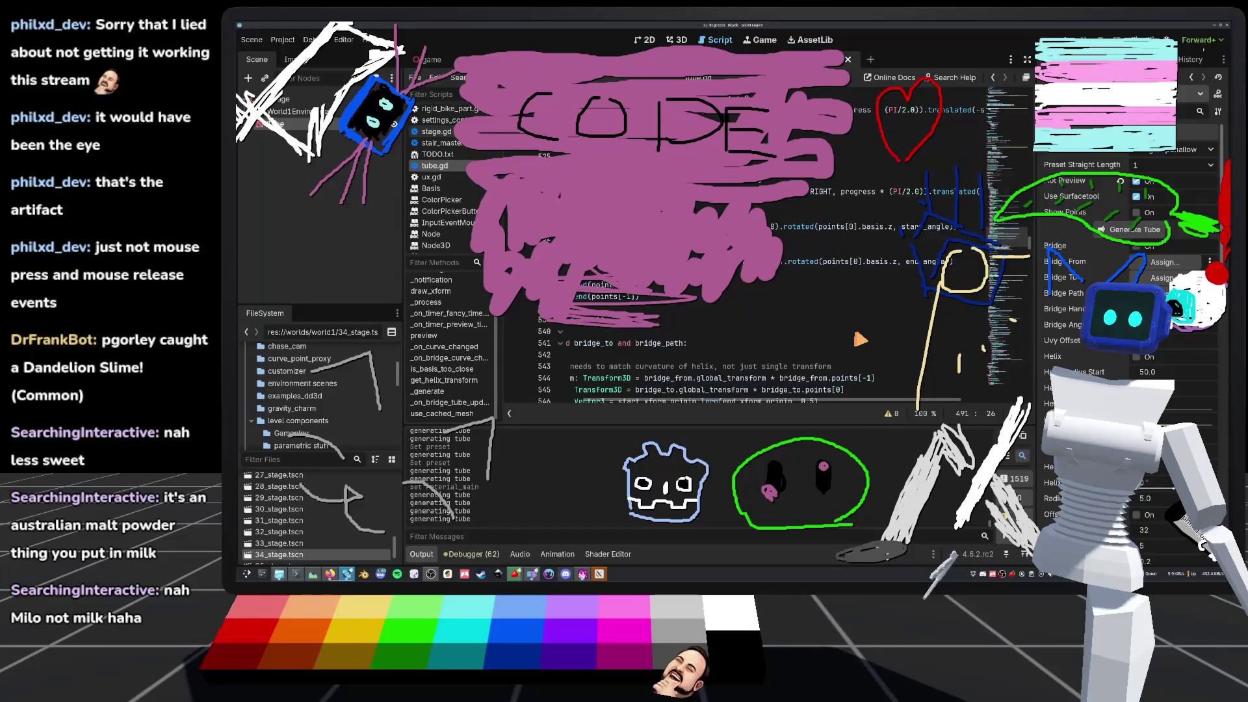
pyautogui.moveTo(824, 338)
pyautogui.mouseDown()
pyautogui.moveTo(753, 343)
pyautogui.moveTo(745, 329)
pyautogui.mouseUp()
pyautogui.click(754, 354)
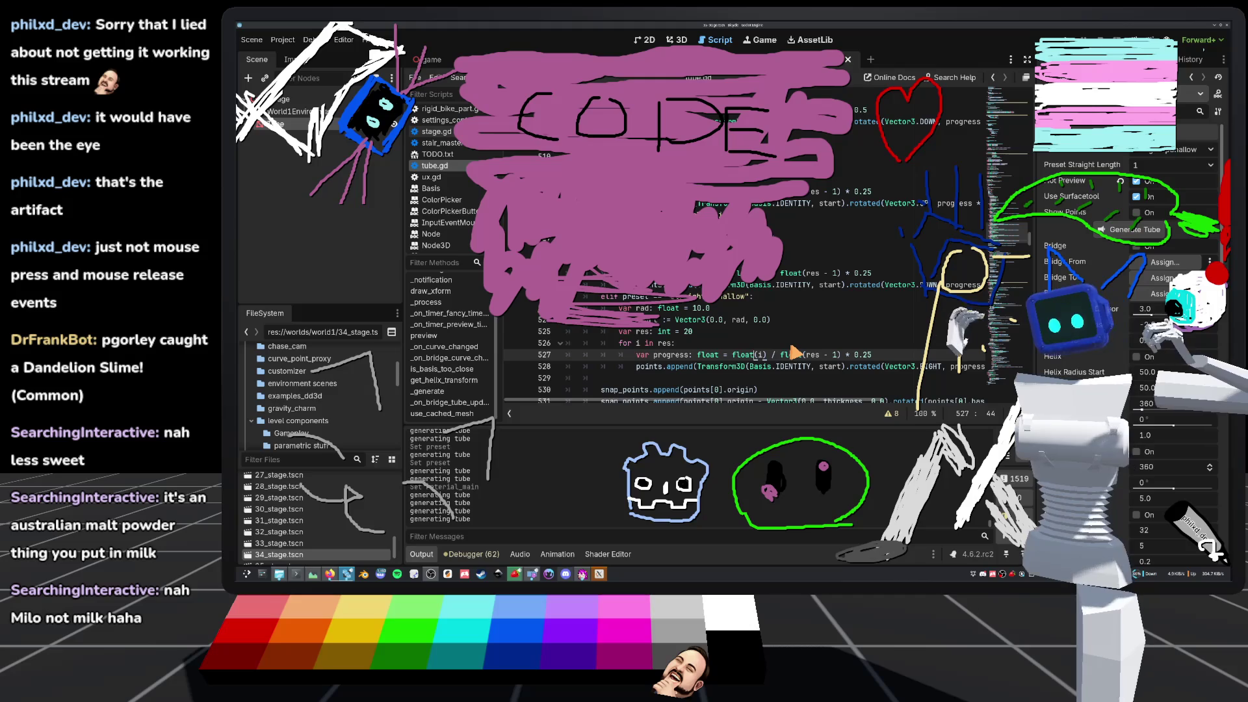
pyautogui.scroll(2, 806, 348)
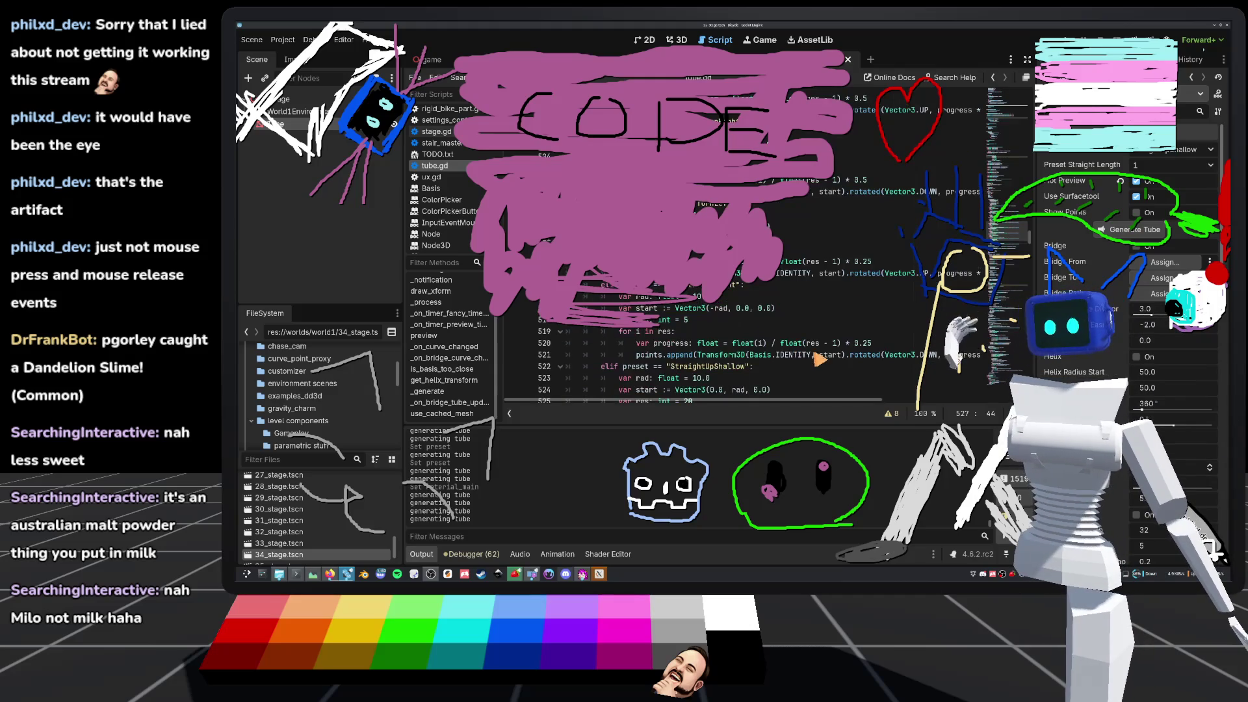
pyautogui.scroll(-1, 796, 359)
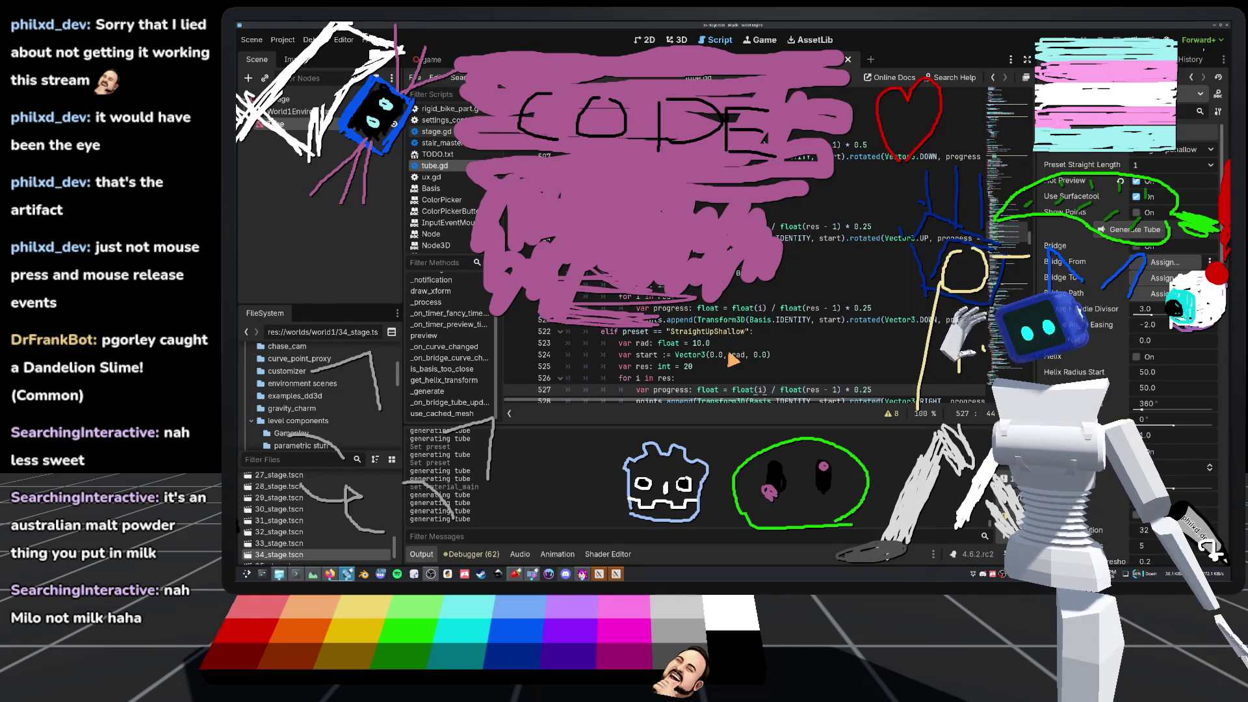
pyautogui.click(732, 355)
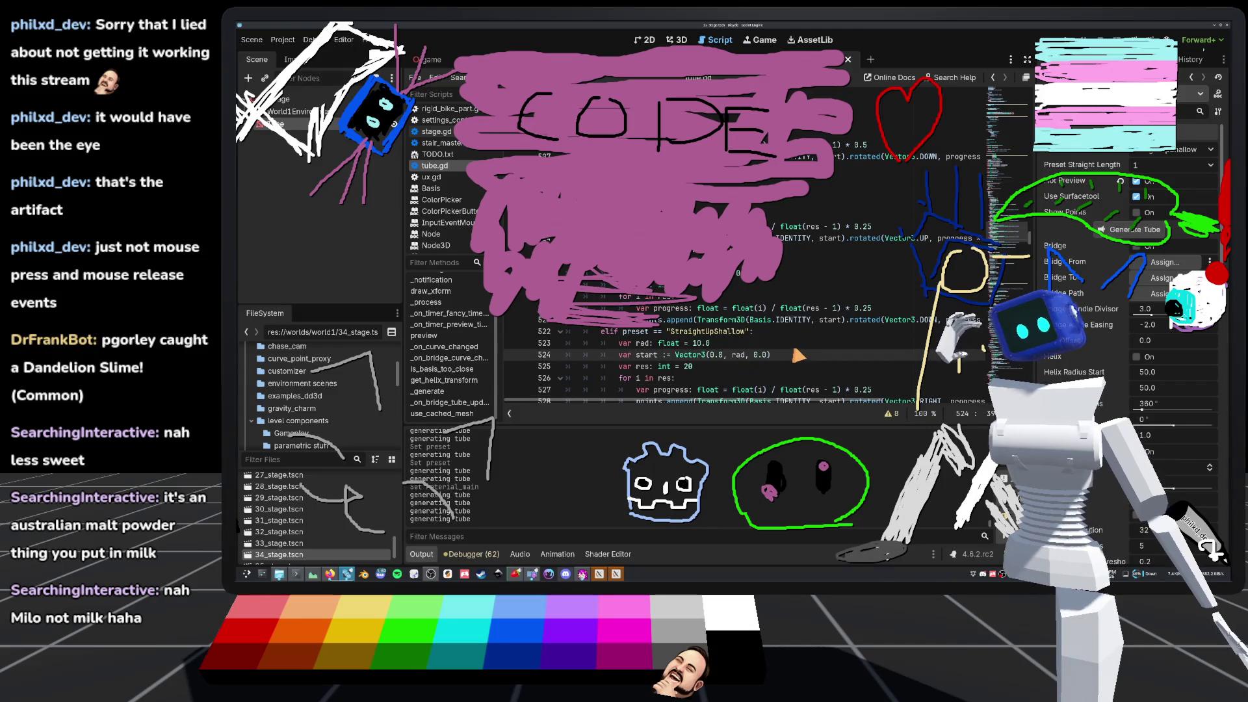
# - Regenerate the tube with Generate Tube in the 3D view, then go back to tube.gd
pyautogui.click(678, 40)
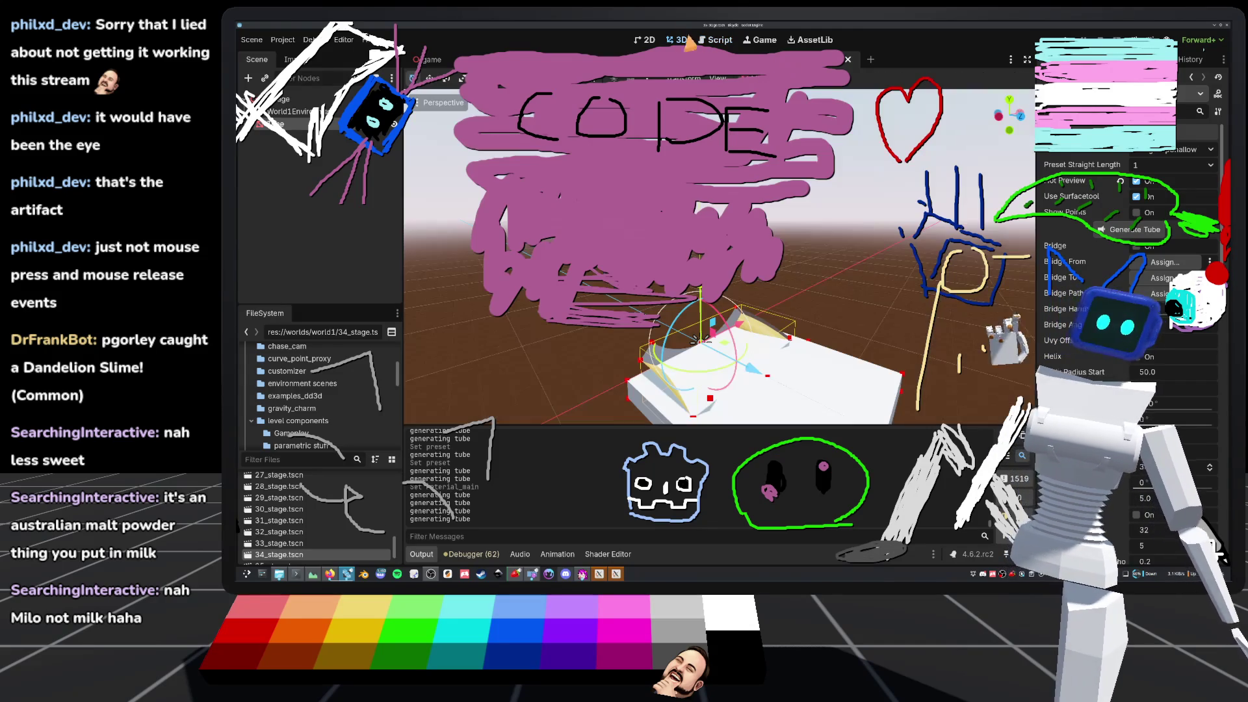
pyautogui.click(1125, 230)
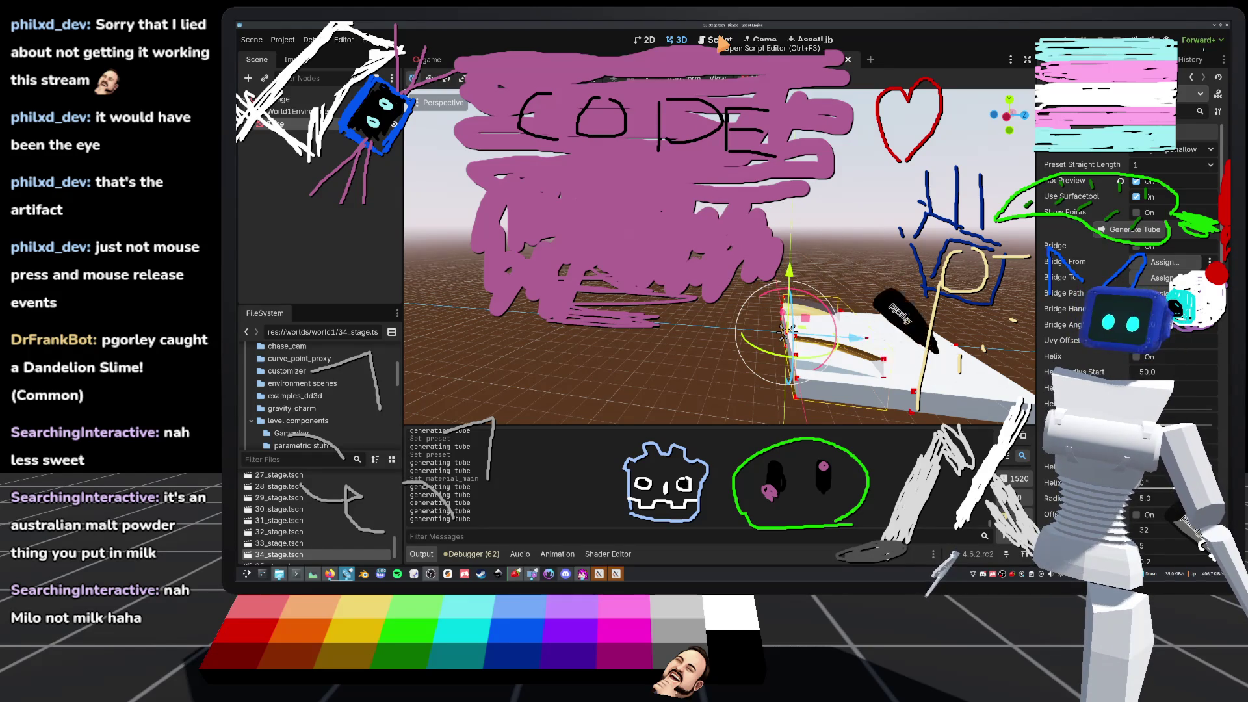
pyautogui.click(720, 41)
pyautogui.scroll(-2, 748, 312)
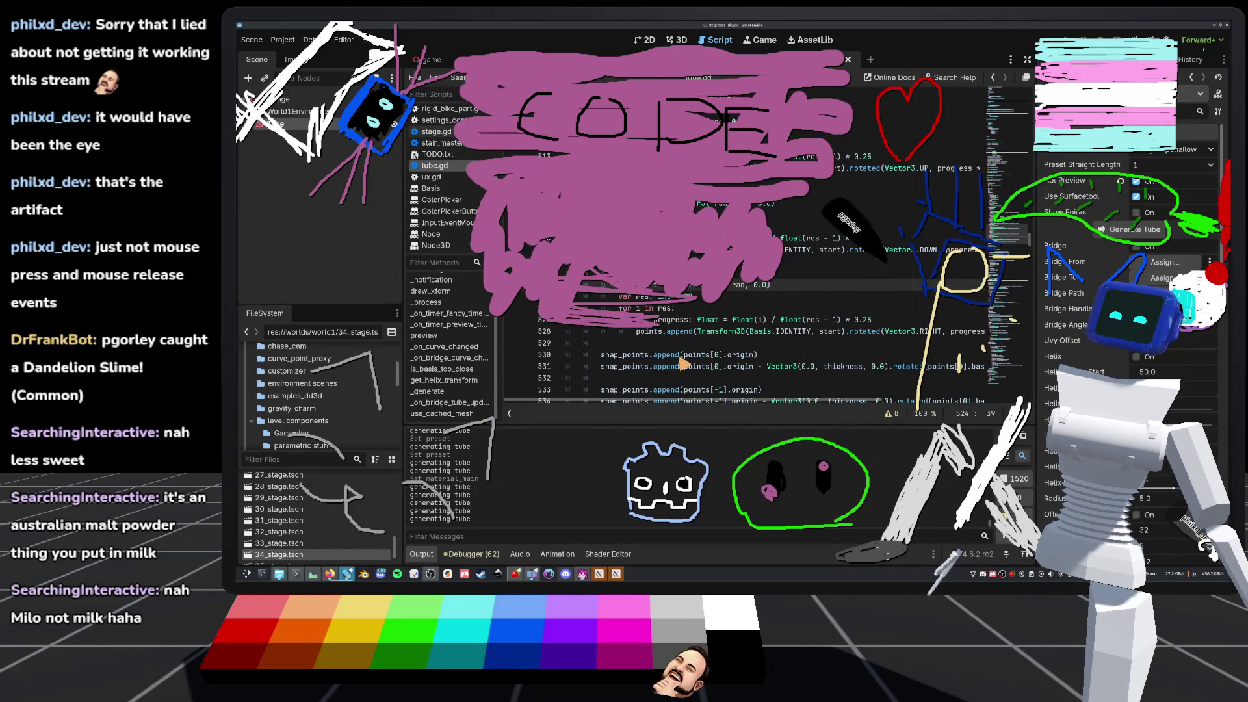
# - Remove ' * 0.25' from the end of line 527's progress calculation
pyautogui.click(655, 367)
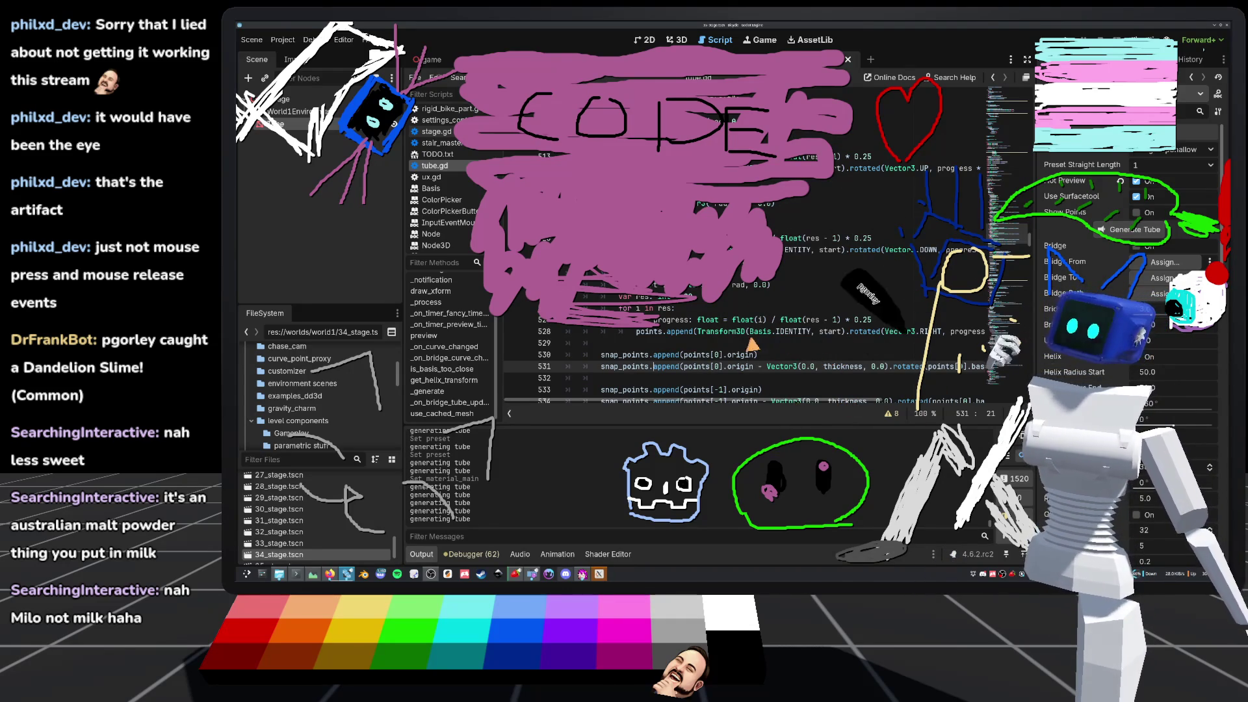
pyautogui.scroll(1, 838, 359)
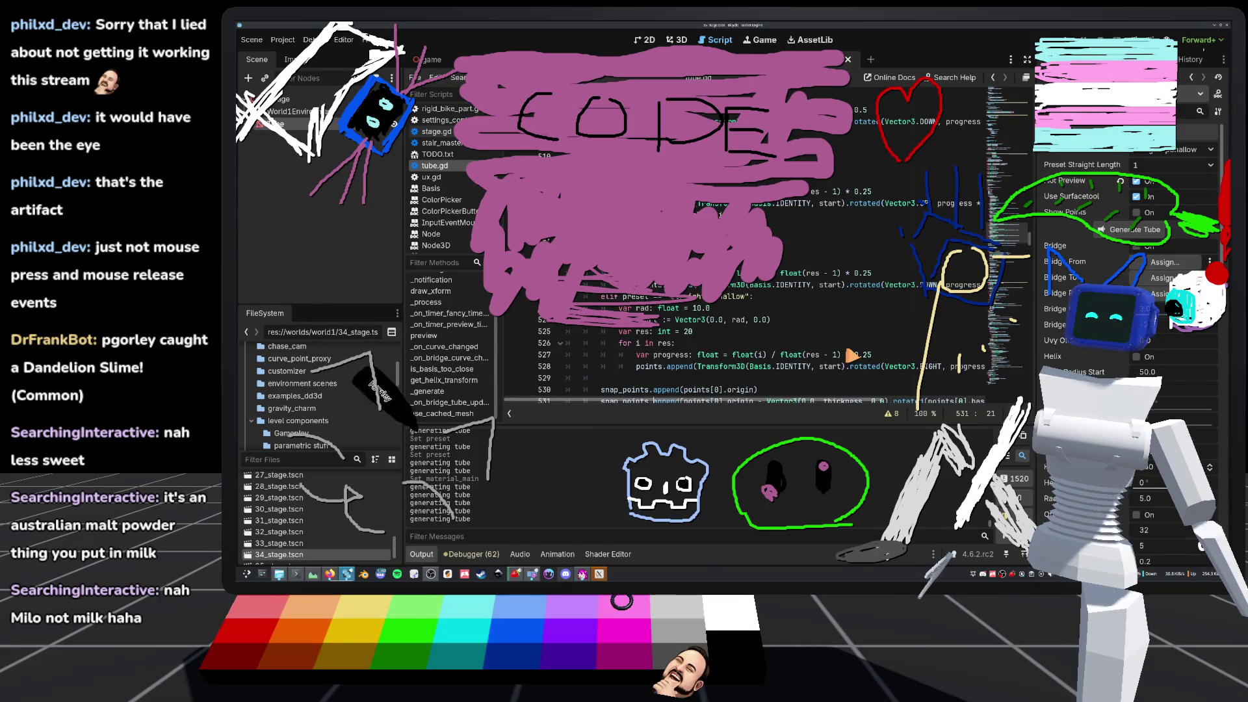
pyautogui.scroll(-1, 852, 355)
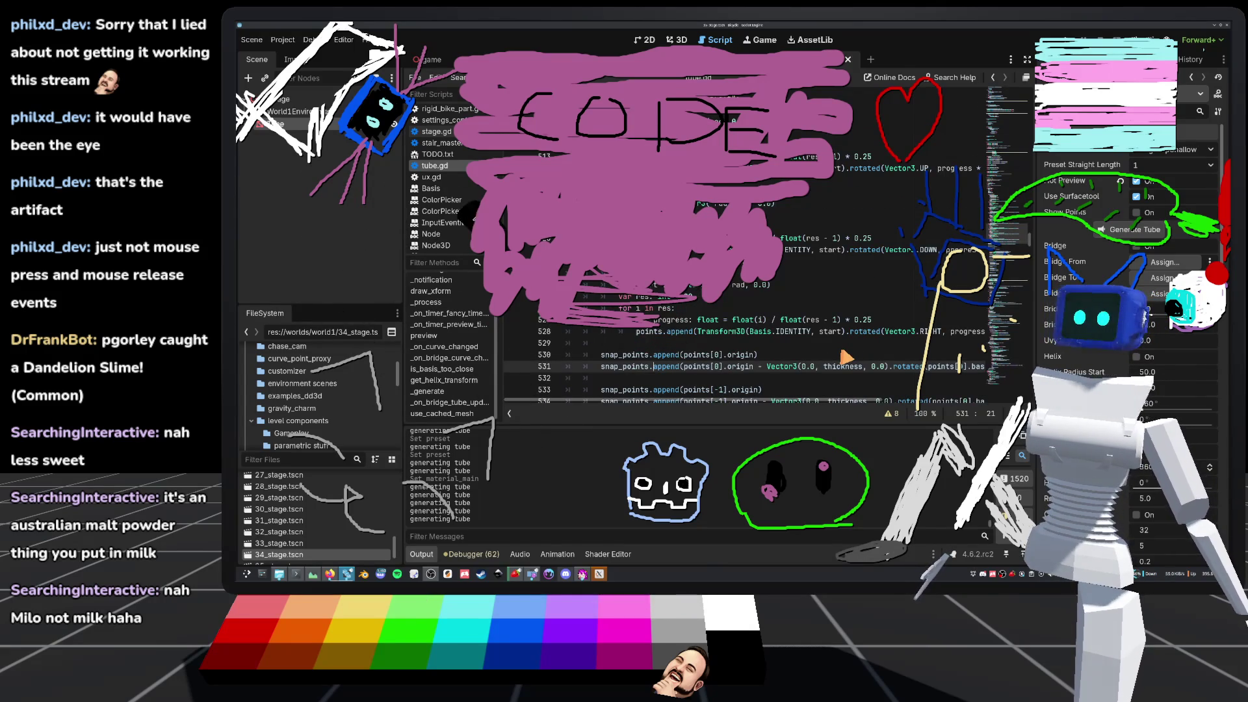
pyautogui.scroll(1, 842, 368)
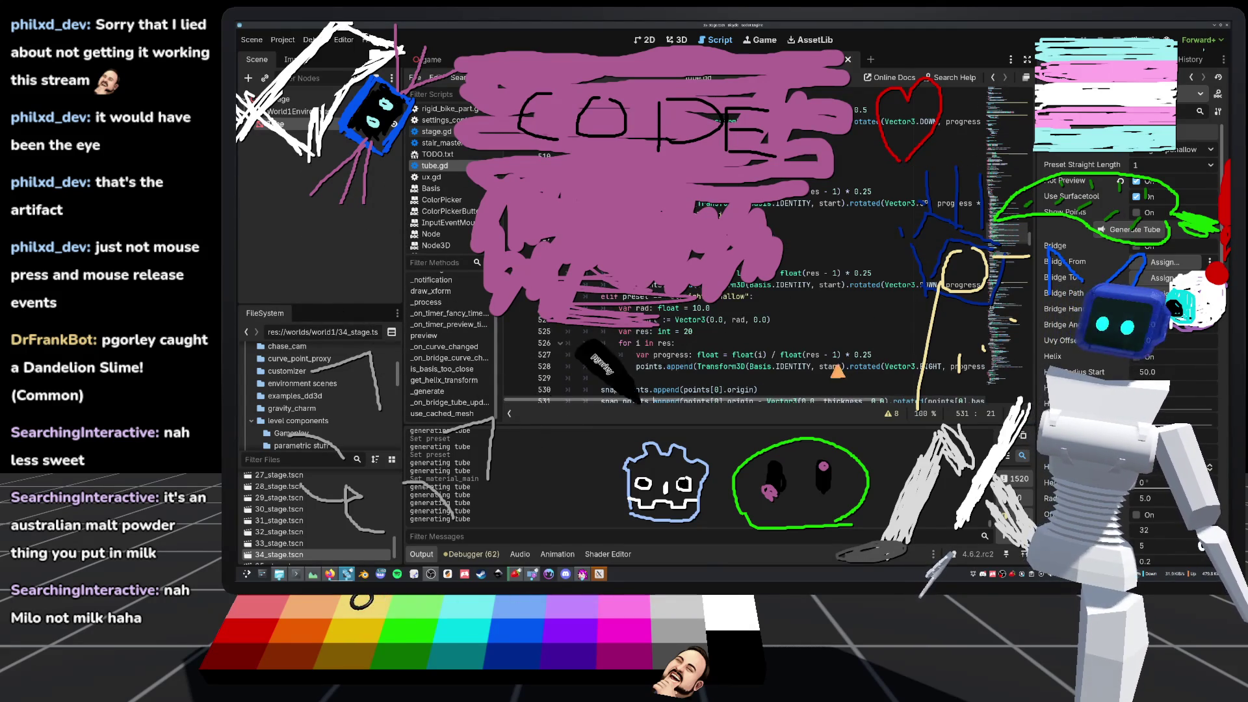
pyautogui.click(839, 356)
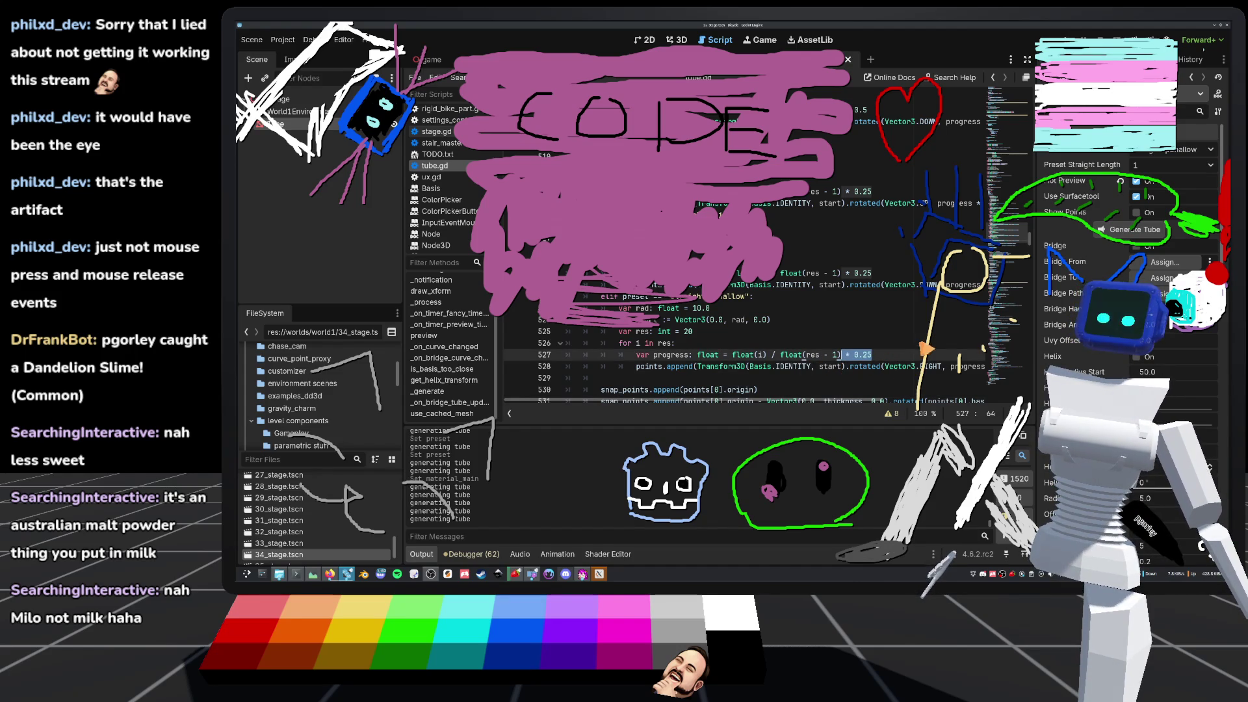
# - Regenerate the tube in the 3D view with the edited progress and return to the script
pyautogui.click(677, 39)
pyautogui.click(1133, 233)
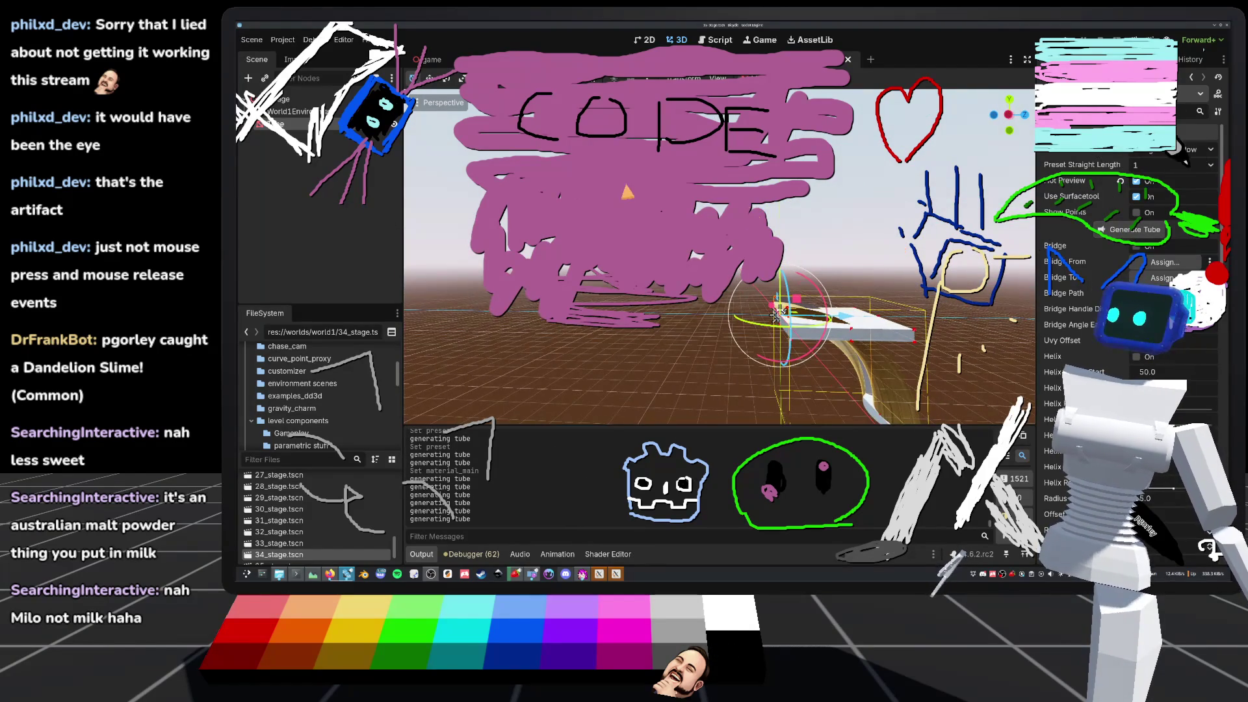
pyautogui.click(707, 45)
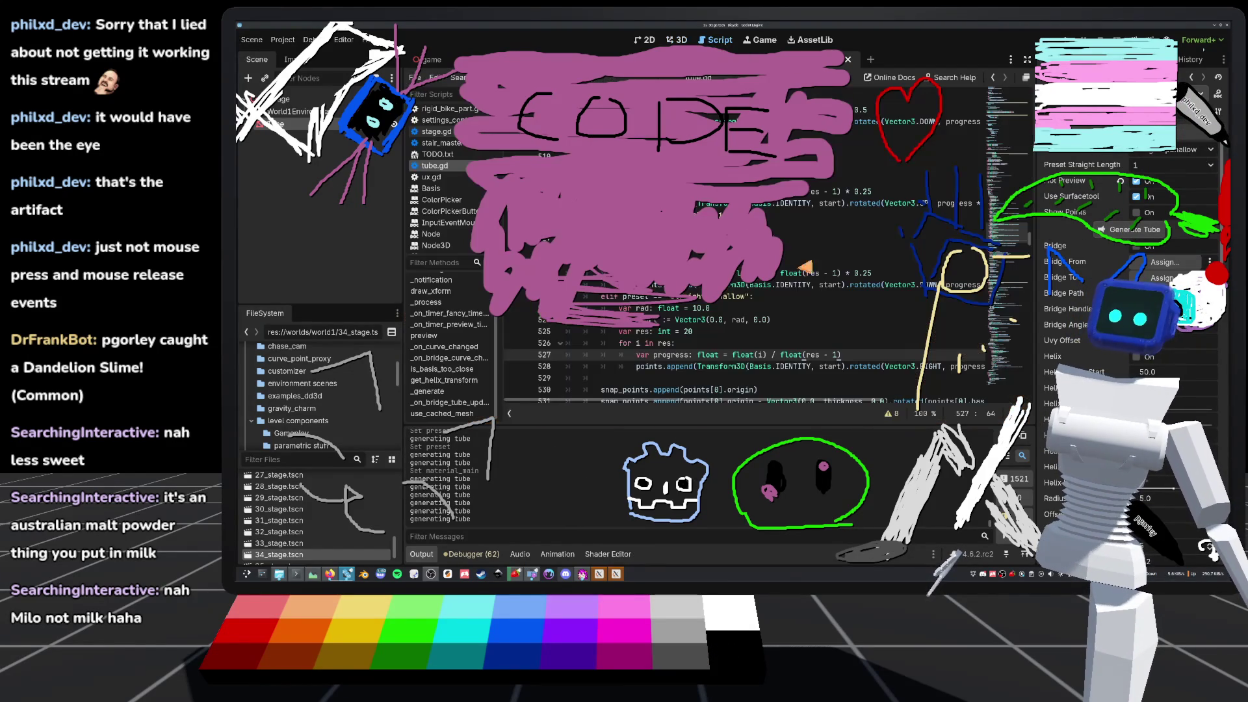
pyautogui.write('* 0.25')
# - Restore the ' * 0.25' factor on line 527's progress calculation
pyautogui.click(896, 274)
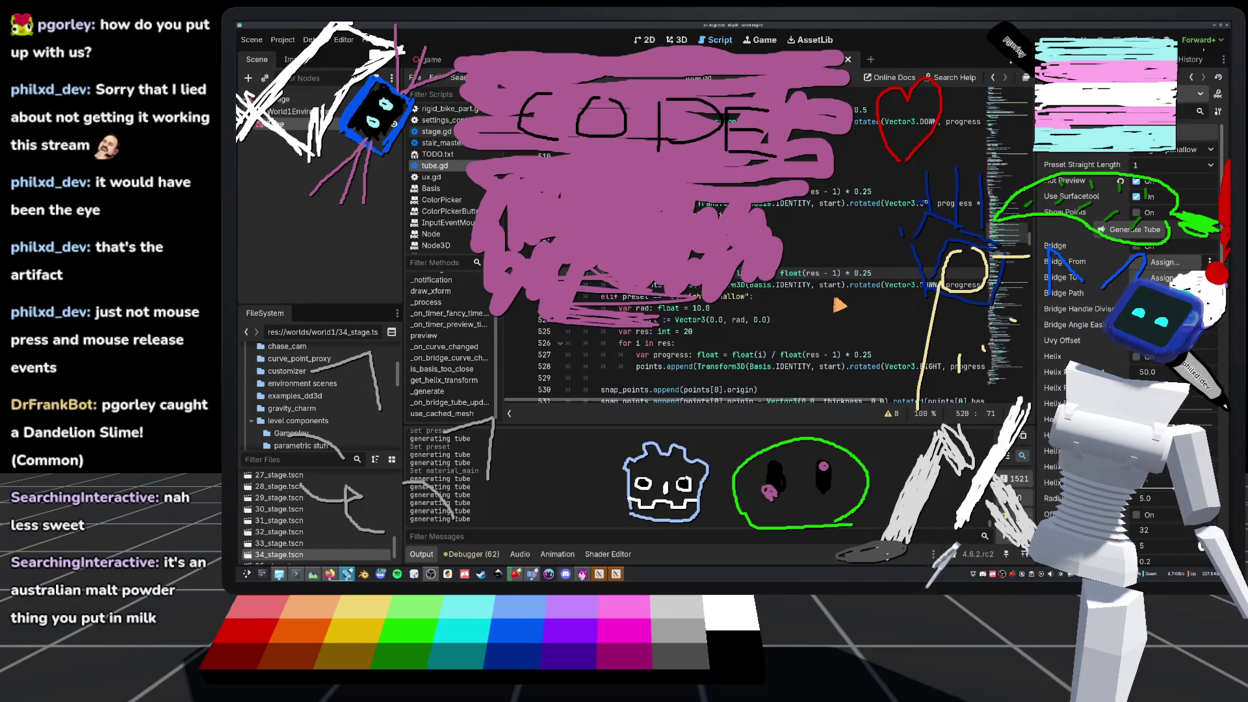
pyautogui.click(687, 345)
pyautogui.click(733, 334)
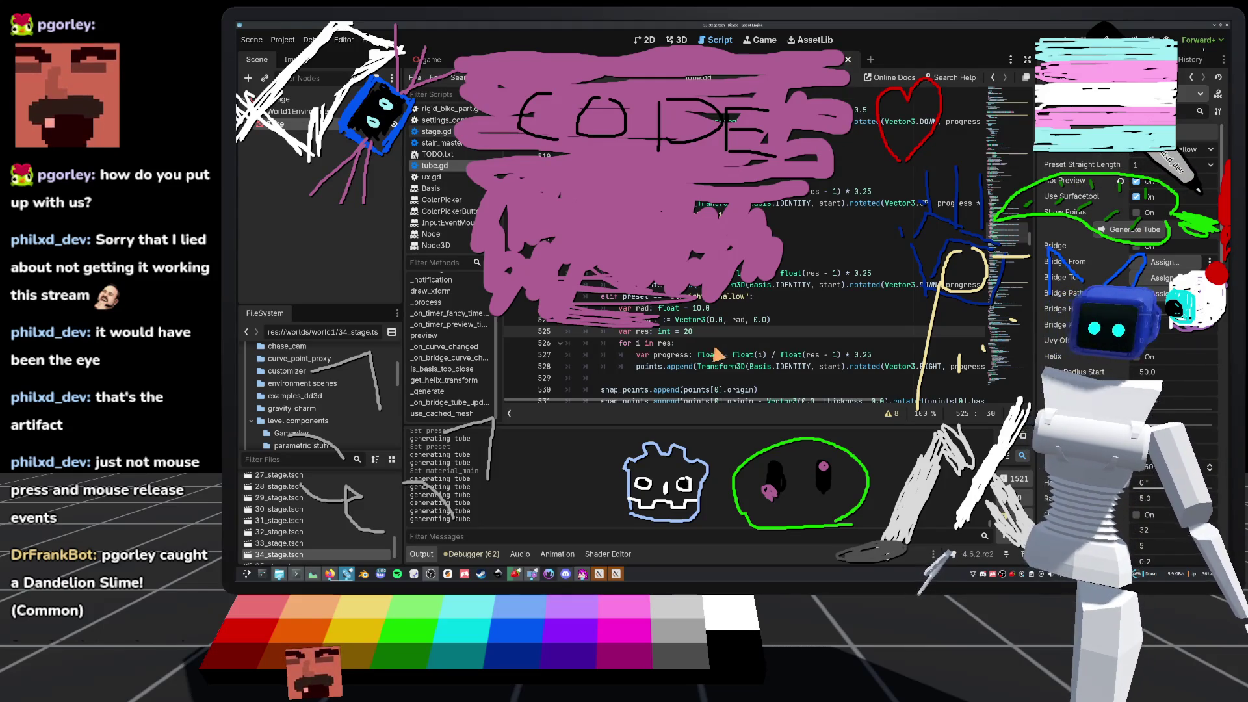
pyautogui.moveTo(922, 358); pyautogui.dragTo(916, 334)
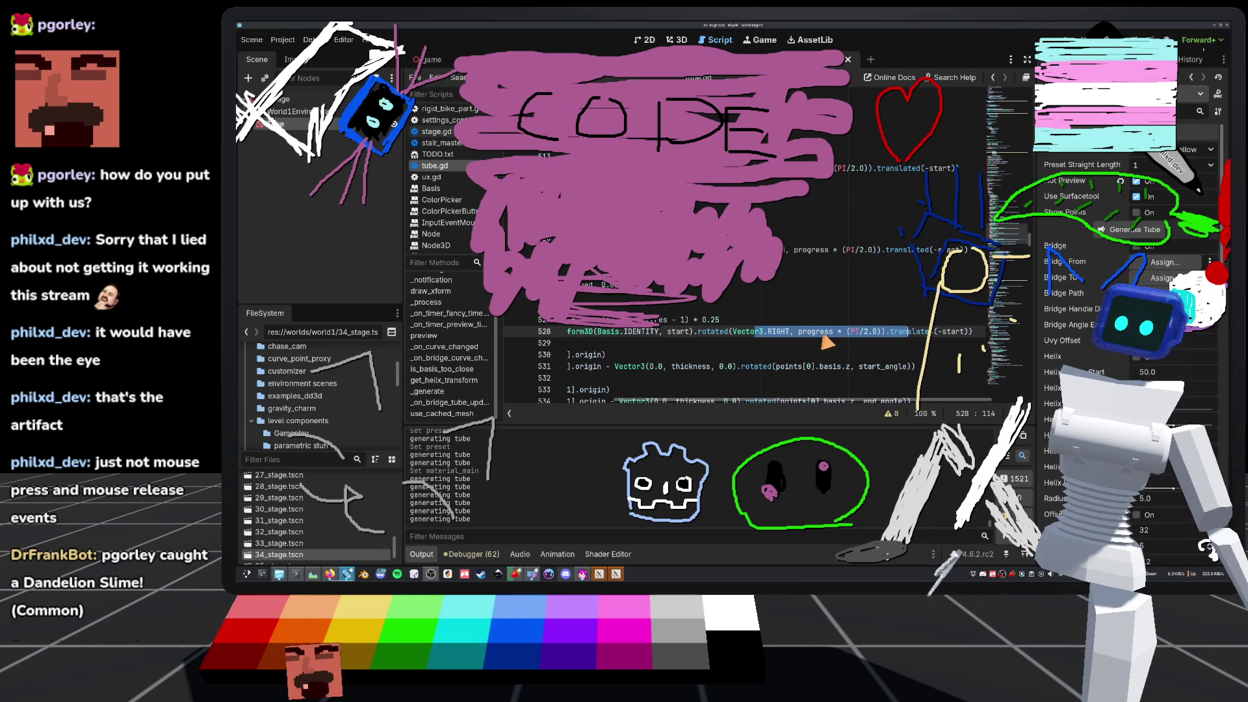
# - Select the start of line 528's append call to inspect the rotated() call
pyautogui.scroll(1, 907, 334)
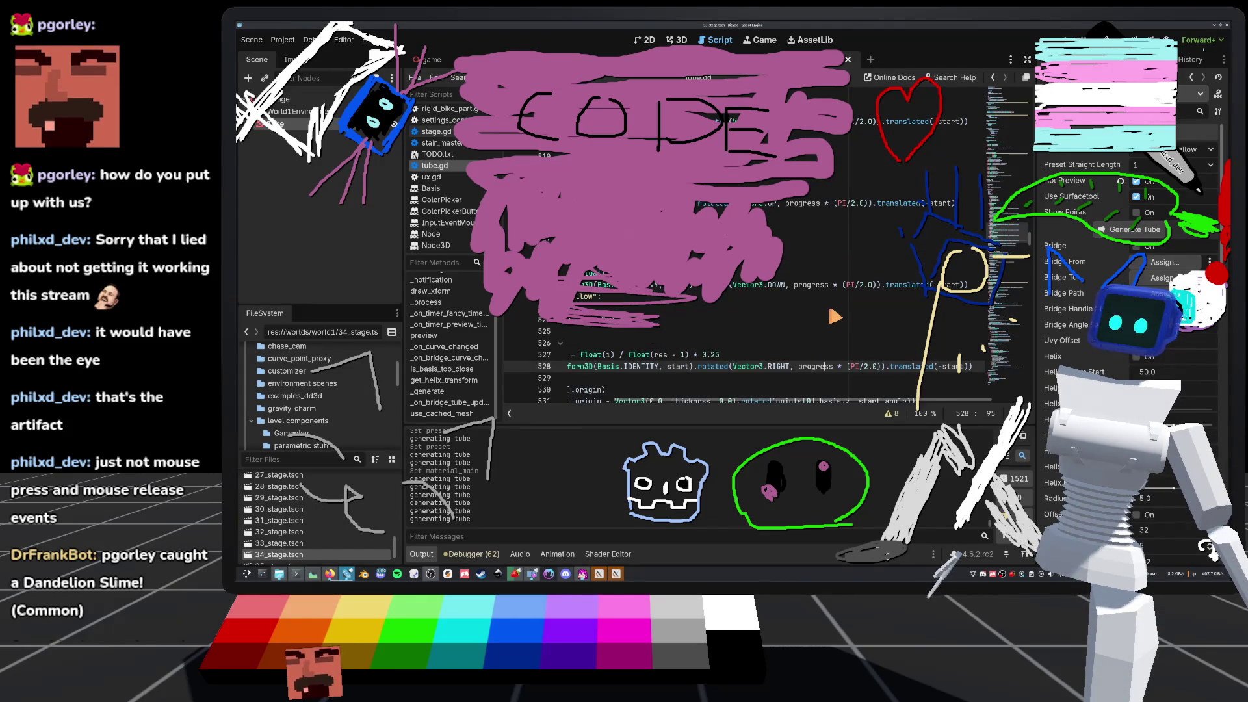
pyautogui.scroll(-1, 837, 310)
pyautogui.moveTo(710, 333); pyautogui.dragTo(649, 331)
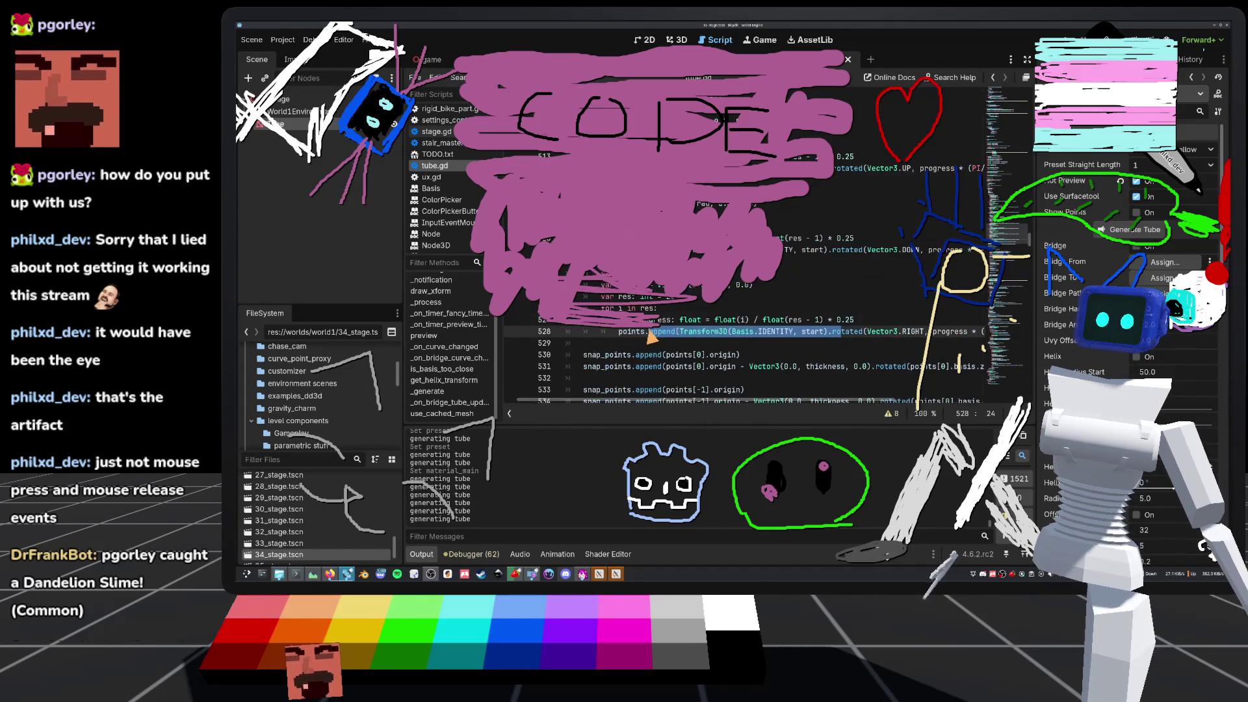
pyautogui.click(863, 342)
pyautogui.scroll(2, 733, 336)
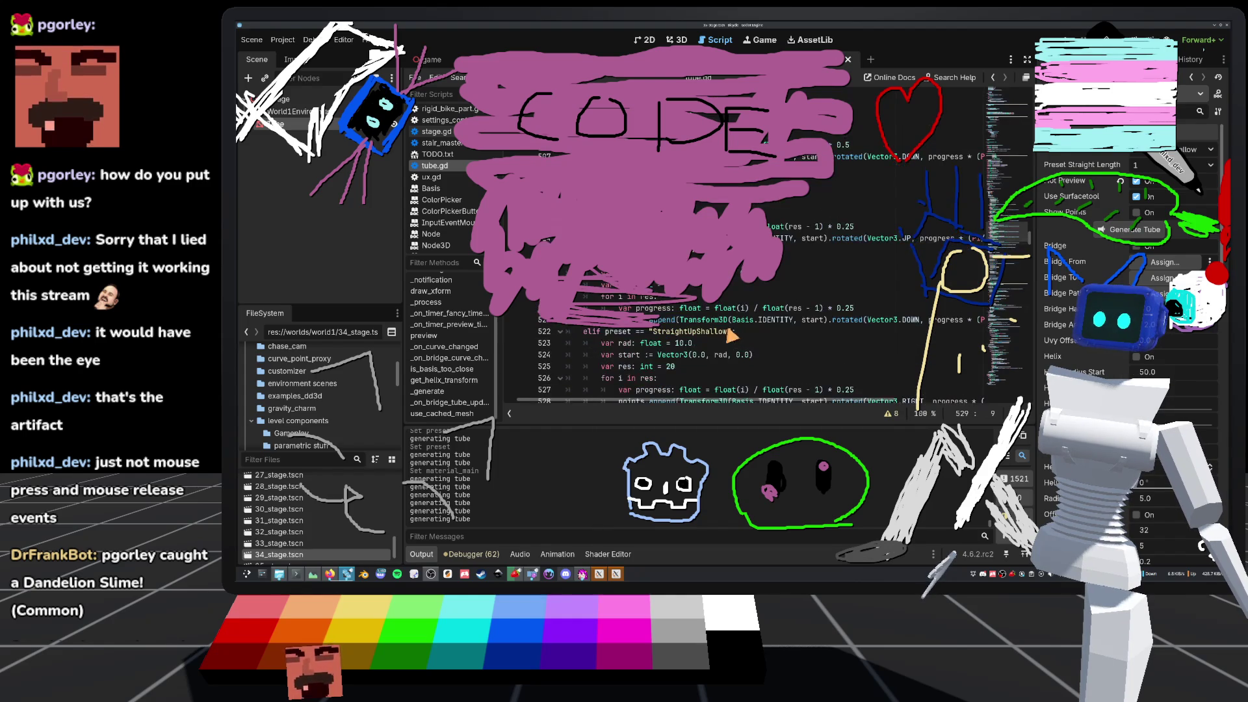
# - Inspect the ramp tube from below in the 3D viewport, then return to tube.gd
pyautogui.click(676, 40)
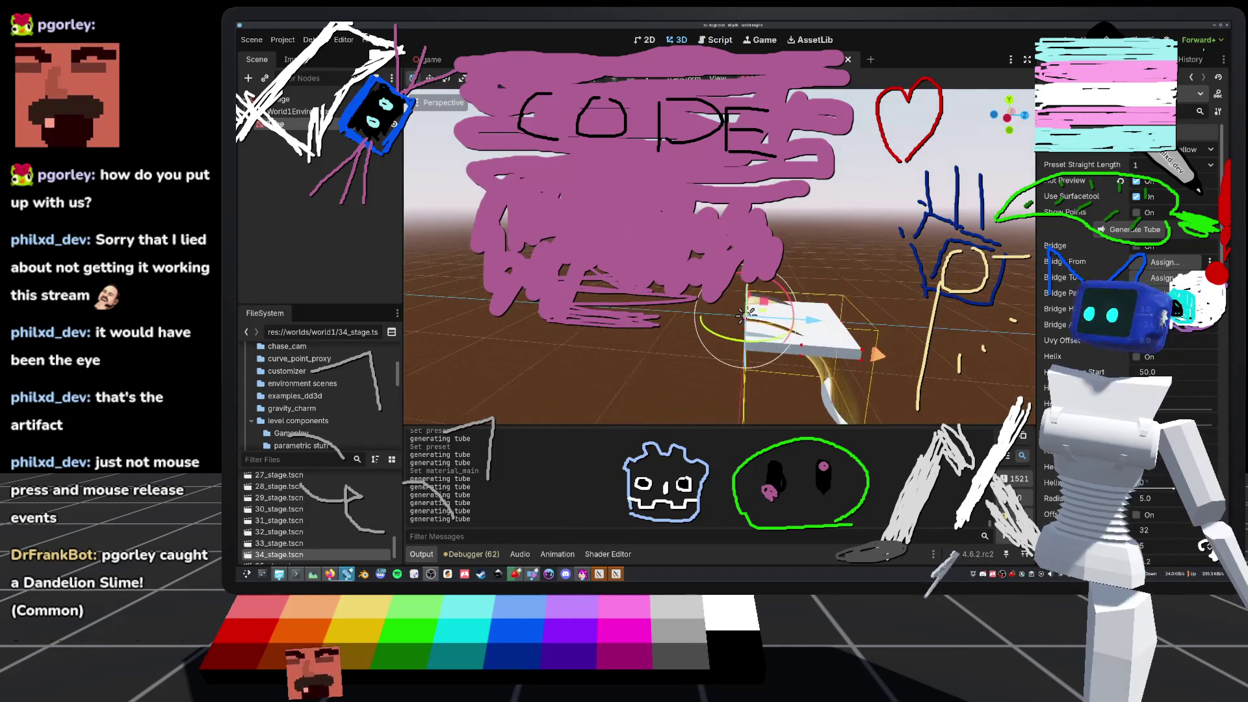
pyautogui.scroll(3, 748, 317)
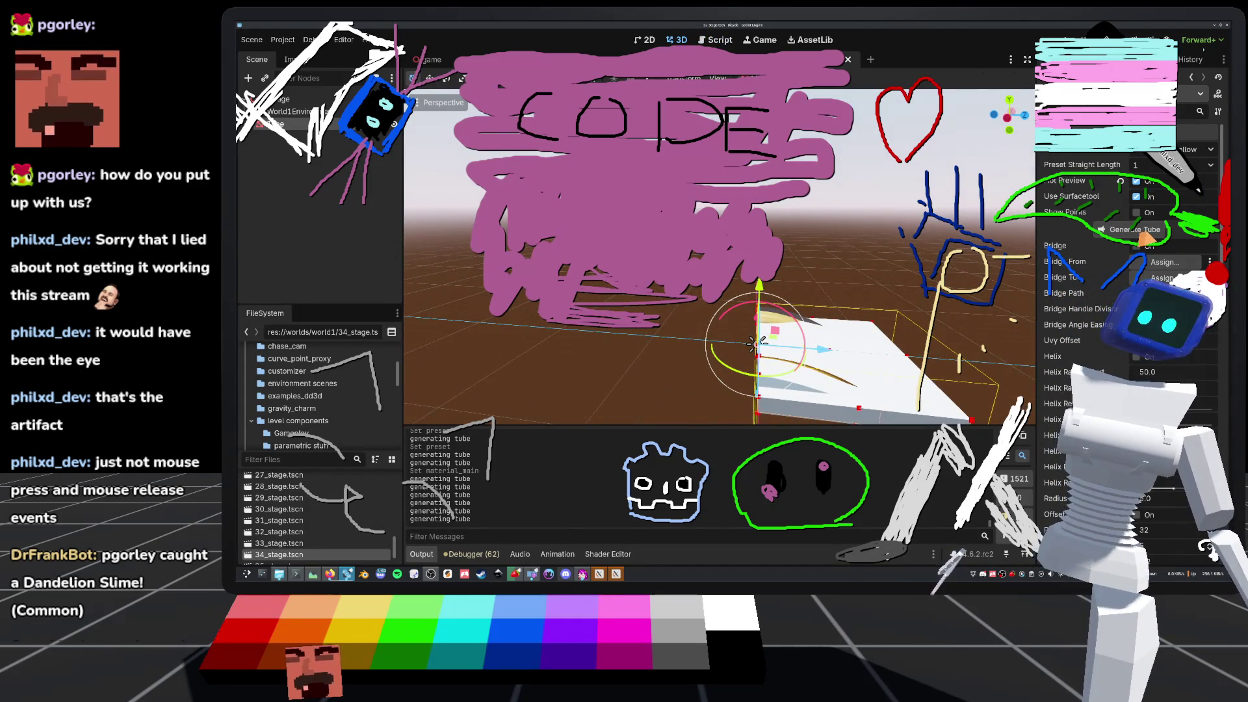
pyautogui.moveTo(754, 344); pyautogui.dragTo(746, 320)
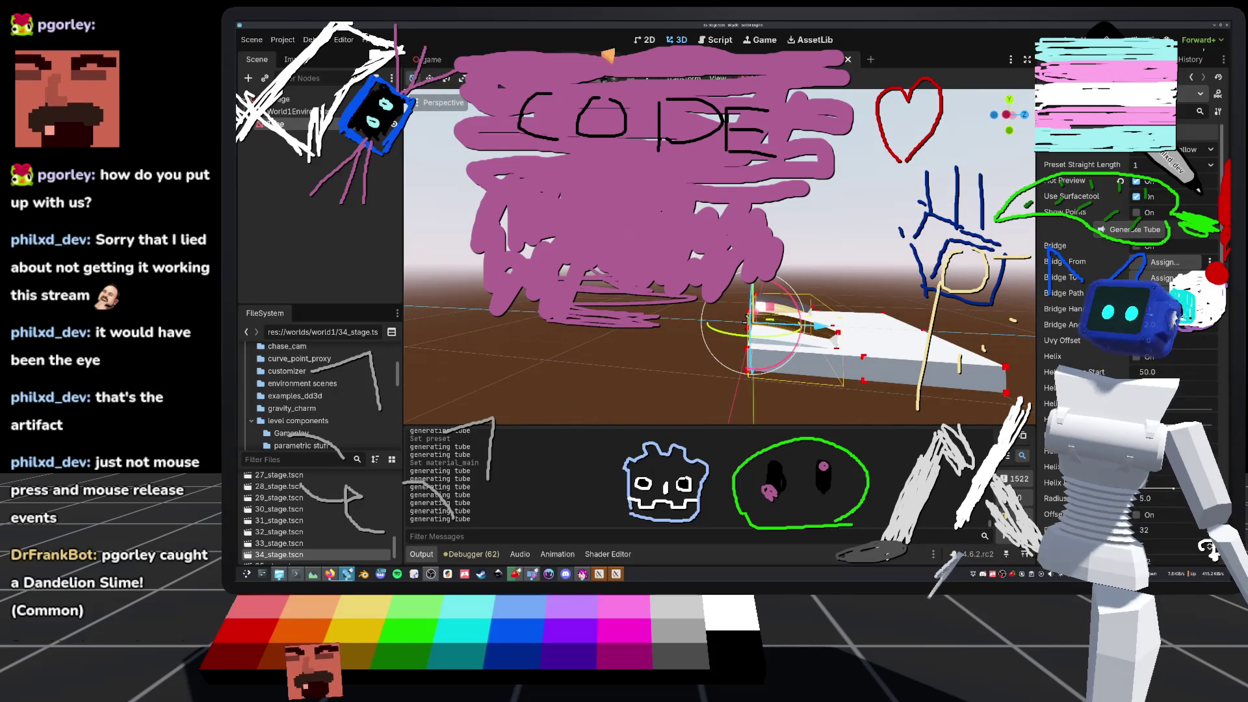
pyautogui.click(715, 39)
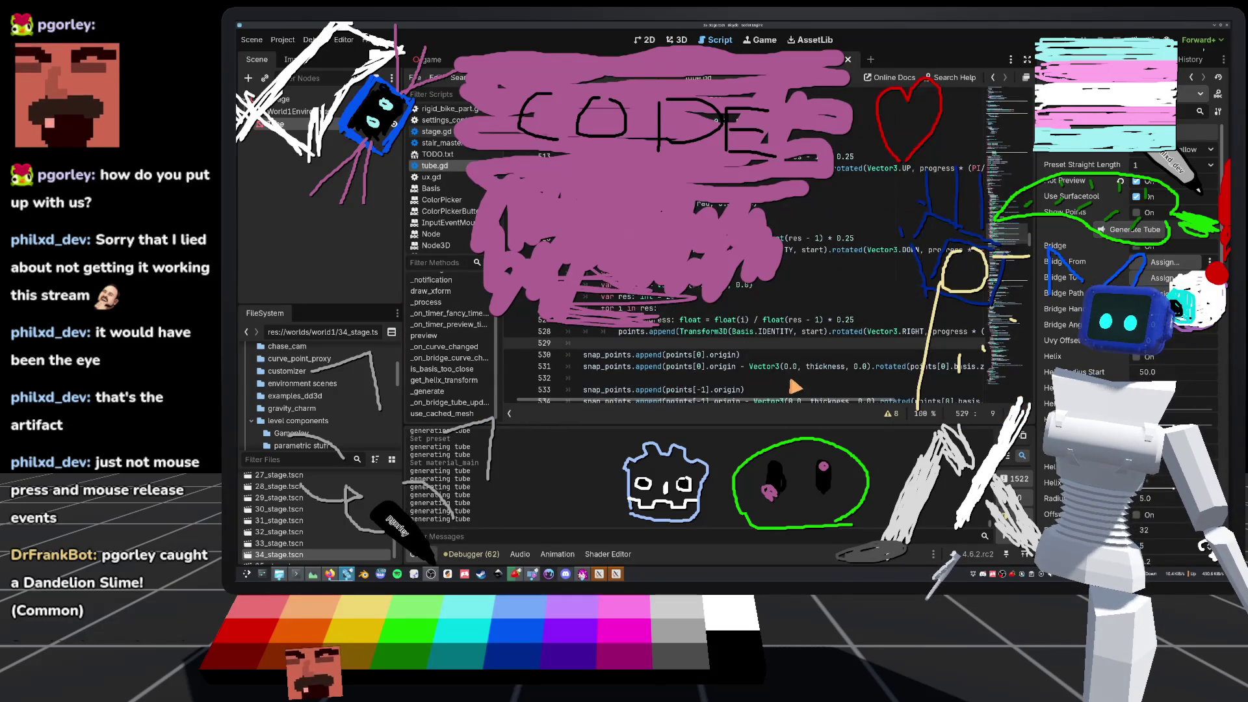
pyautogui.scroll(1, 736, 366)
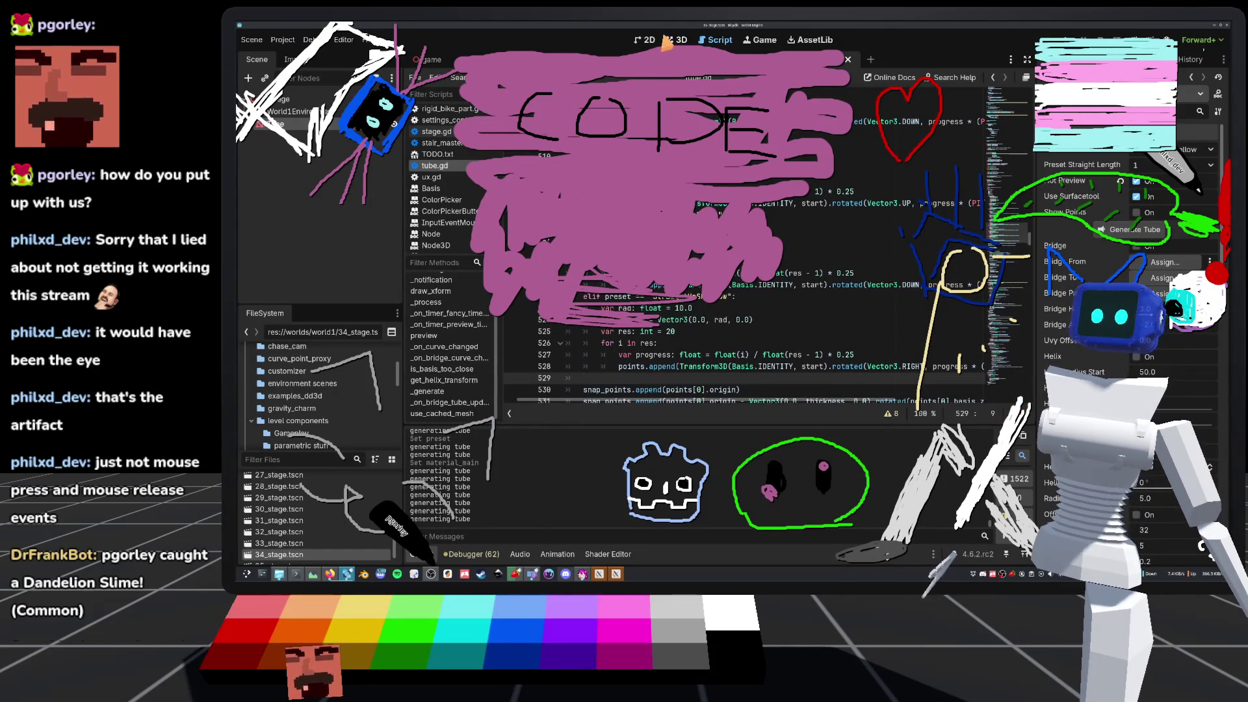
# - View the tube from the Left side, regenerate it with Generate Tube, and return to tube.gd
pyautogui.click(676, 40)
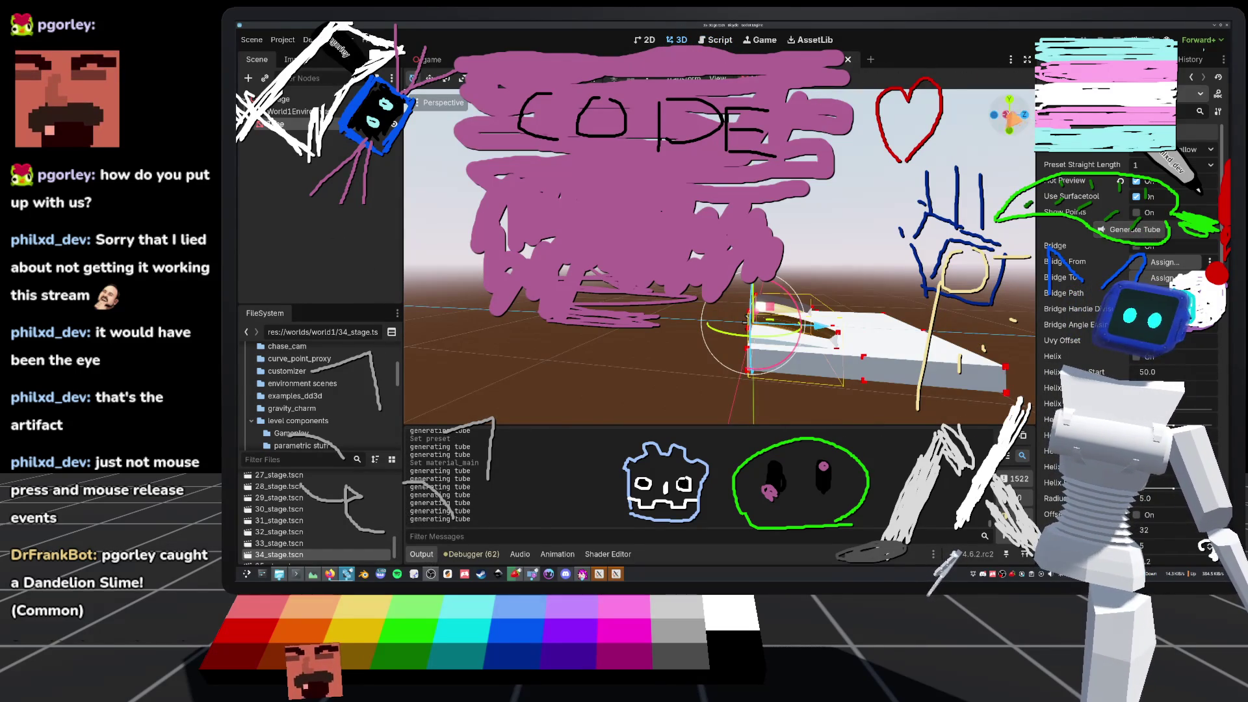
pyautogui.click(1009, 117)
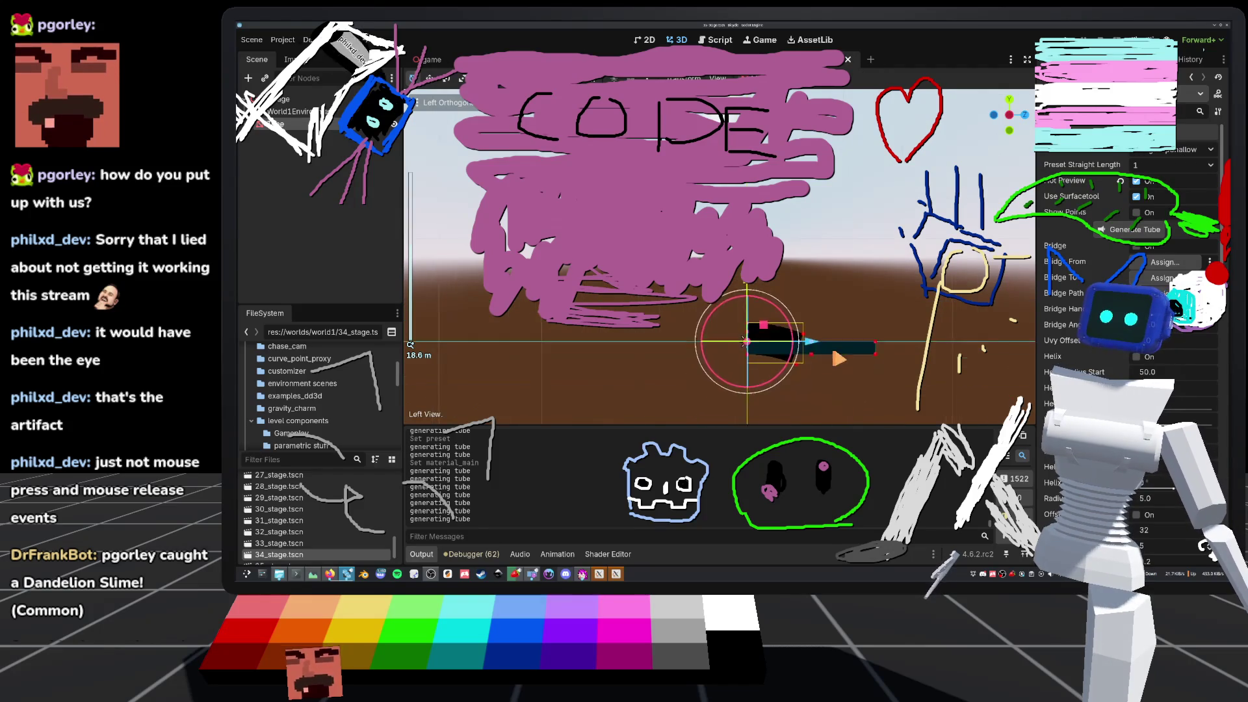
pyautogui.scroll(3, 715, 293)
pyautogui.scroll(-2, 720, 256)
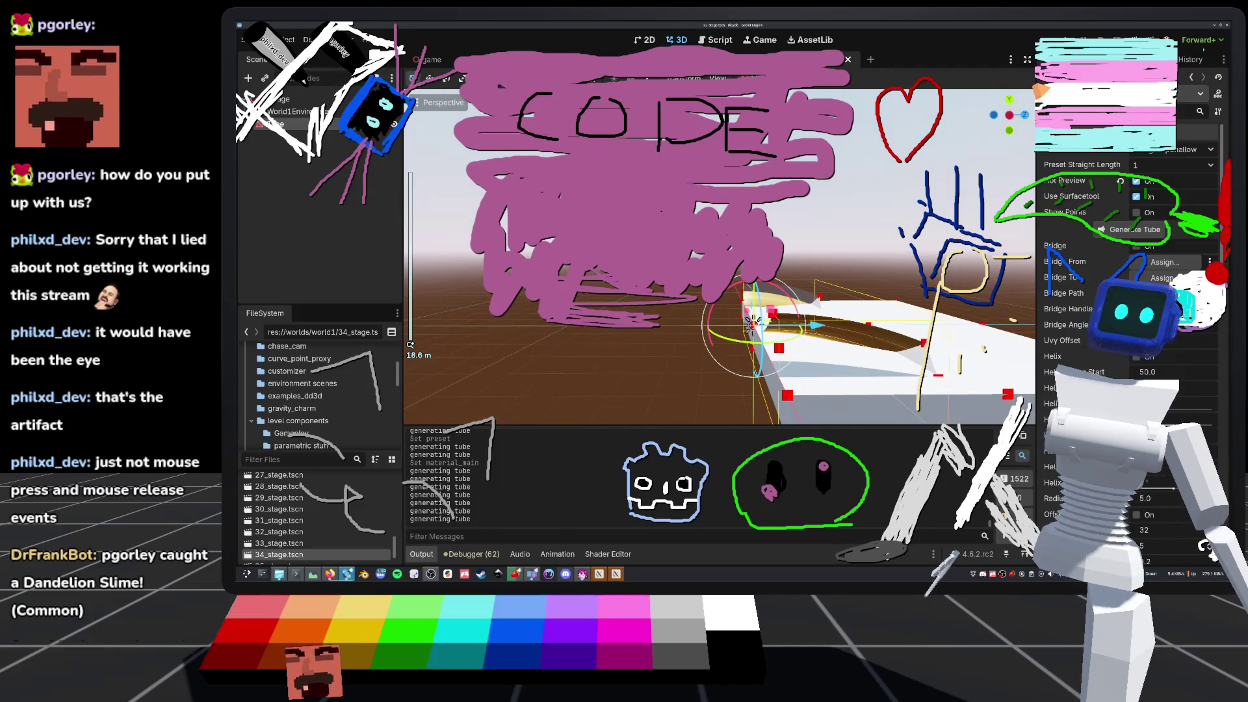
pyautogui.click(1152, 234)
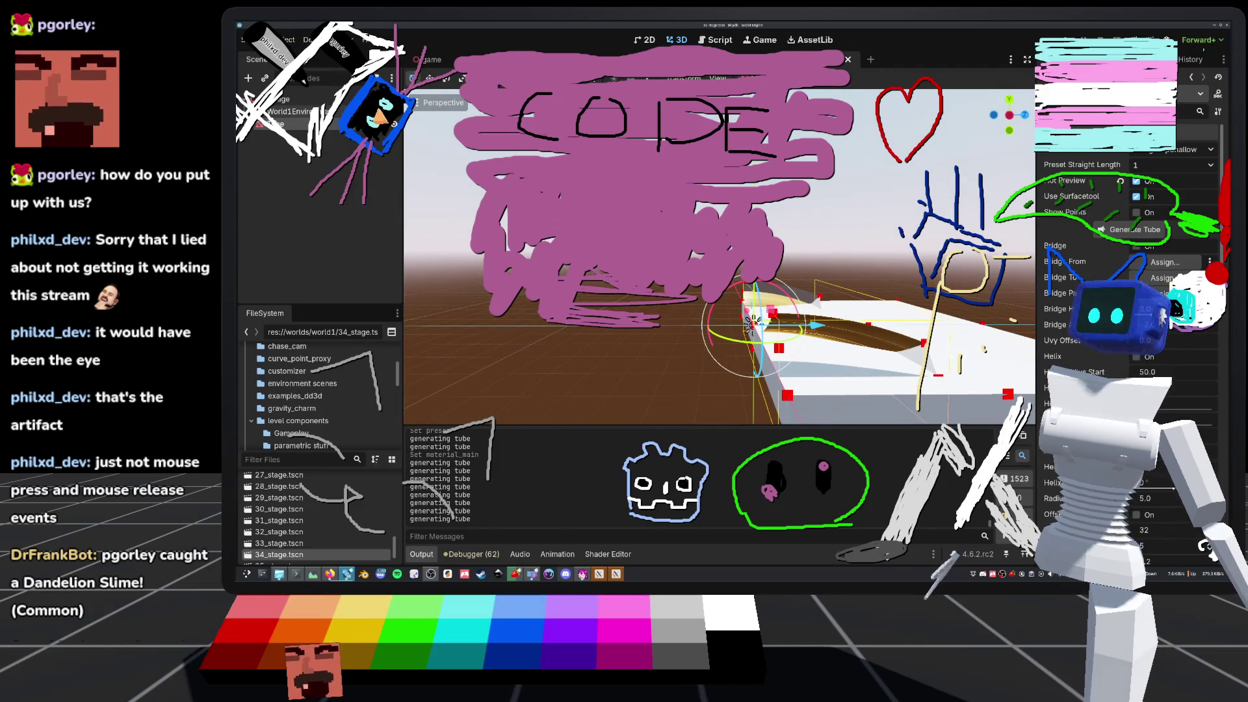
pyautogui.click(715, 40)
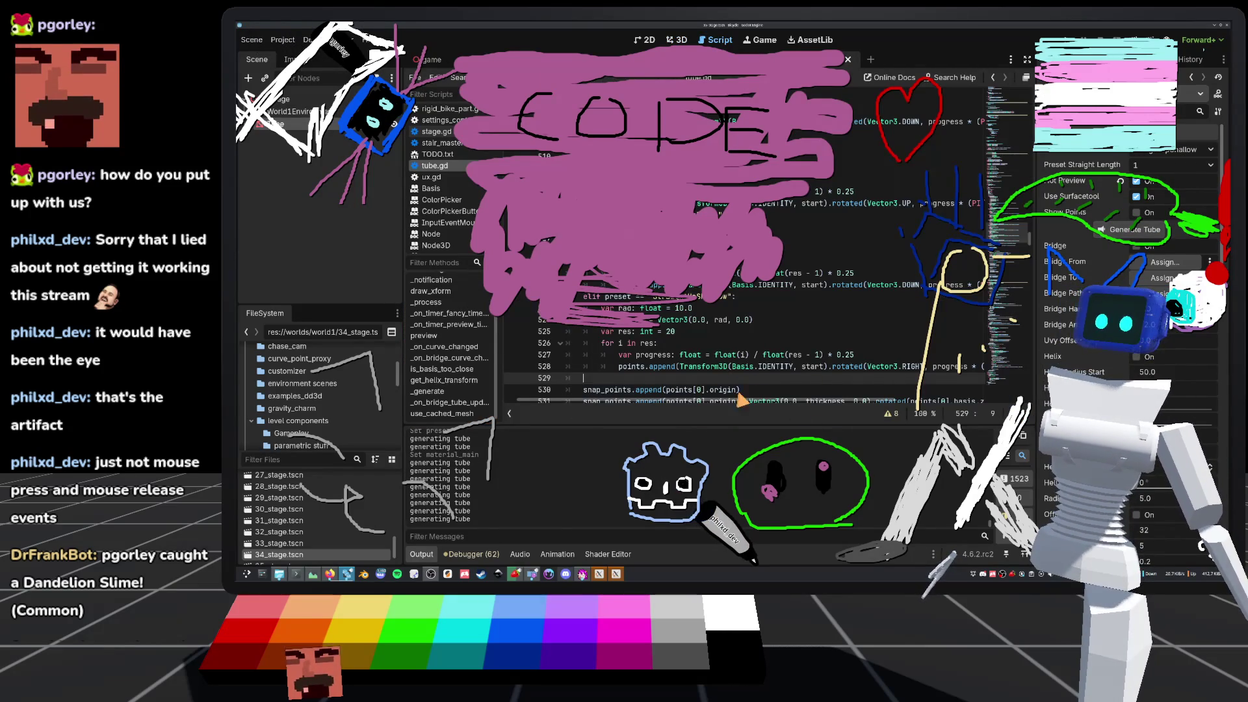
# - Change the rotation axis on line 528 from RIGHT to LEFT and view the tube from the Left
pyautogui.doubleClick(911, 366)
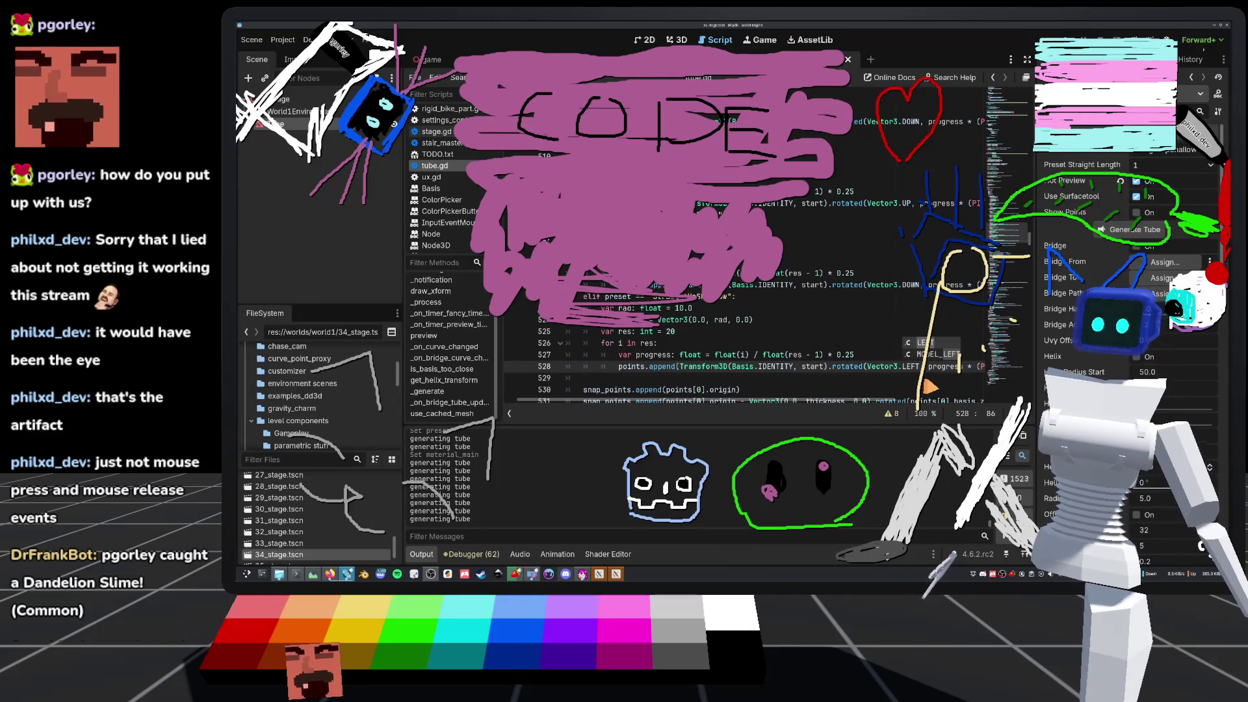
pyautogui.hotkey('ctrl', 'F2')
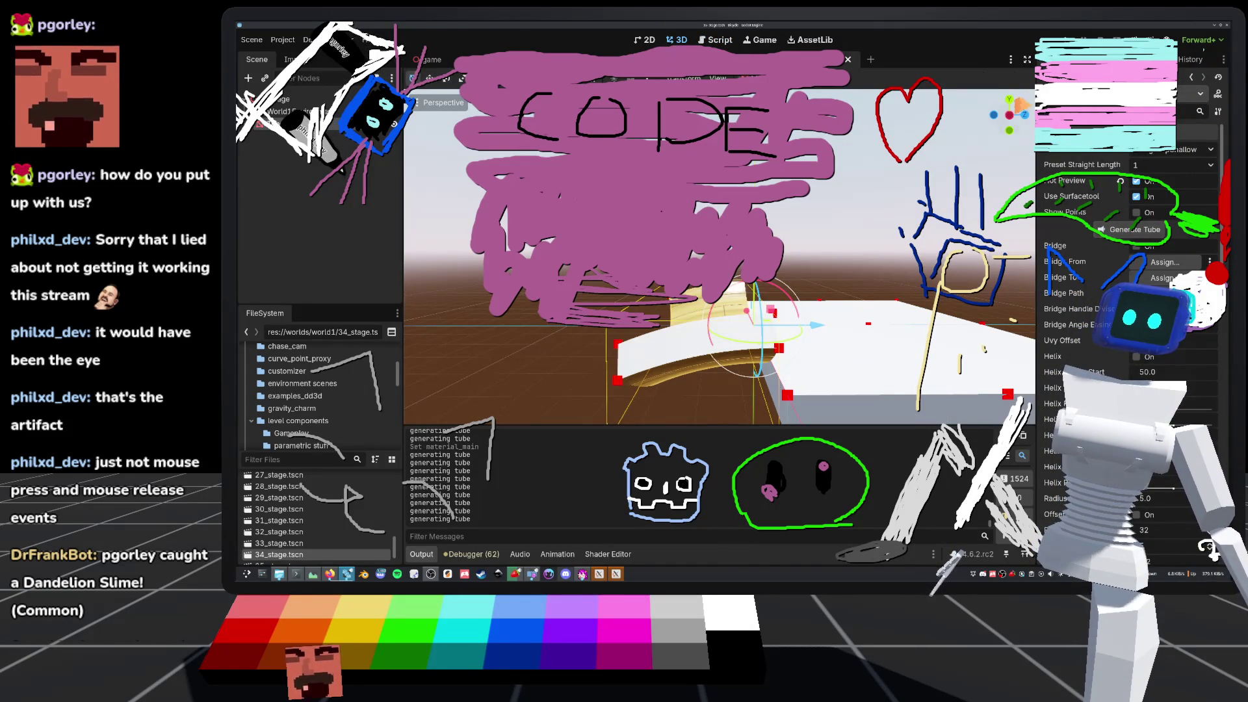
pyautogui.press('ctrl+KP_3')
pyautogui.scroll(3, 845, 360)
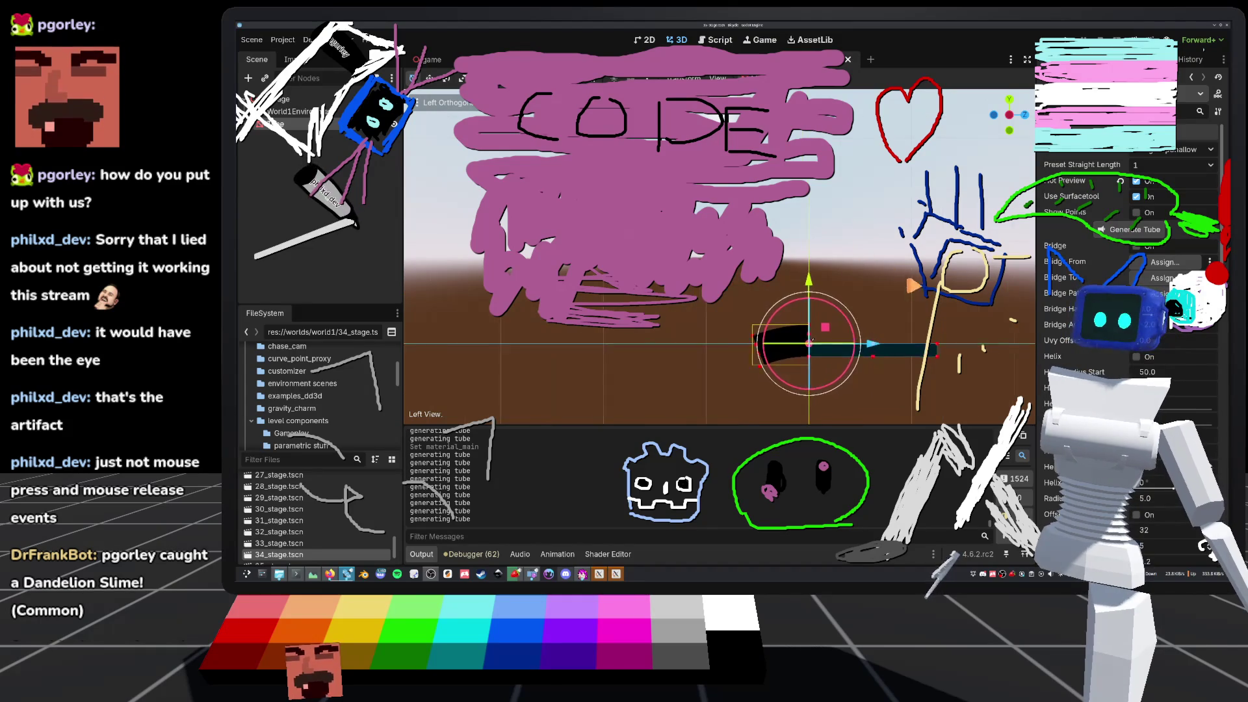
pyautogui.moveTo(846, 358); pyautogui.dragTo(840, 339)
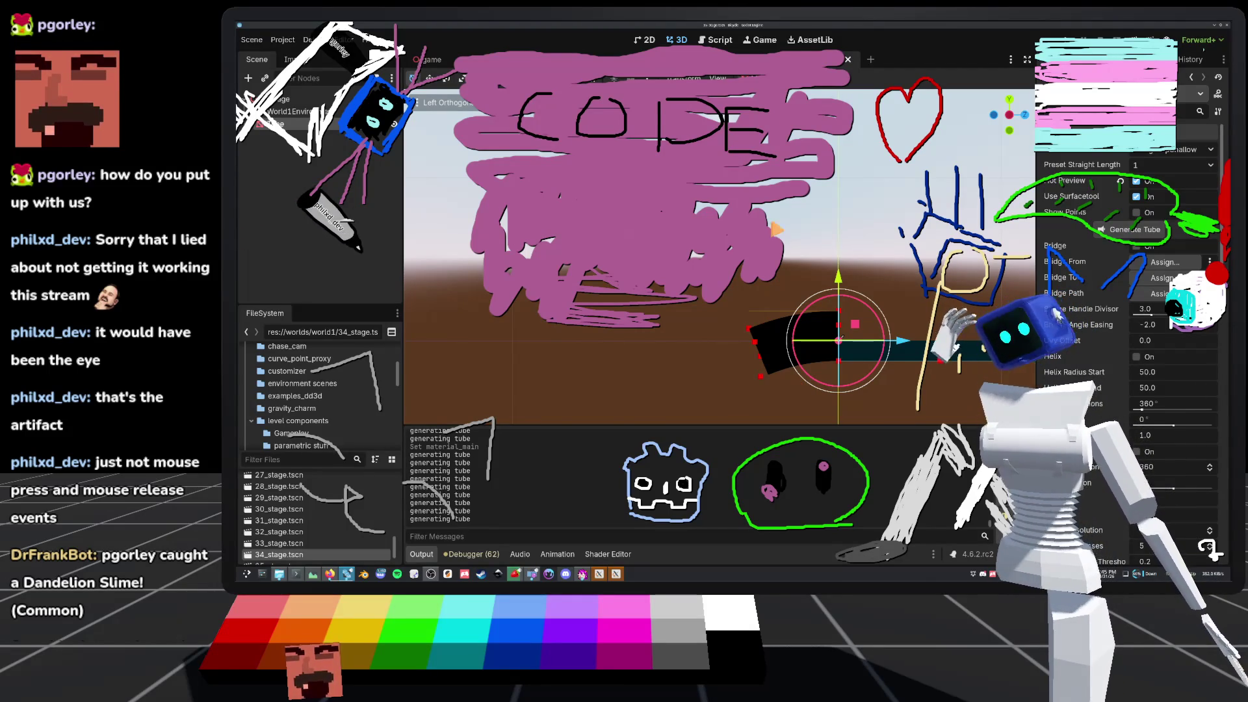
# - Back in tube.gd, select and inspect the LEFT axis and translated call on line 528
pyautogui.click(715, 40)
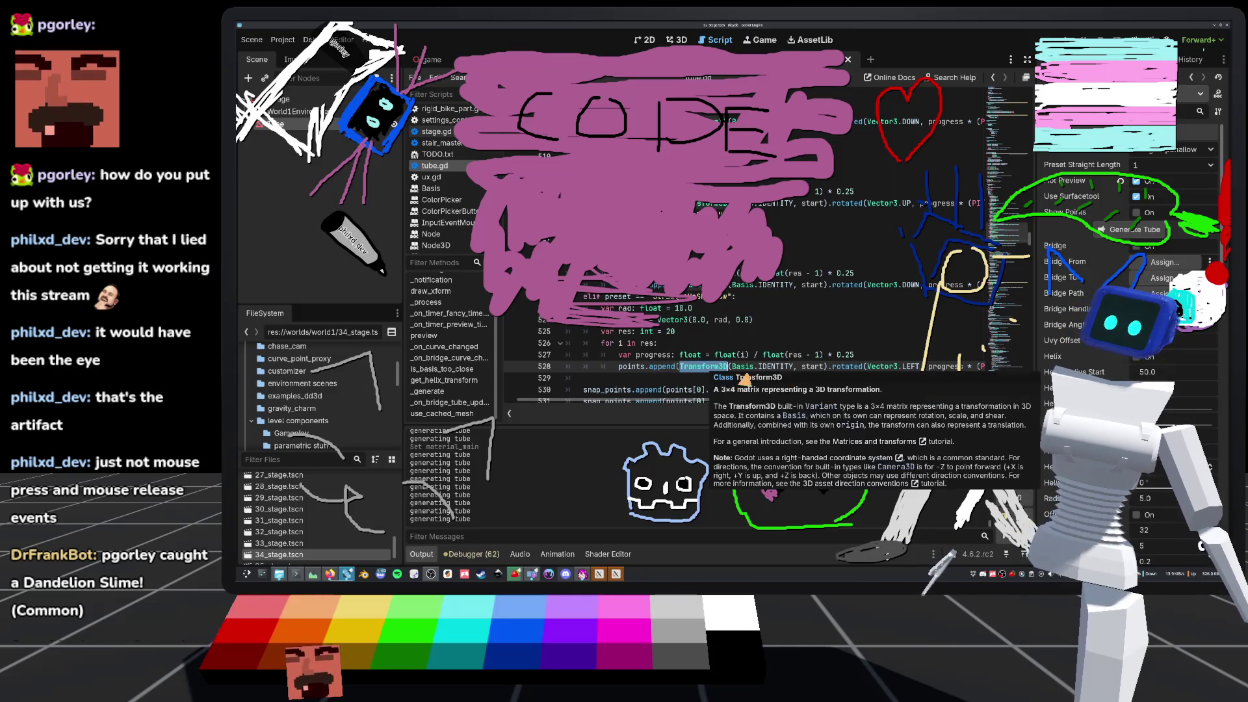
pyautogui.moveTo(889, 366); pyautogui.dragTo(1004, 373)
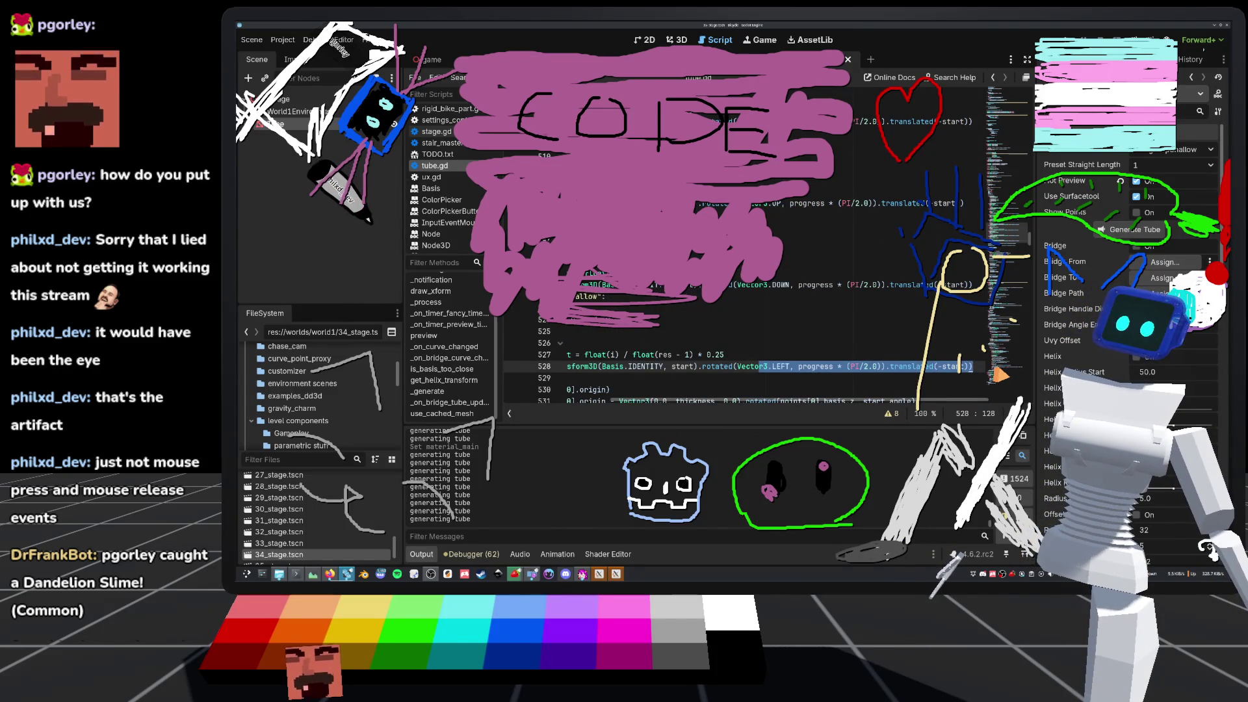
pyautogui.click(894, 371)
pyautogui.doubleClick(896, 371)
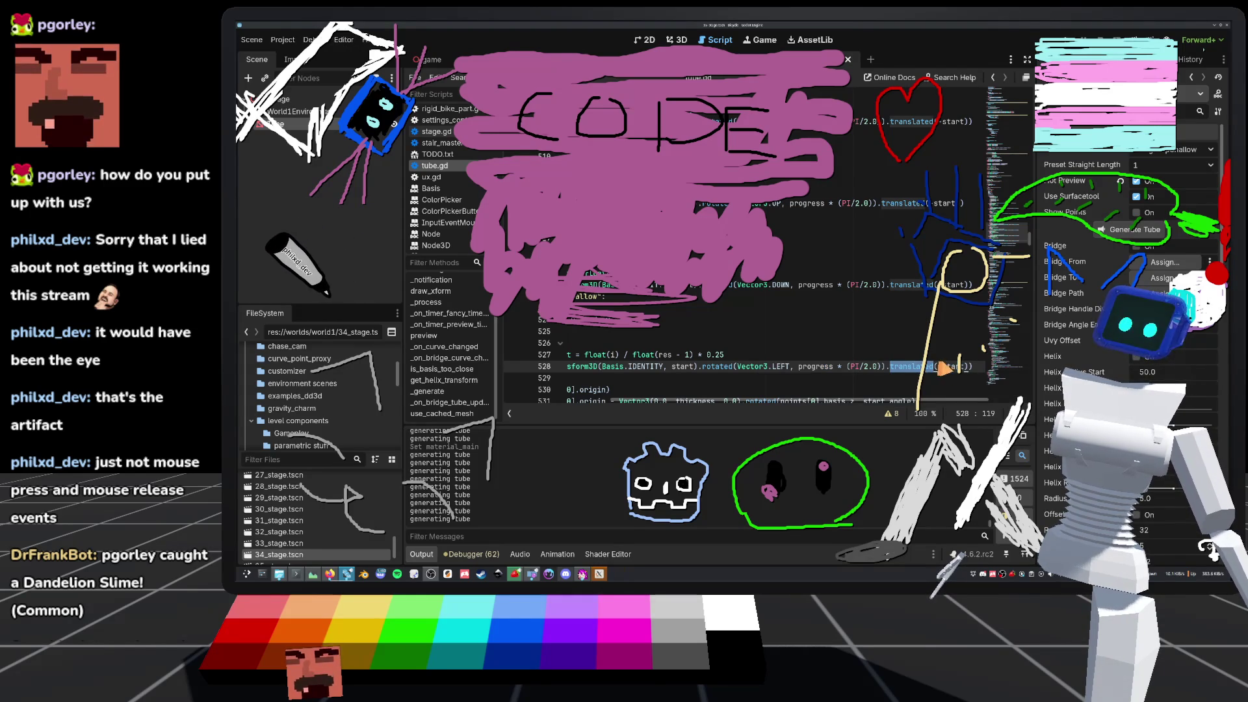
pyautogui.click(741, 366)
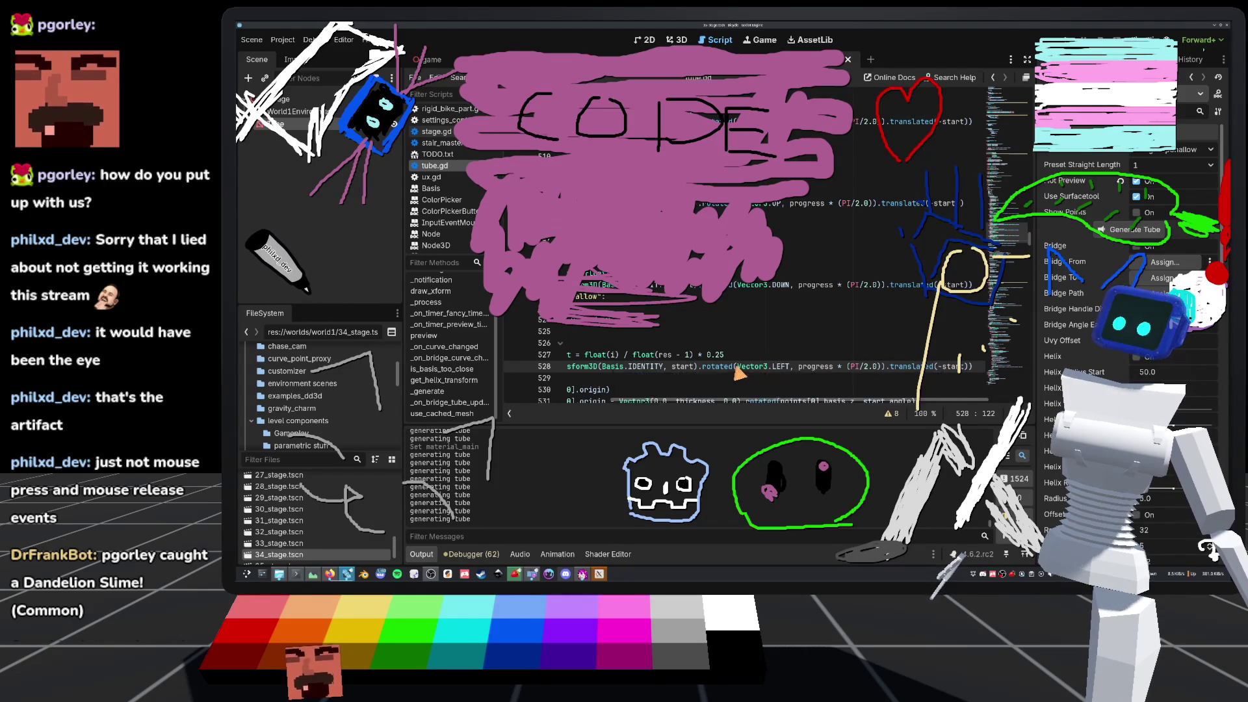
pyautogui.hotkey('shift', 'Home')
# - Scroll up through tube.gd, checking the rad variable on line 524 and line 492
pyautogui.scroll(1, 748, 366)
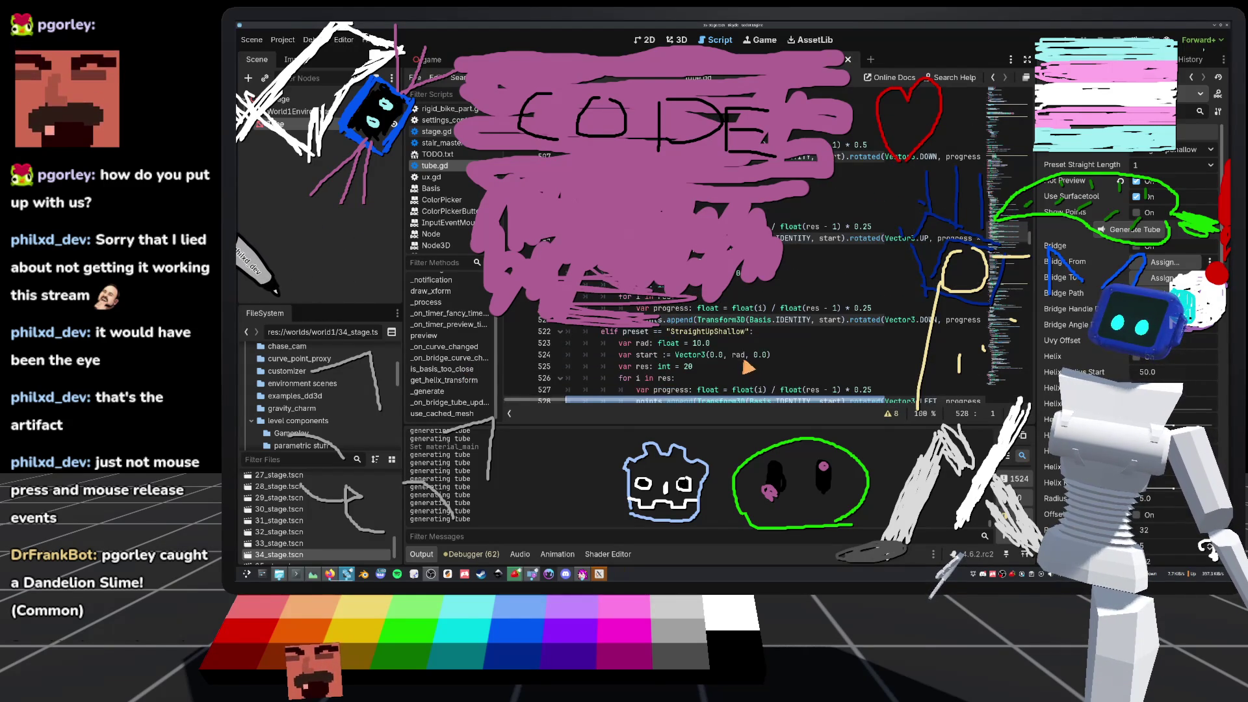
pyautogui.doubleClick(741, 356)
pyautogui.scroll(10, 747, 355)
pyautogui.click(756, 333)
pyautogui.scroll(16, 759, 339)
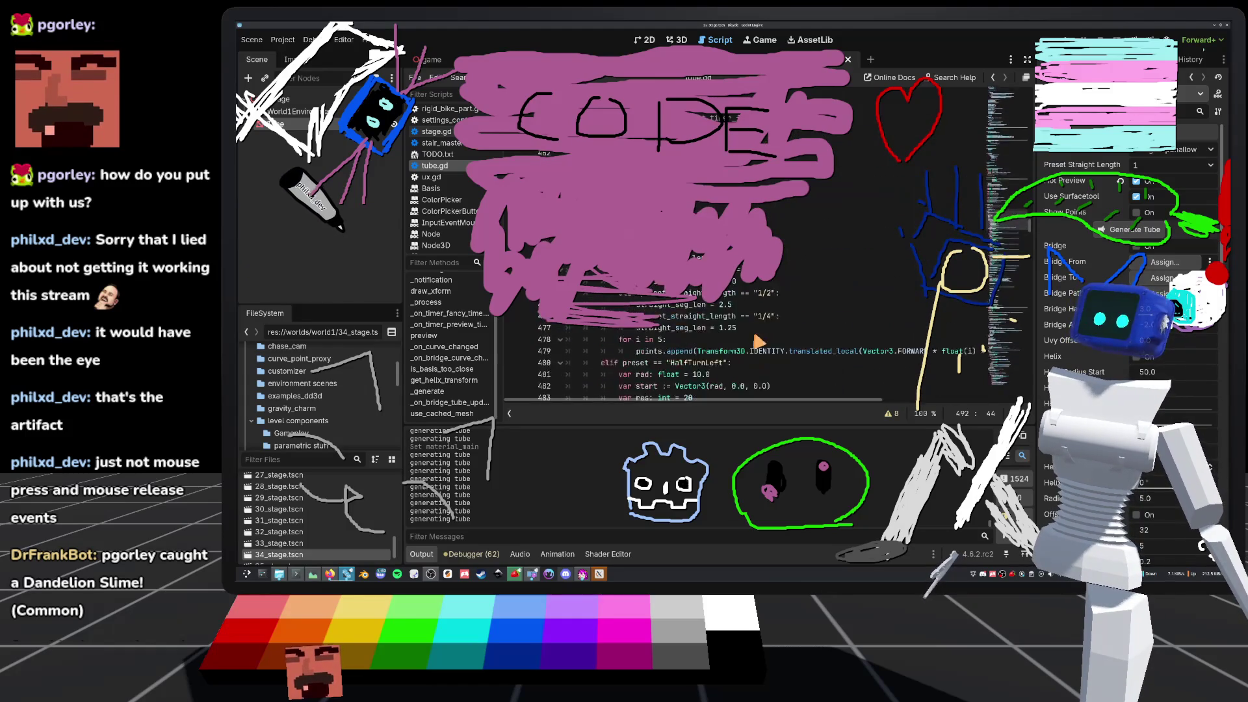
pyautogui.scroll(-4, 767, 340)
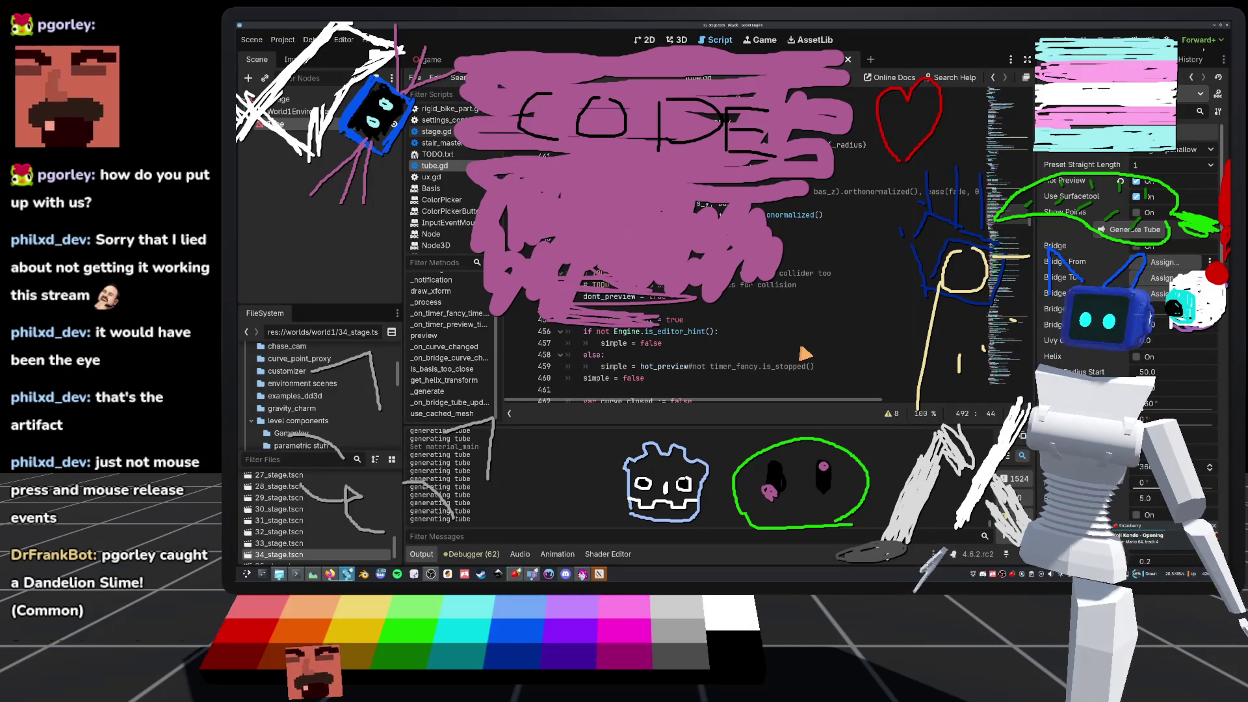
pyautogui.scroll(-8, 801, 348)
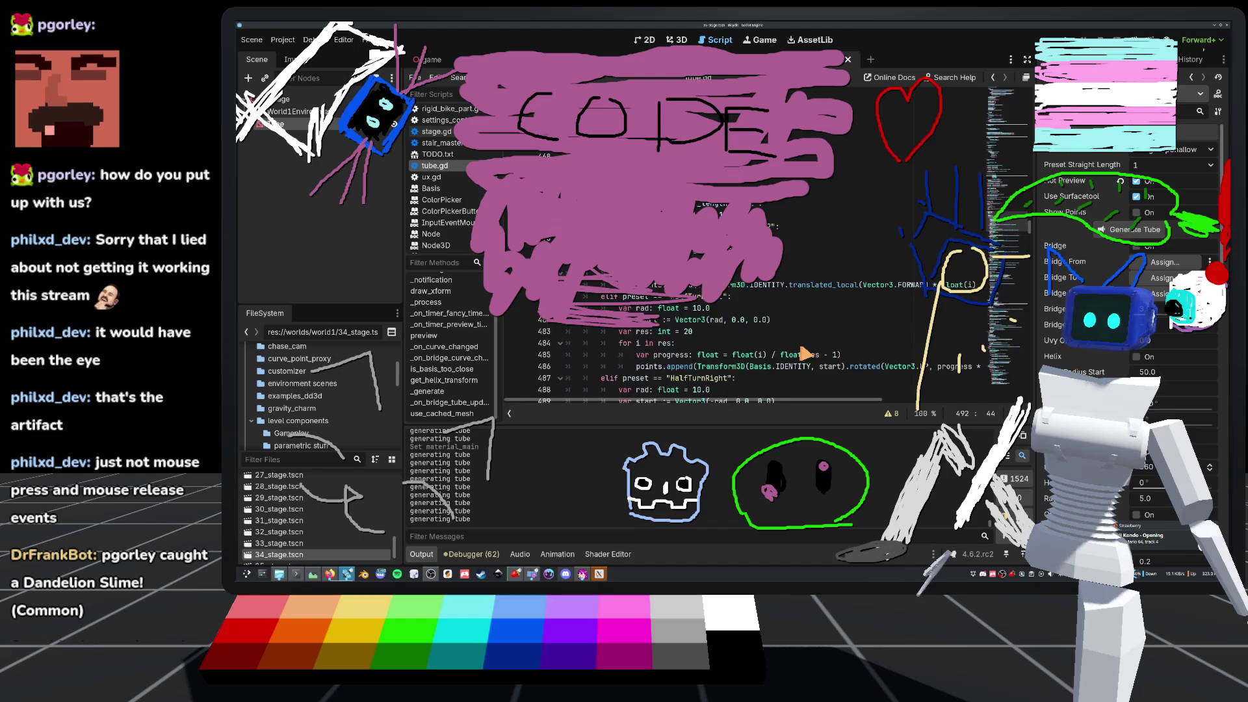
pyautogui.scroll(4, 802, 354)
pyautogui.scroll(-3, 706, 374)
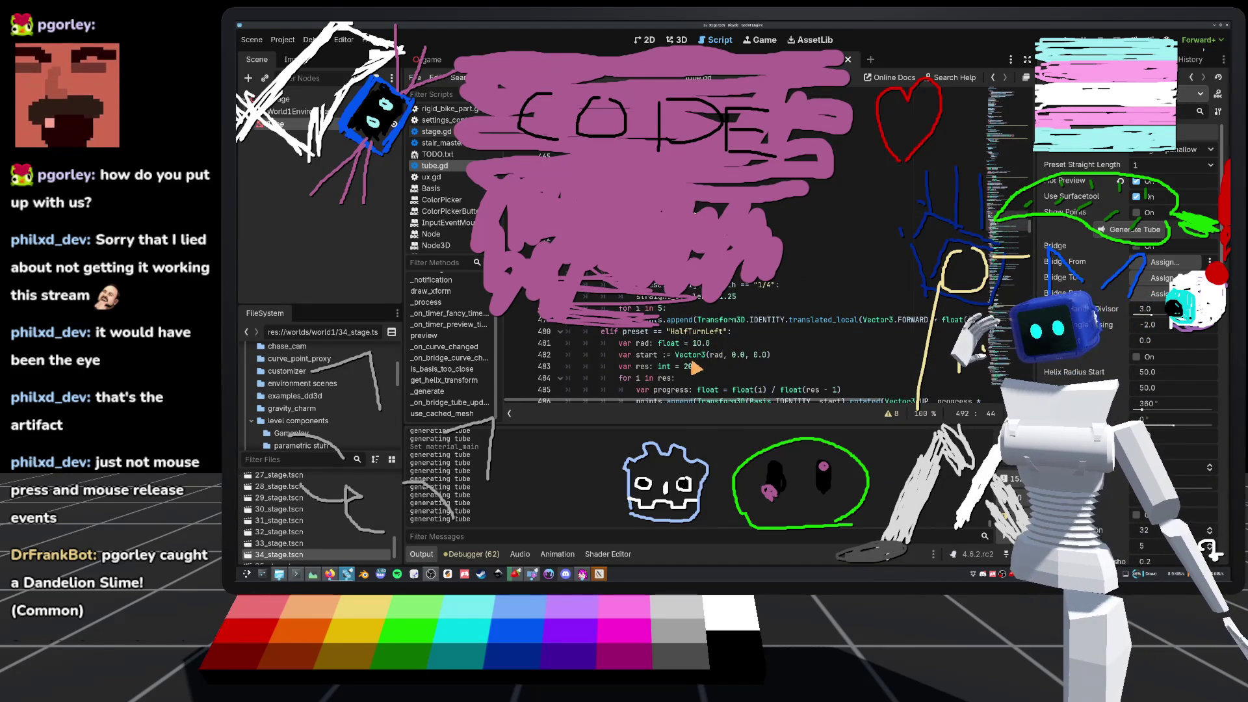
pyautogui.scroll(-1, 713, 367)
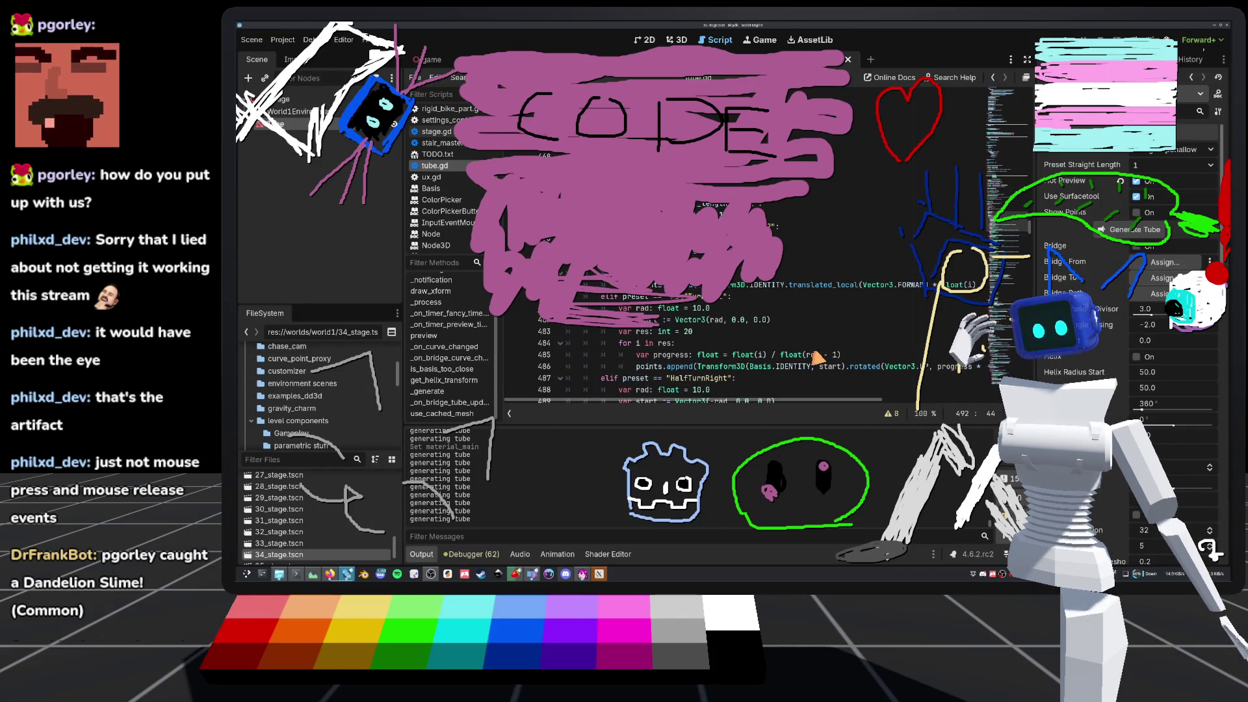
pyautogui.moveTo(772, 366); pyautogui.dragTo(803, 367)
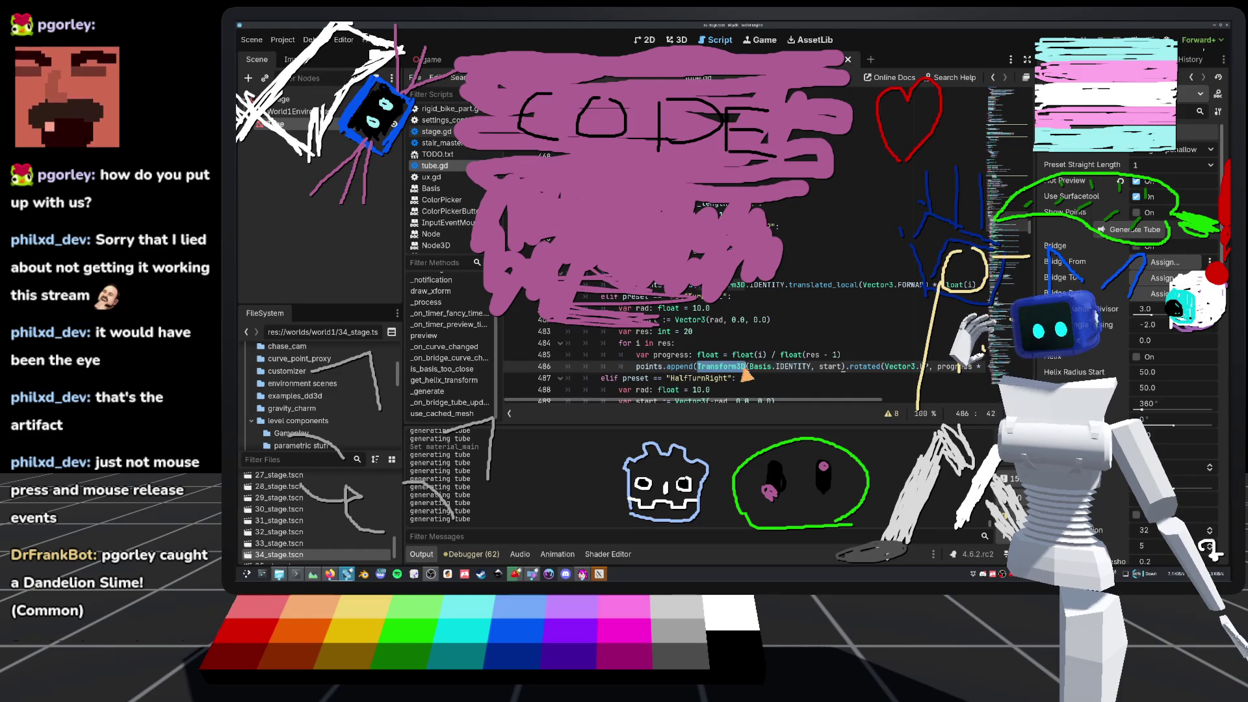
pyautogui.moveTo(870, 367); pyautogui.dragTo(984, 379)
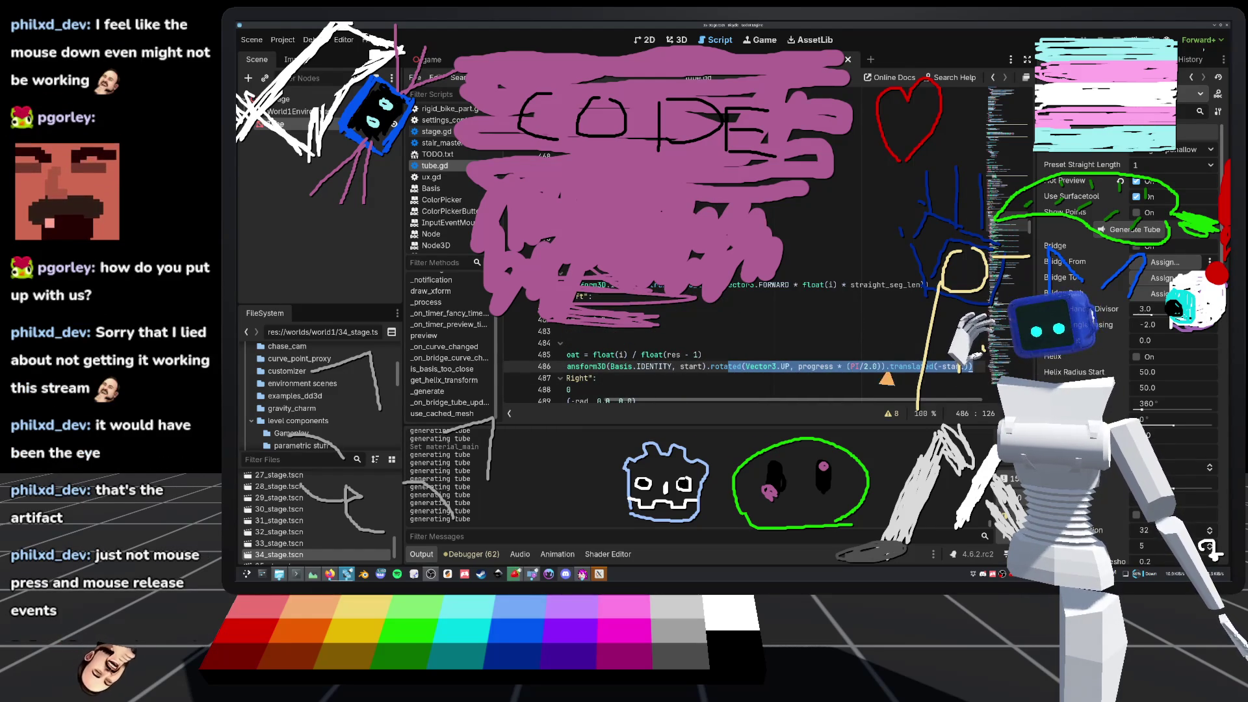
pyautogui.moveTo(888, 379); pyautogui.dragTo(506, 377)
pyautogui.click(680, 357)
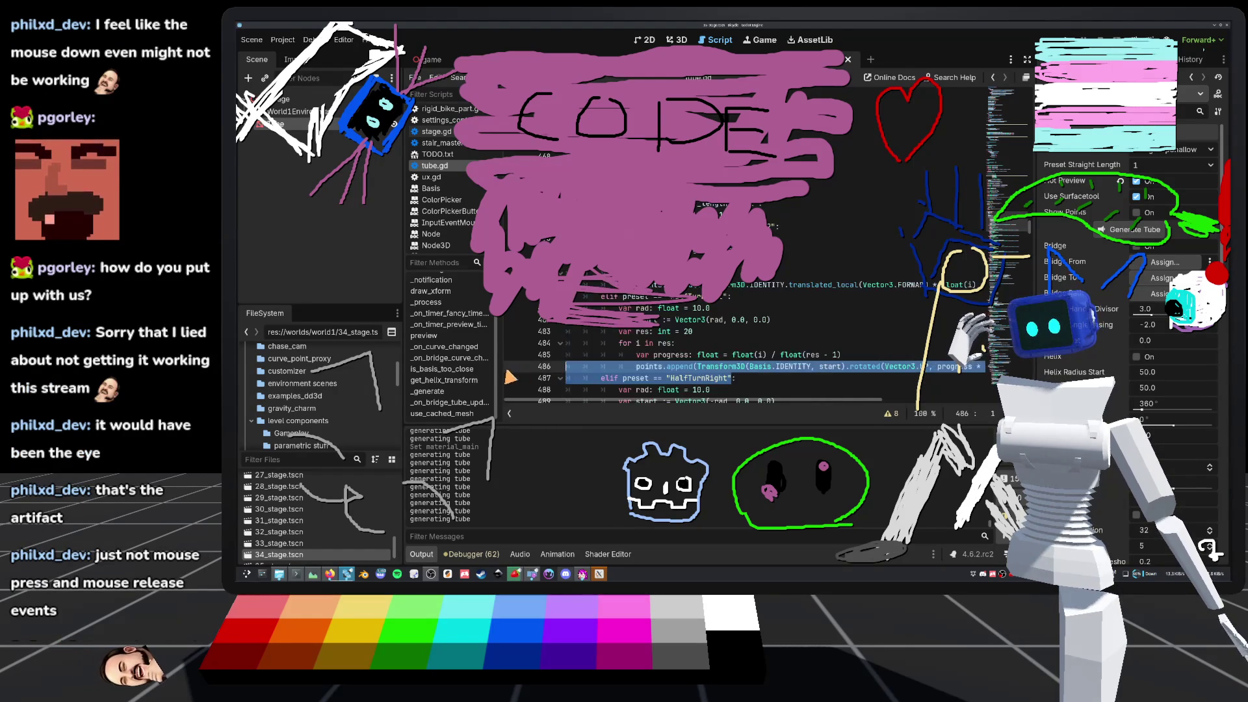
pyautogui.scroll(-10, 680, 356)
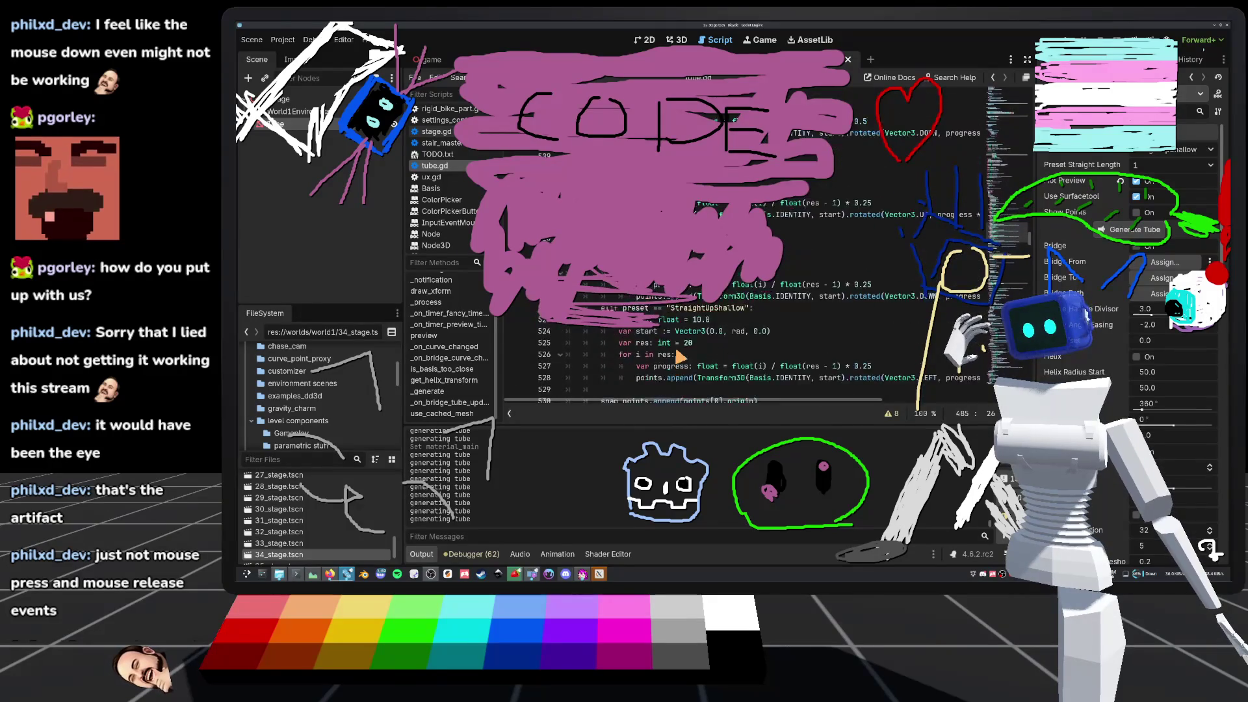
pyautogui.moveTo(683, 354)
pyautogui.click(723, 342)
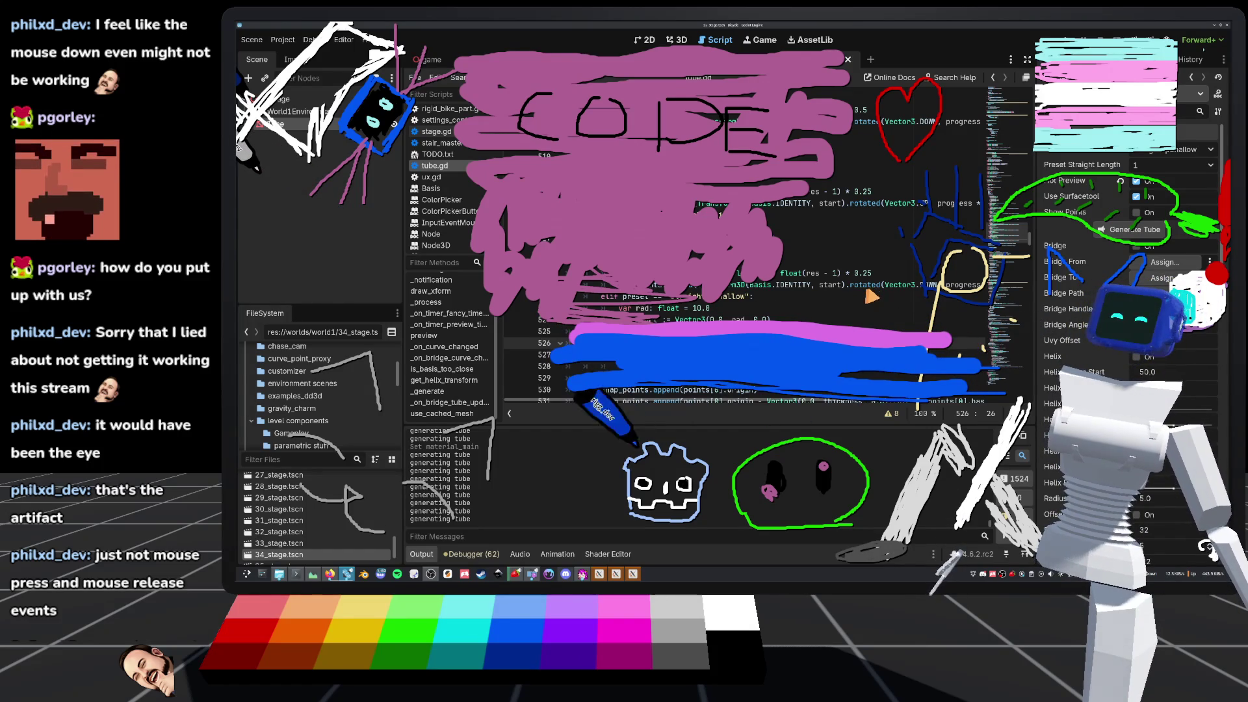
# - Read the Transform3D.rotated docs, scroll the script, and open the replays folder in Dolphin
pyautogui.moveTo(872, 293)
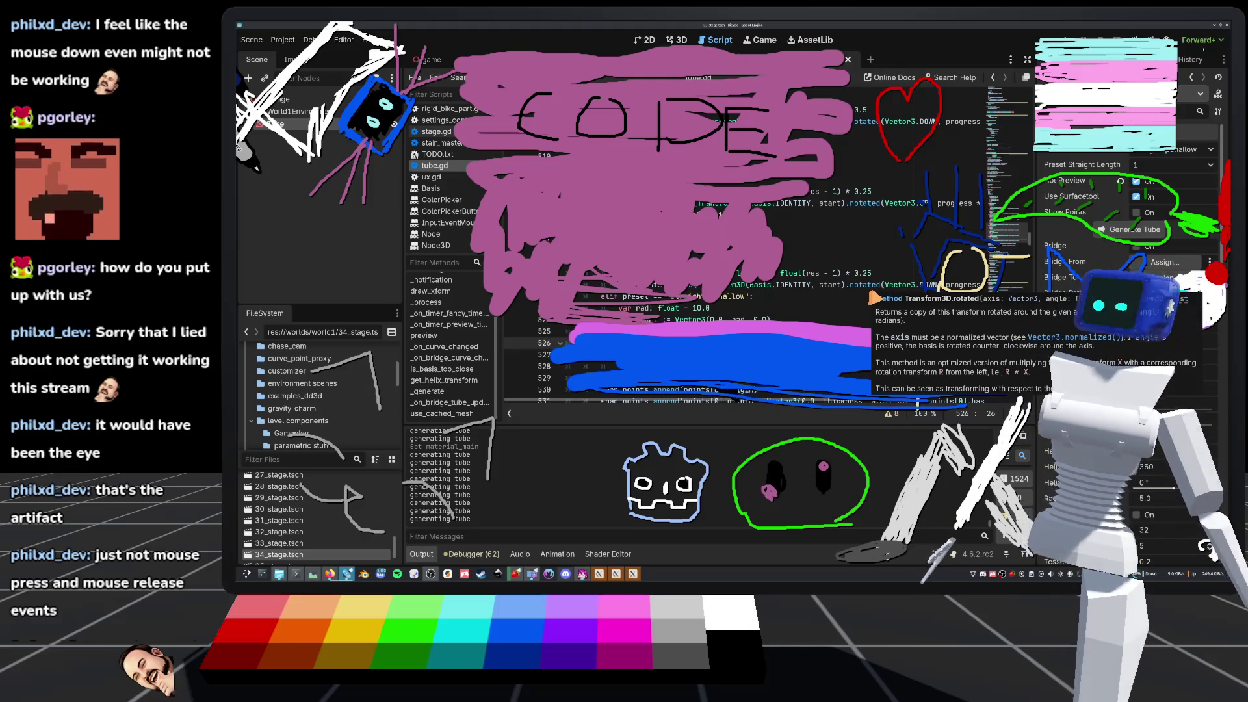
pyautogui.scroll(-1, 884, 280)
pyautogui.scroll(-1, 871, 277)
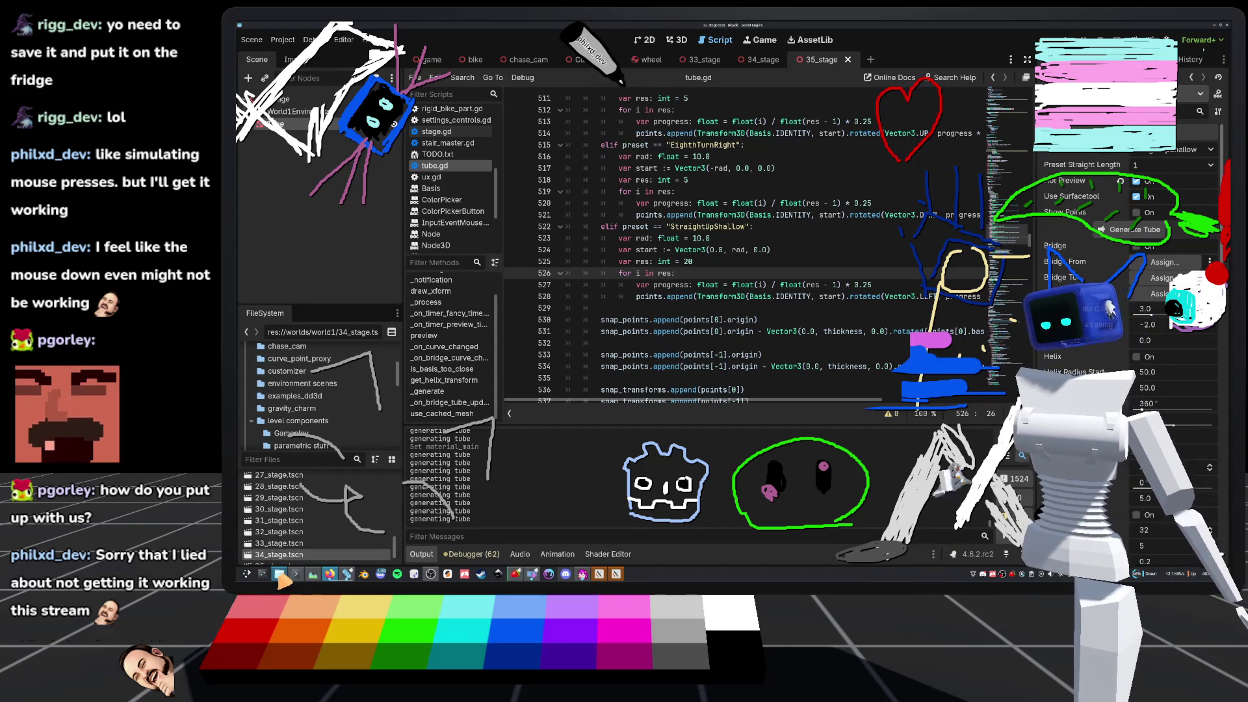
pyautogui.moveTo(280, 575)
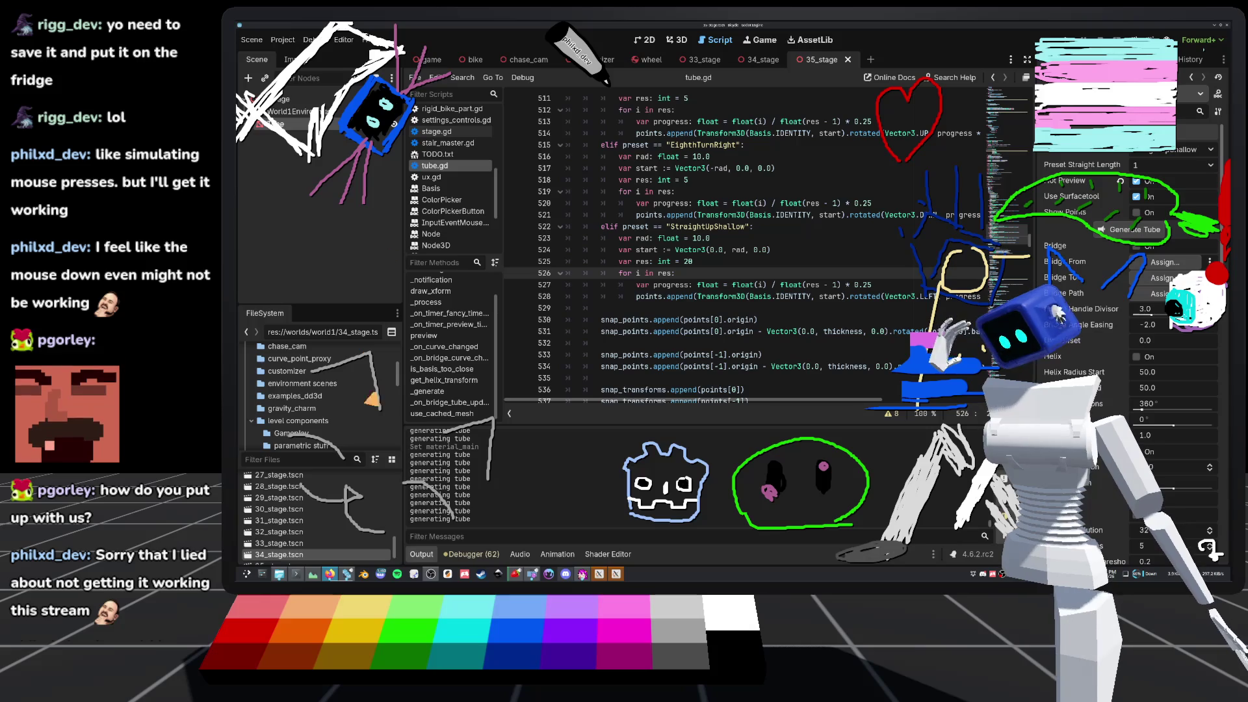
pyautogui.click(278, 577)
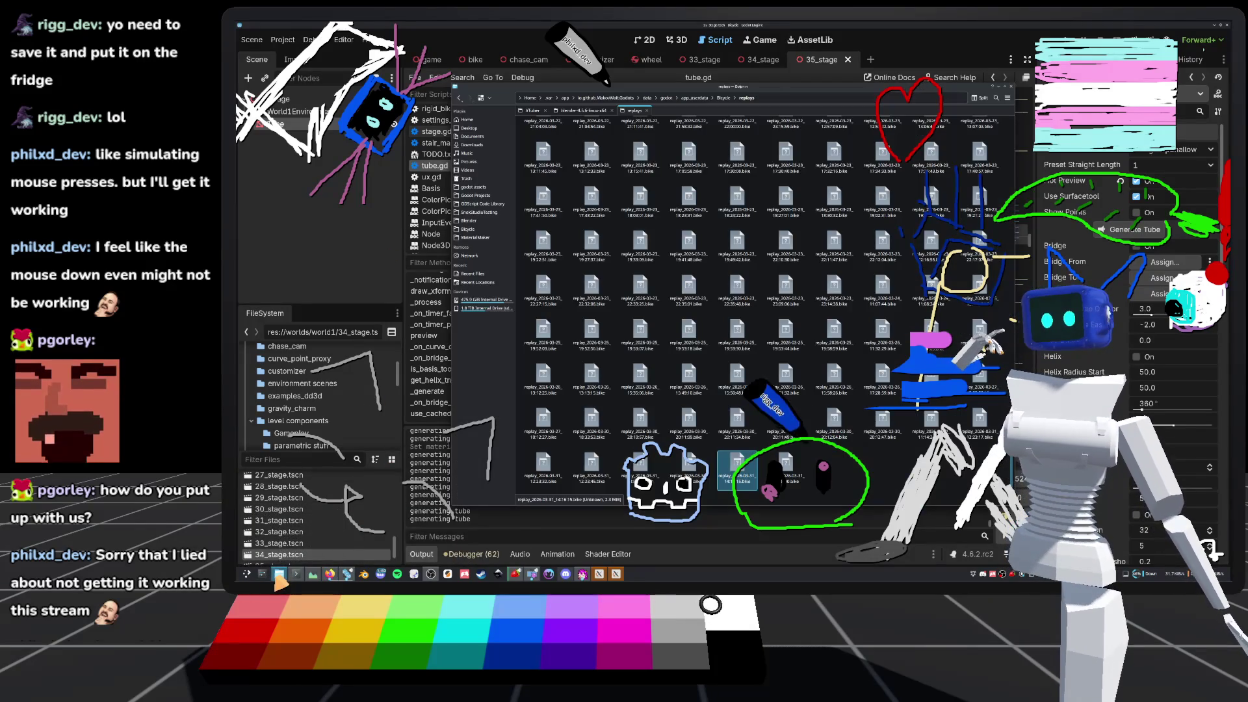